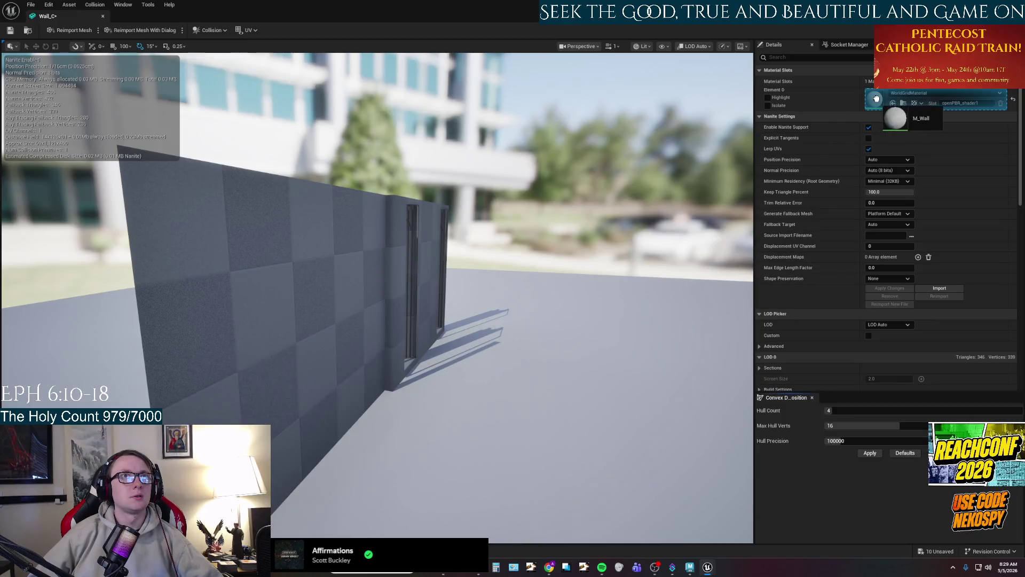
Save the Wall_C mesh and fly in close to inspect its door slots.
key("ctrl+s")
mouse_move(406, 299)
left_mouse_down()
mouse_move(421, 280)
mouse_move(433, 229)
mouse_move(401, 236)
mouse_move(347, 278)
mouse_move(313, 64)
left_mouse_up()
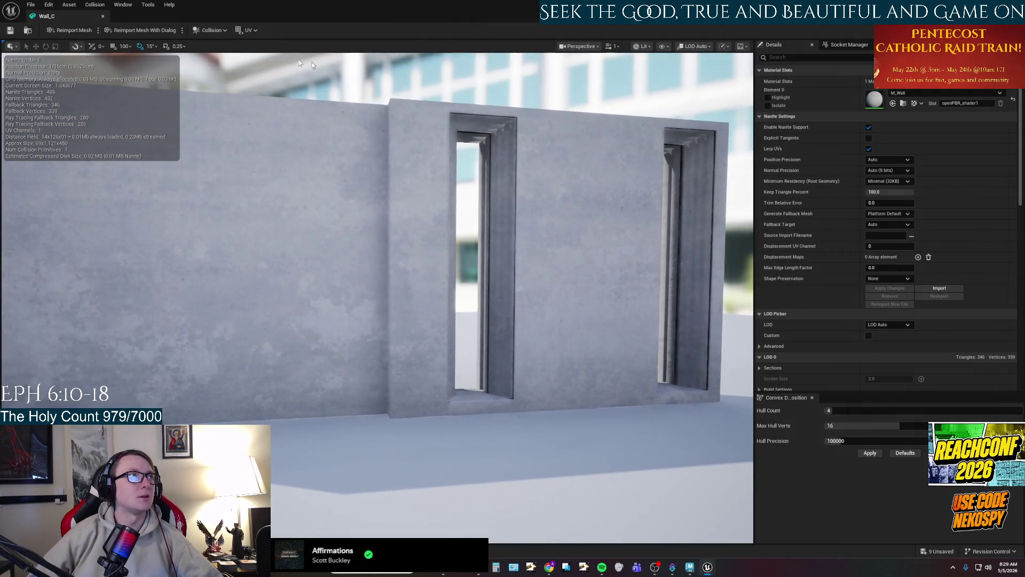
left_click_drag(540, 290, 598, 287)
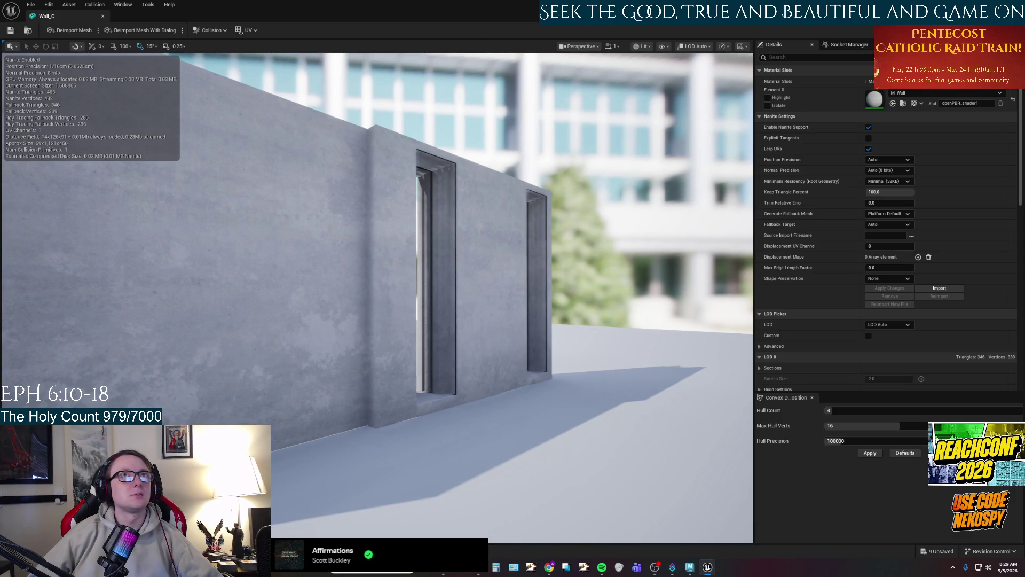
mouse_move(599, 287)
left_mouse_down()
mouse_move(566, 176)
mouse_move(555, 203)
mouse_move(604, 230)
left_mouse_up()
Drop M_Wall into Wall_D's Element 0 material slot and return to Lvl_ThirdPerson.
key("alt+Tab")
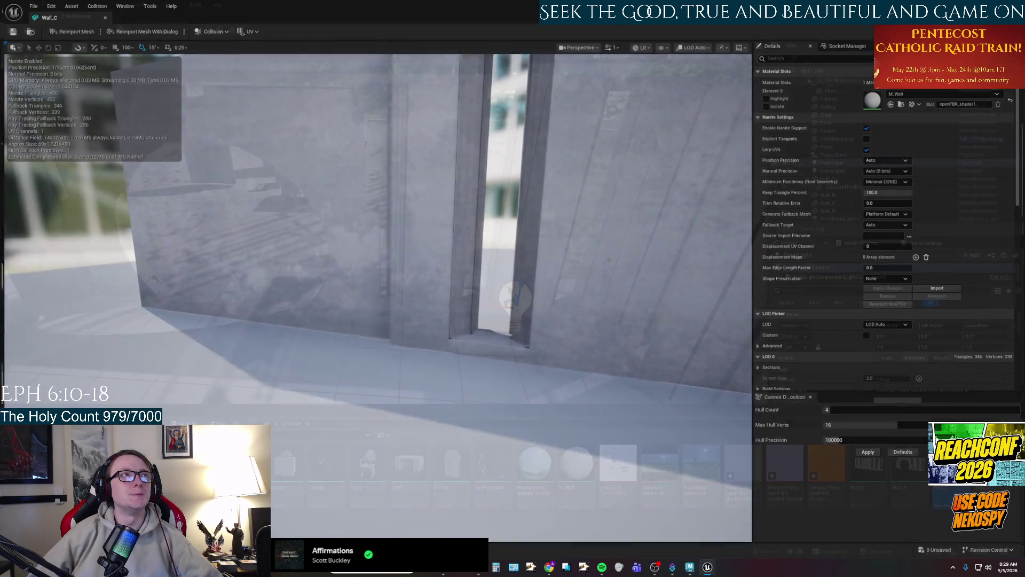
key("alt+Tab")
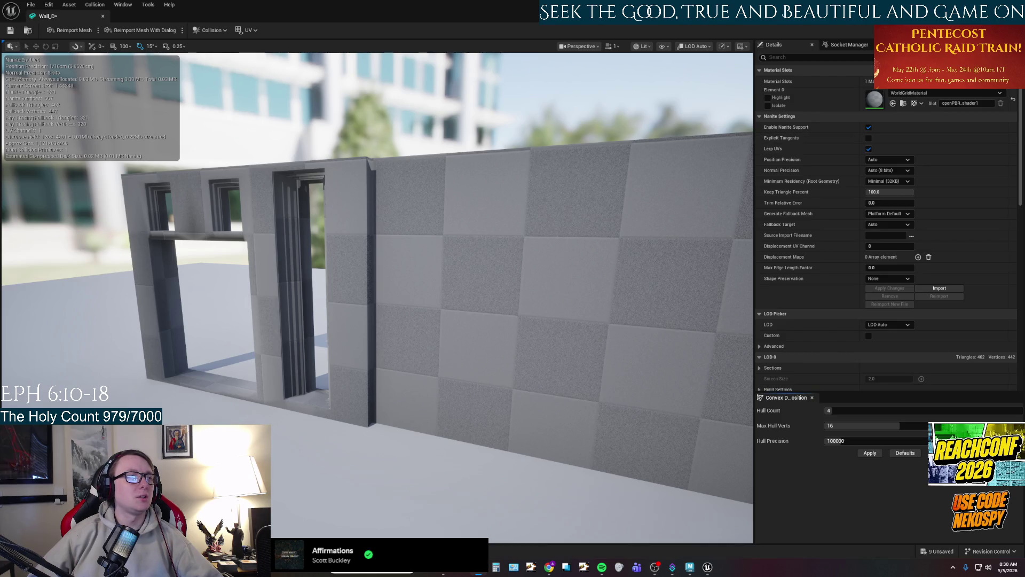
key("ctrl+space")
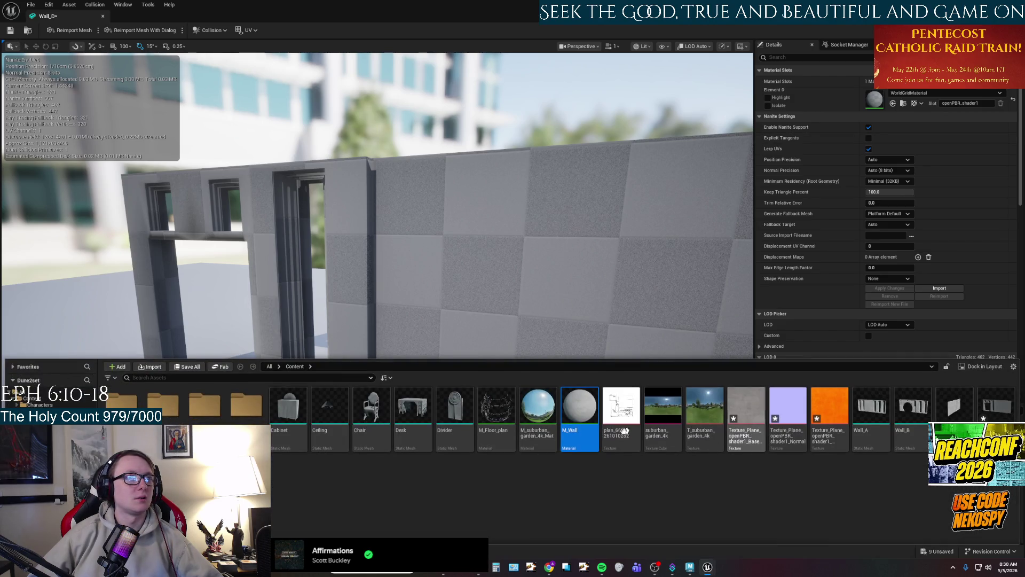
left_click_drag(595, 423, 874, 107)
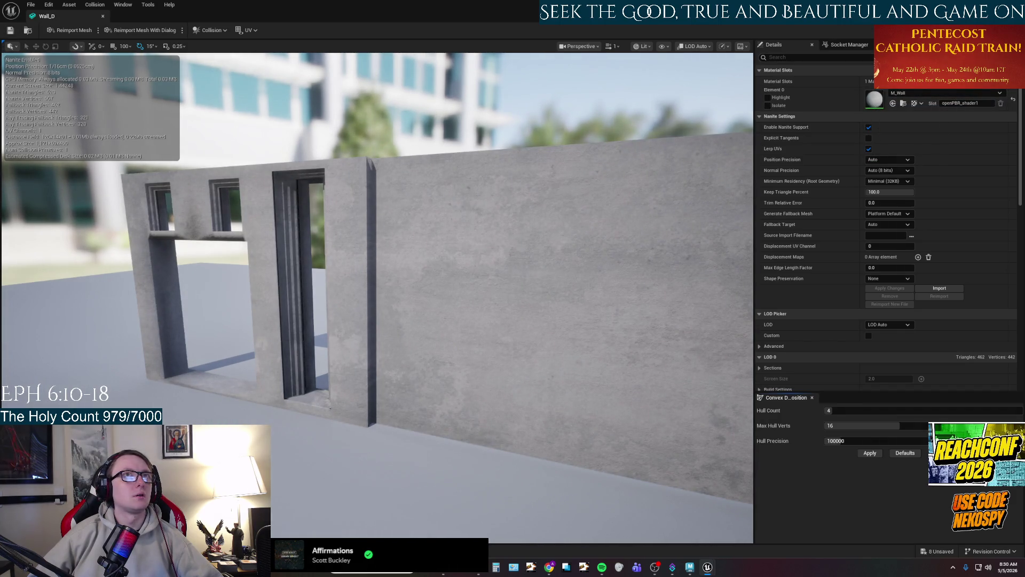
key("alt+Tab")
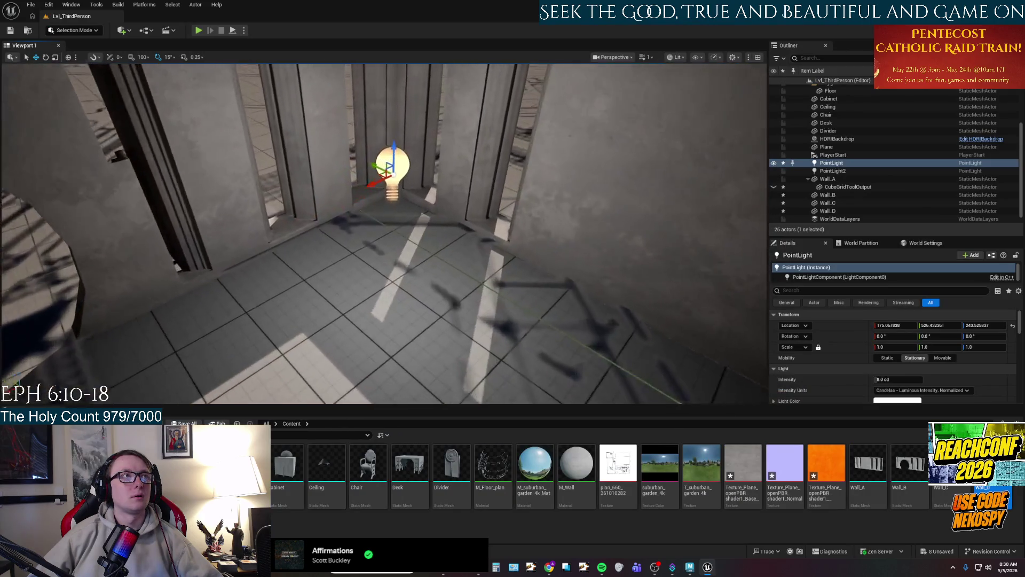
mouse_move(468, 346)
left_mouse_down()
mouse_move(438, 267)
mouse_move(422, 267)
mouse_move(443, 270)
mouse_move(395, 269)
left_mouse_up()
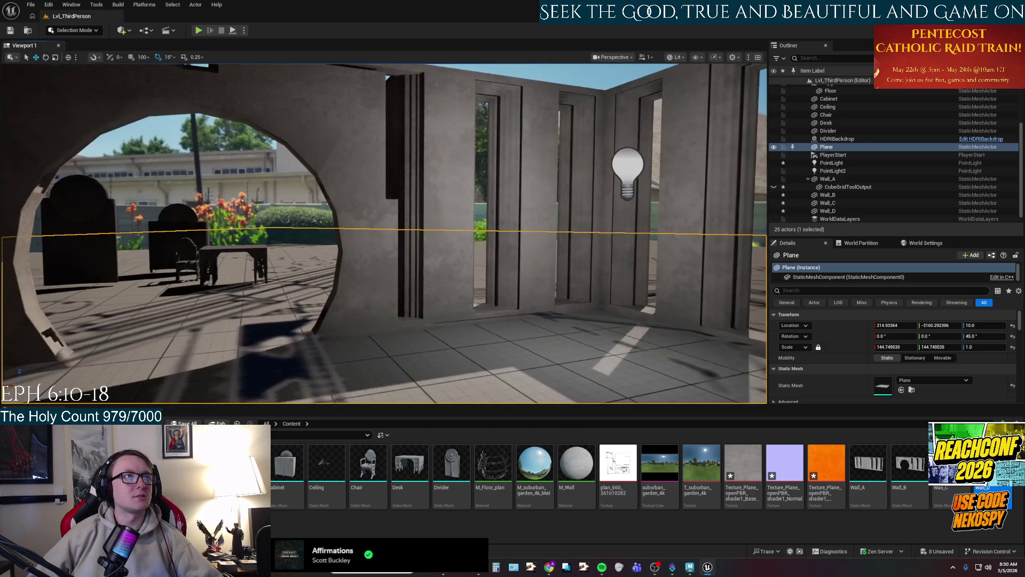
mouse_move(427, 324)
left_mouse_down()
mouse_move(406, 326)
mouse_move(427, 324)
mouse_move(422, 303)
left_mouse_up()
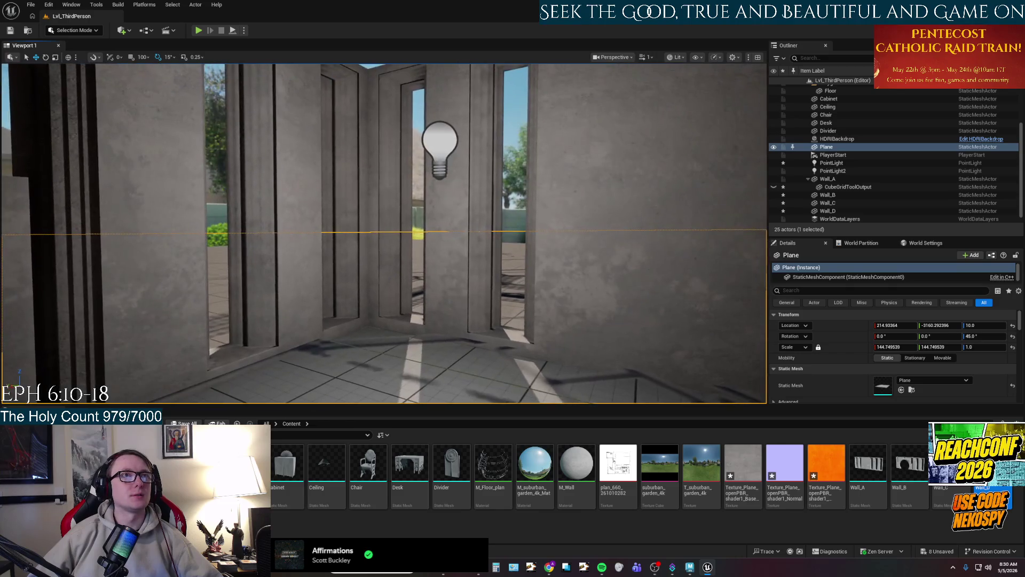
mouse_move(435, 225)
left_mouse_down()
mouse_move(435, 215)
mouse_move(434, 234)
mouse_move(435, 225)
left_mouse_up()
double_click(576, 470)
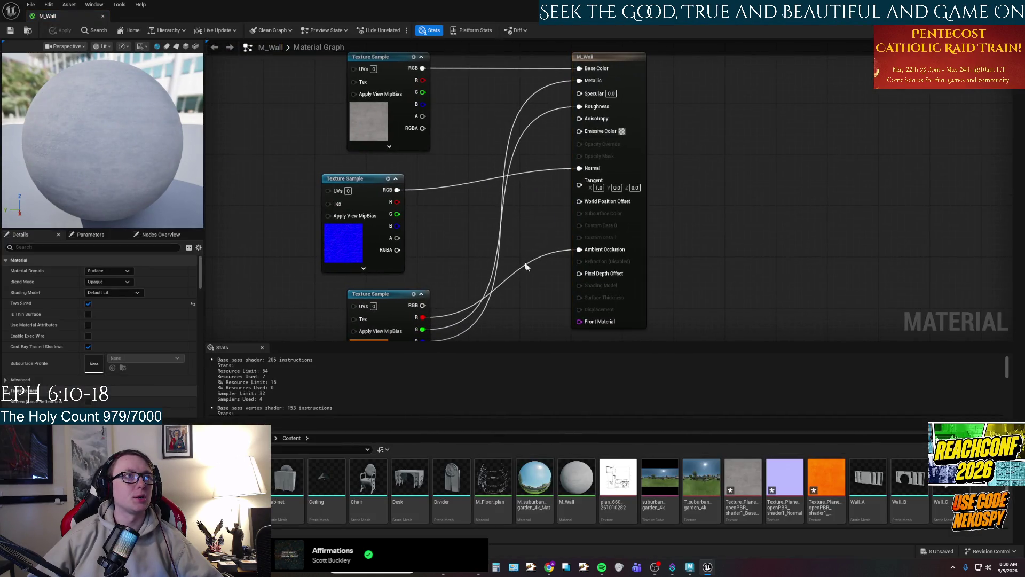
Break M_Wall's Ambient Occlusion connection, apply the material, and go back to the level.
left_click(526, 266, "alt")
left_click(60, 31)
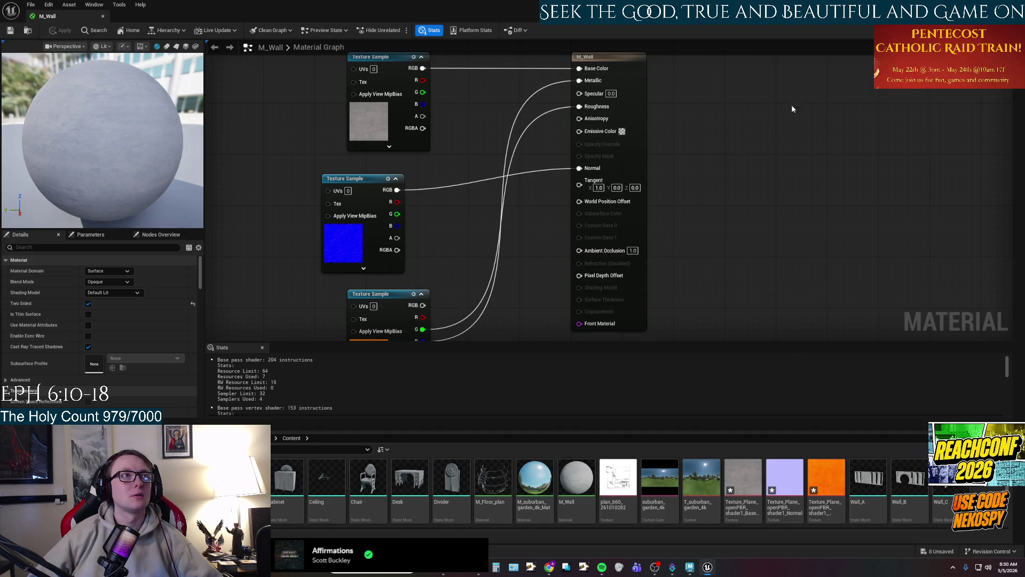
key("alt+Tab")
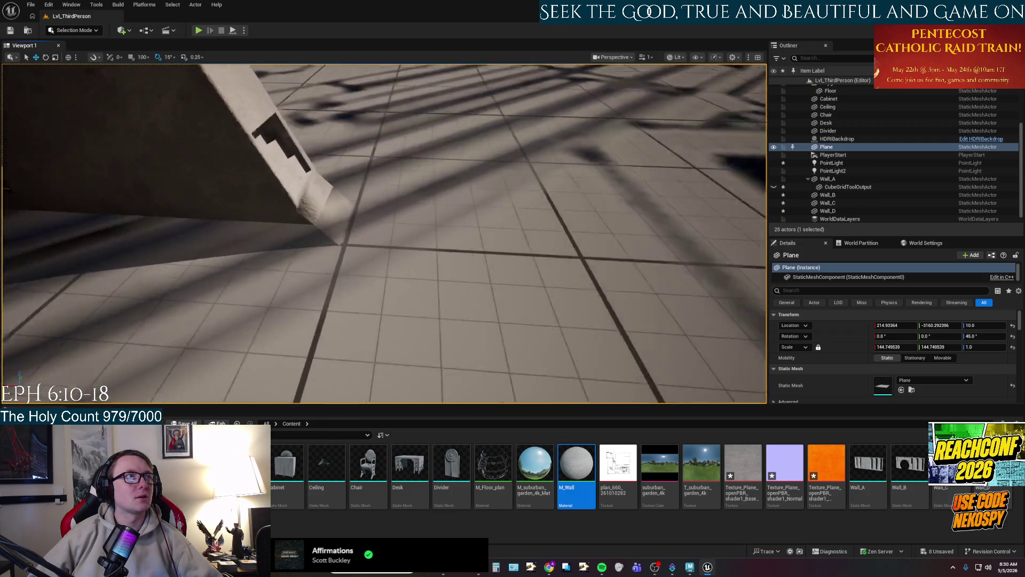
Select Wall_B and the floor Plane and fly forward to inspect the retextured walls.
left_click(319, 157)
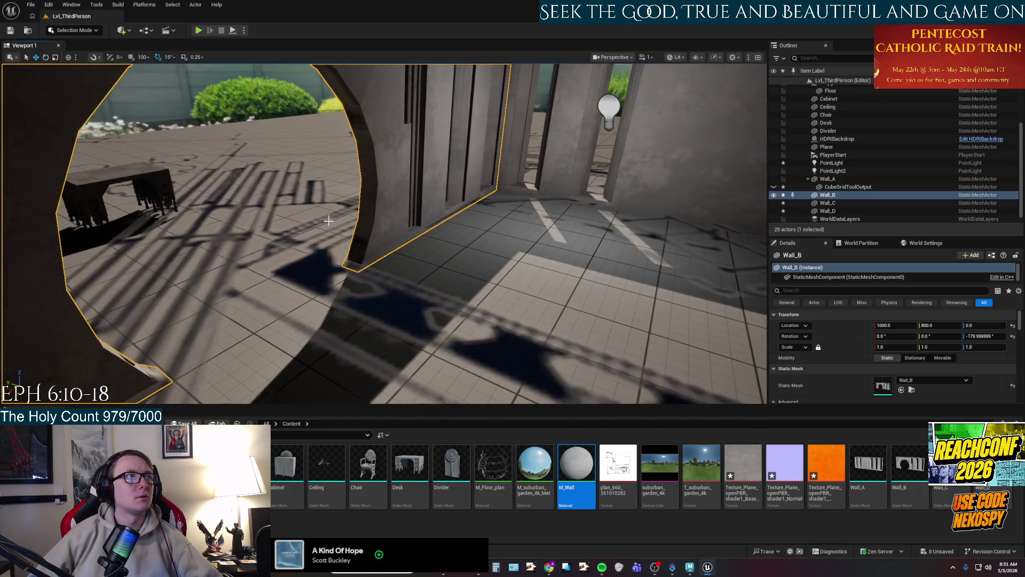
left_click(321, 224)
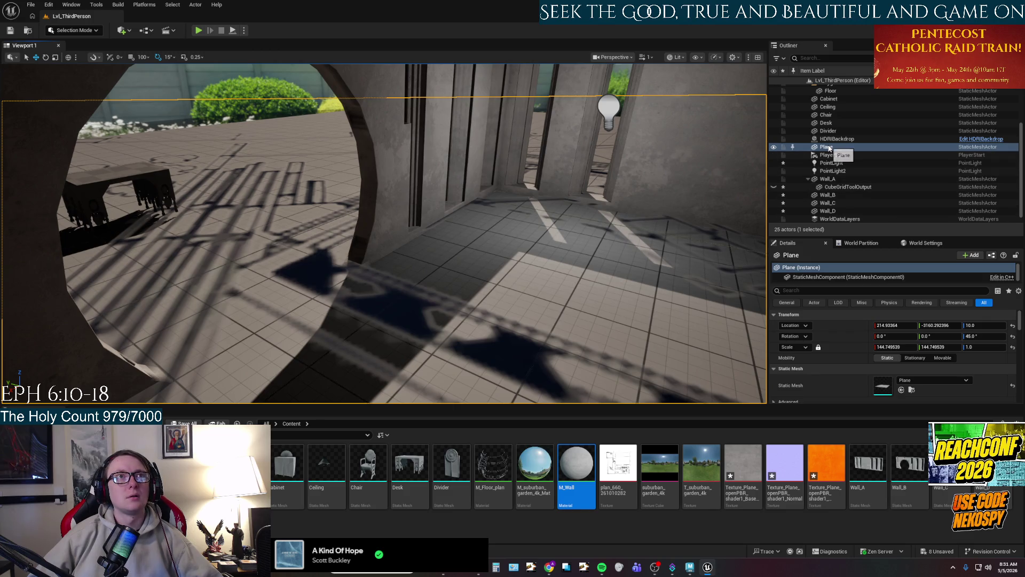
mouse_move(577, 233)
left_mouse_down()
mouse_move(550, 187)
mouse_move(443, 213)
mouse_move(513, 206)
mouse_move(469, 209)
mouse_move(476, 234)
left_mouse_up()
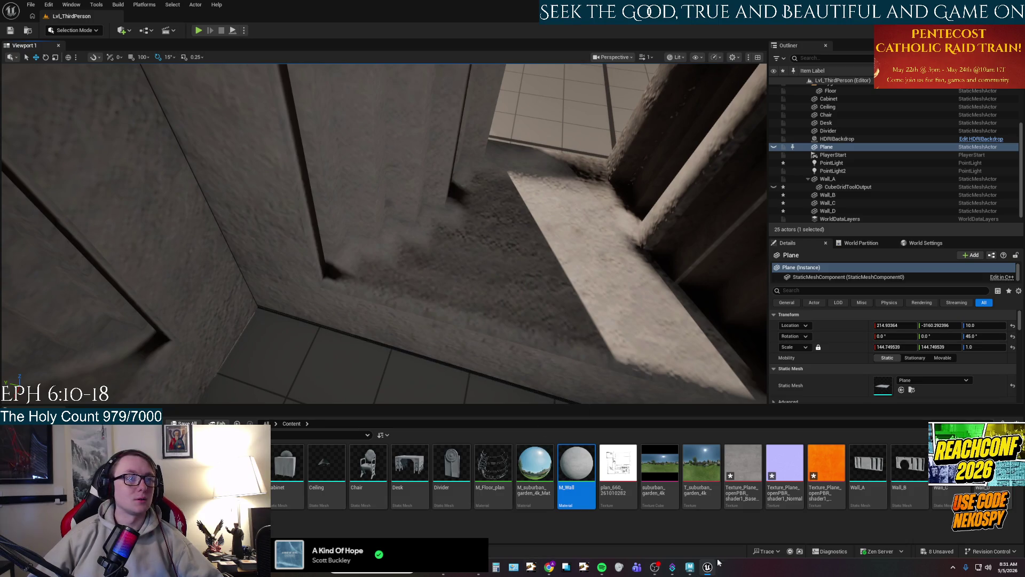
Bring Maya's Dune Set Kit_UV scene forward, clear the selection and tumble the view.
left_click(689, 571)
left_click(655, 241)
mouse_move(654, 240)
left_mouse_down("alt")
mouse_move(622, 329)
mouse_move(559, 210)
left_mouse_up("alt")
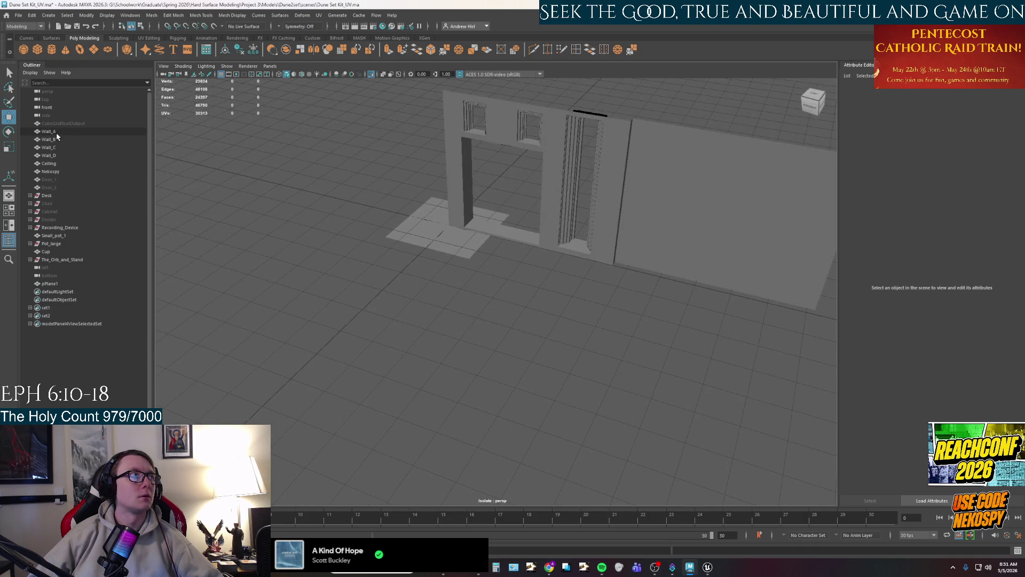
Soften the edge normals of Wall_A through Wall_D, then deselect them.
key("ctrl+1")
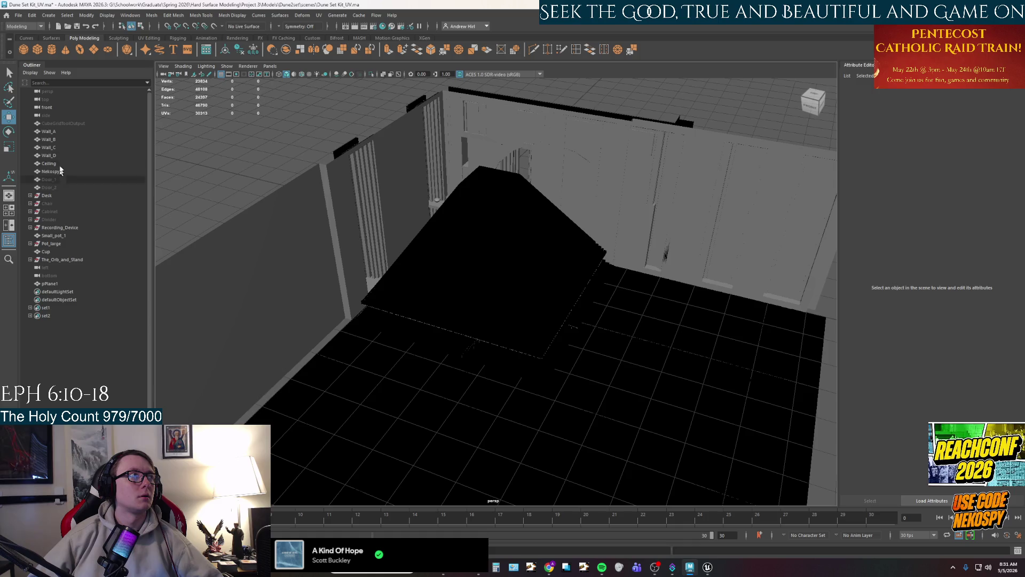
left_click(61, 131)
left_click(69, 156, "shift")
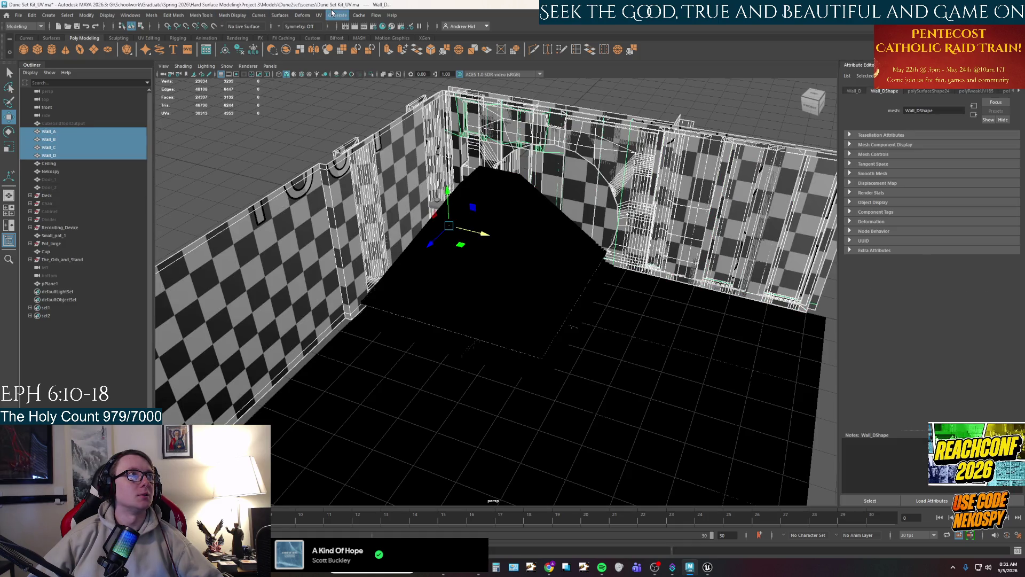
left_click(234, 15)
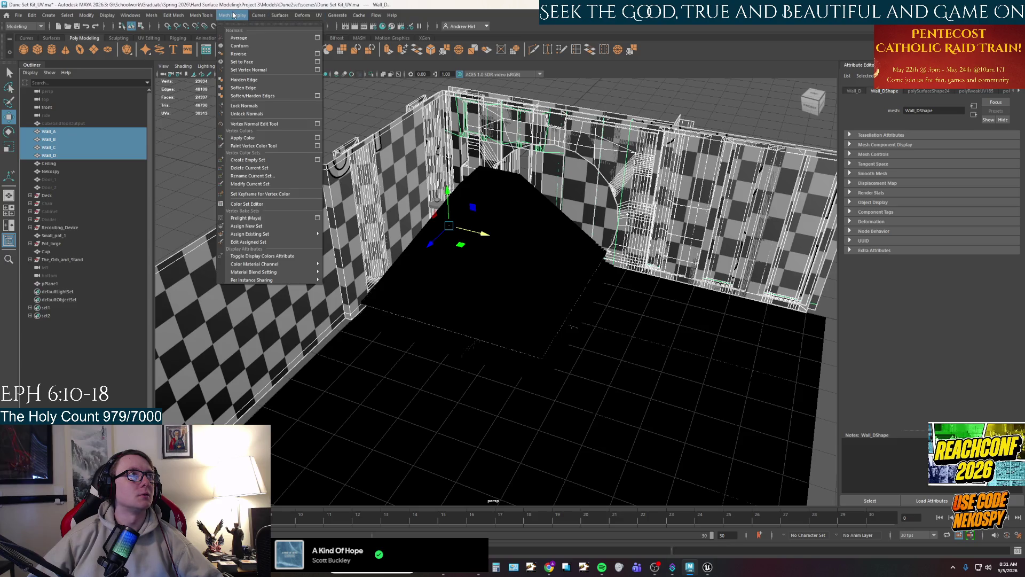
left_click(260, 87)
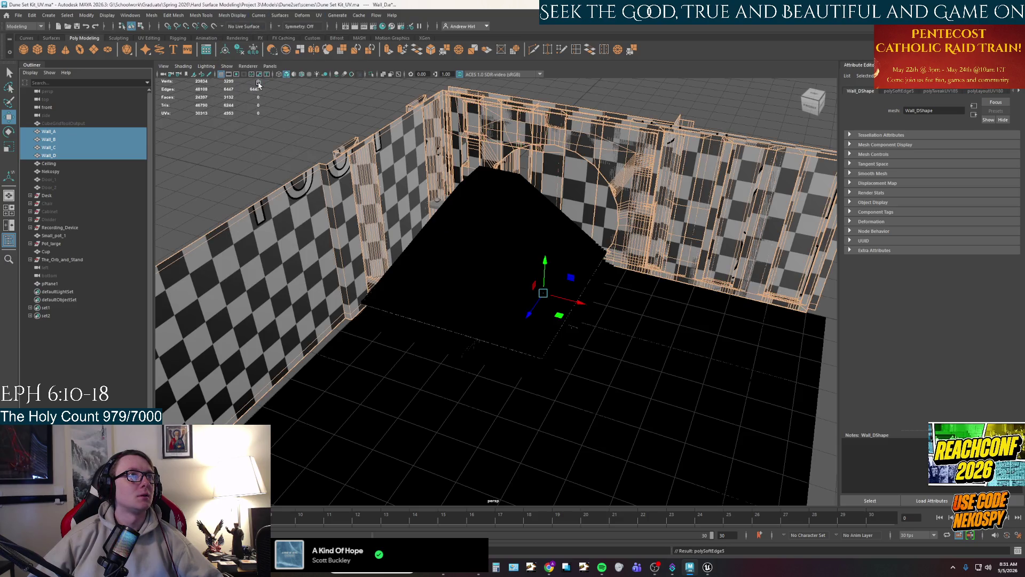
left_click(260, 90)
left_click_drag(176, 122, 287, 114)
Export Wall_A as Wall_A.fbx, overwriting the existing file.
left_click(47, 131)
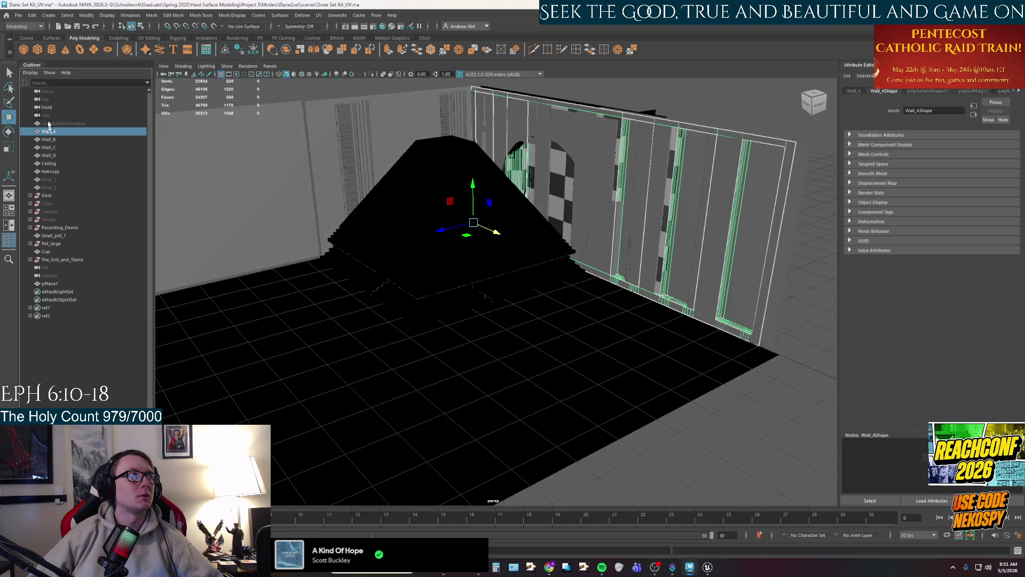
left_click(18, 15)
left_click(48, 124)
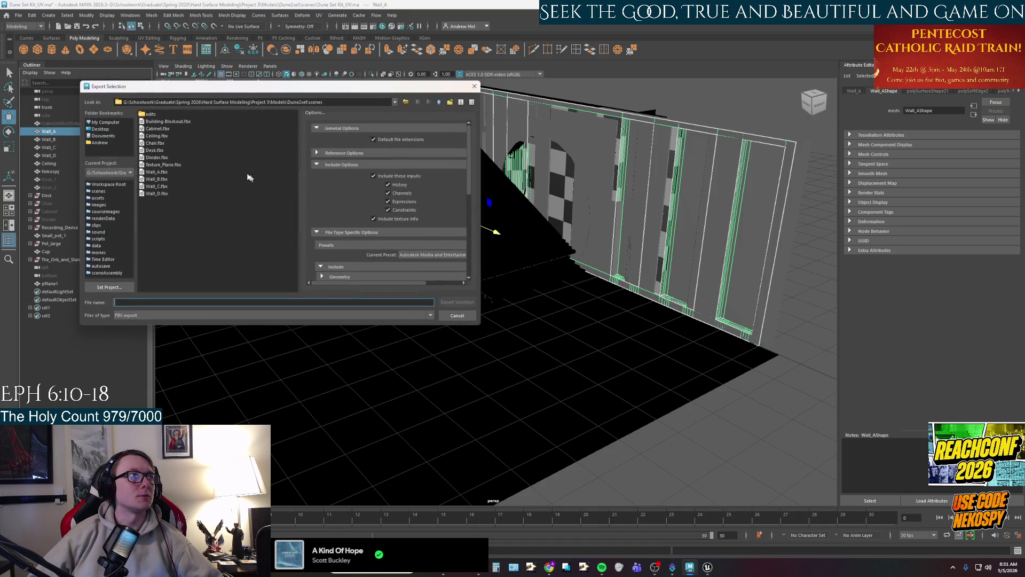
left_click(158, 172)
left_click(457, 302)
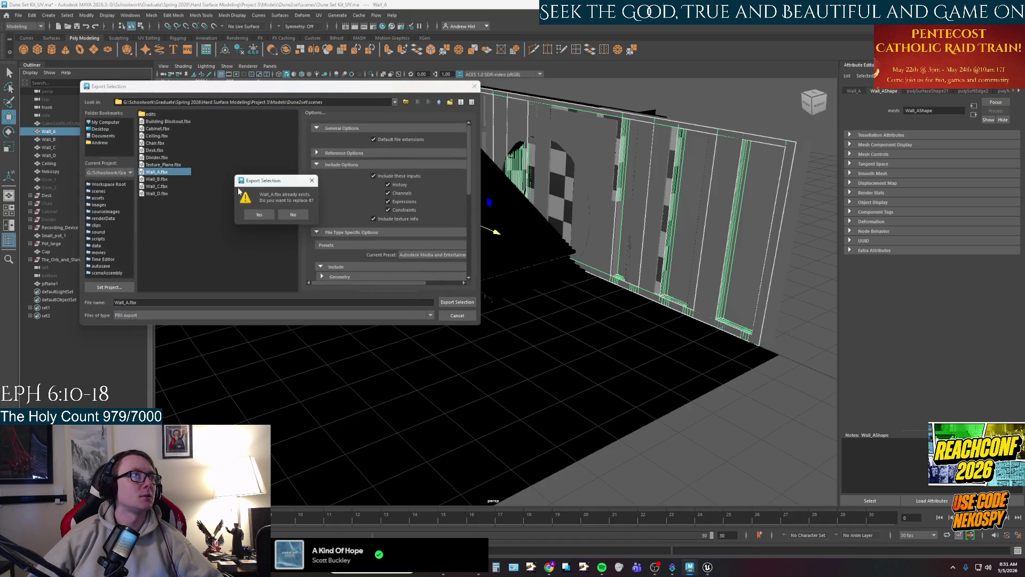
left_click(259, 215)
Export Wall_B as Wall_B.fbx, overwriting the existing file.
left_click(48, 139)
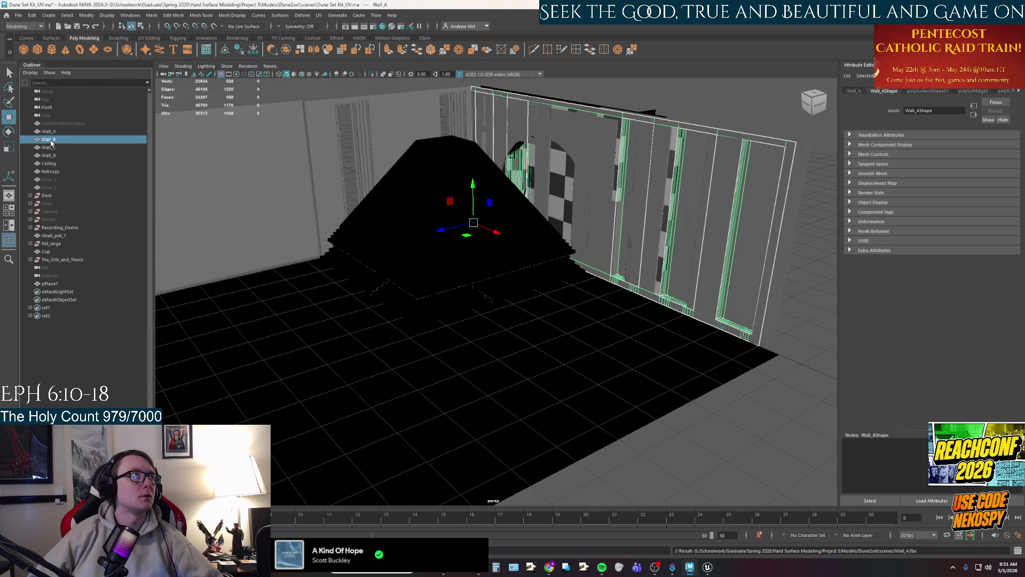
left_click(18, 15)
left_click(54, 122)
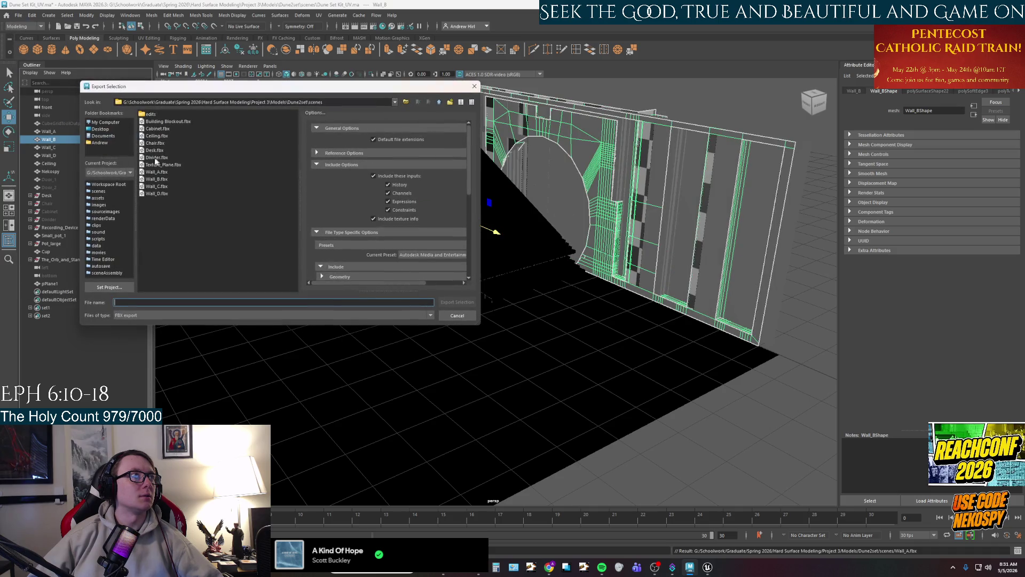
left_click(158, 180)
left_click(463, 303)
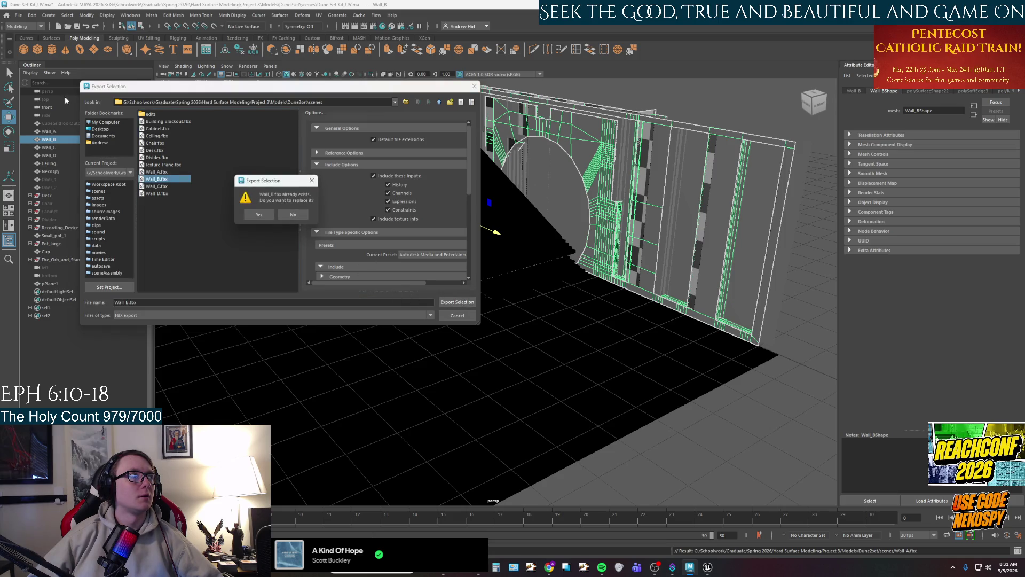
left_click(265, 217)
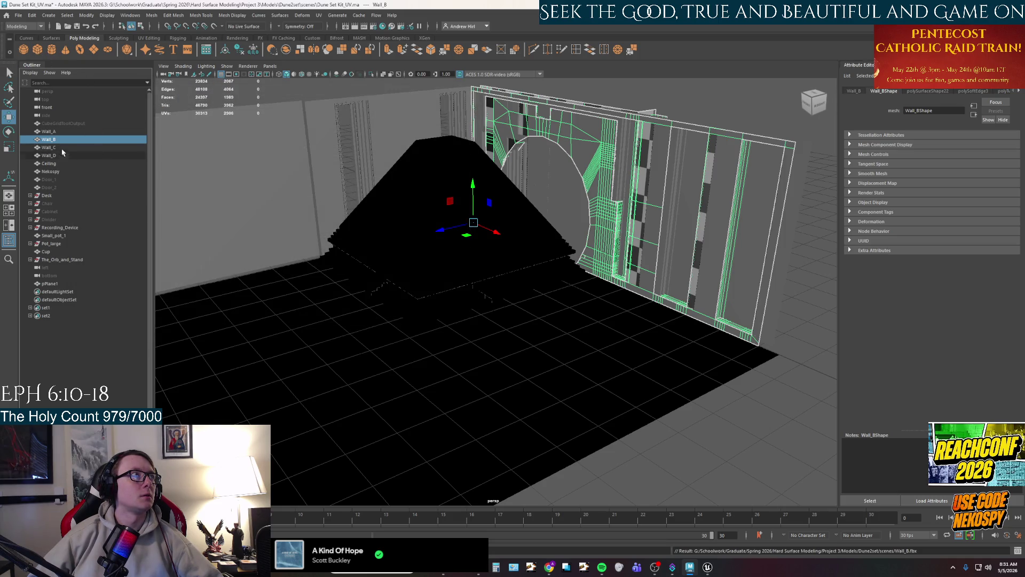
Export Wall_C as Wall_C.fbx, overwriting the existing file.
left_click(48, 147)
left_click(19, 16)
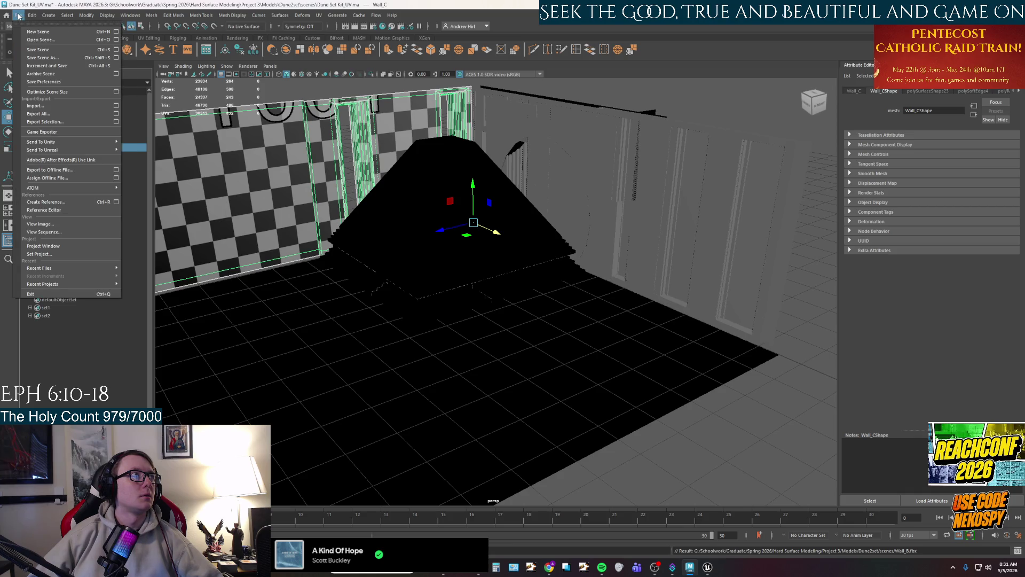
left_click(71, 121)
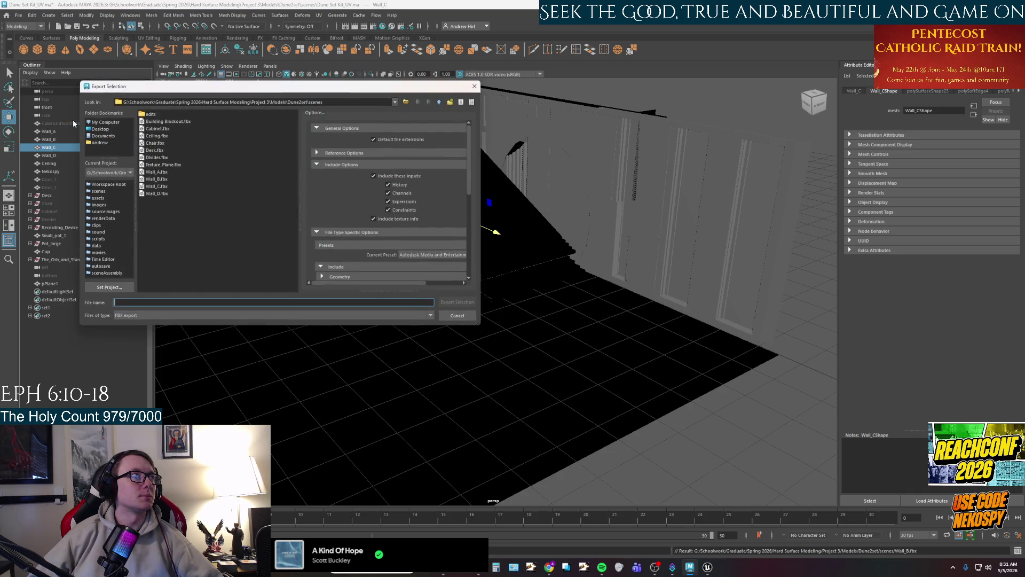
left_click(168, 187)
left_click(457, 302)
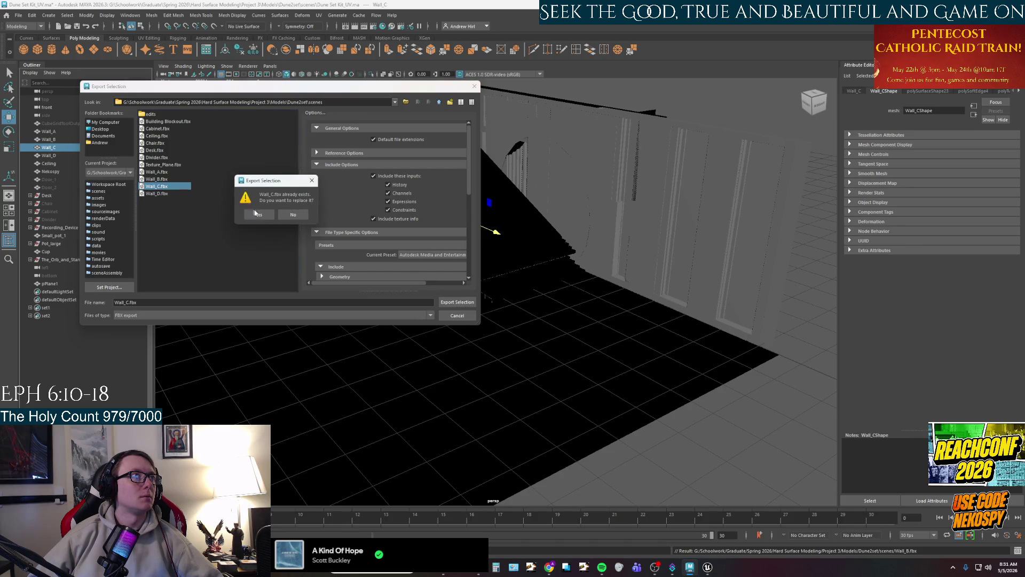
key("Return")
Export Wall_D as Wall_D.fbx, overwriting the existing file.
left_click(54, 155)
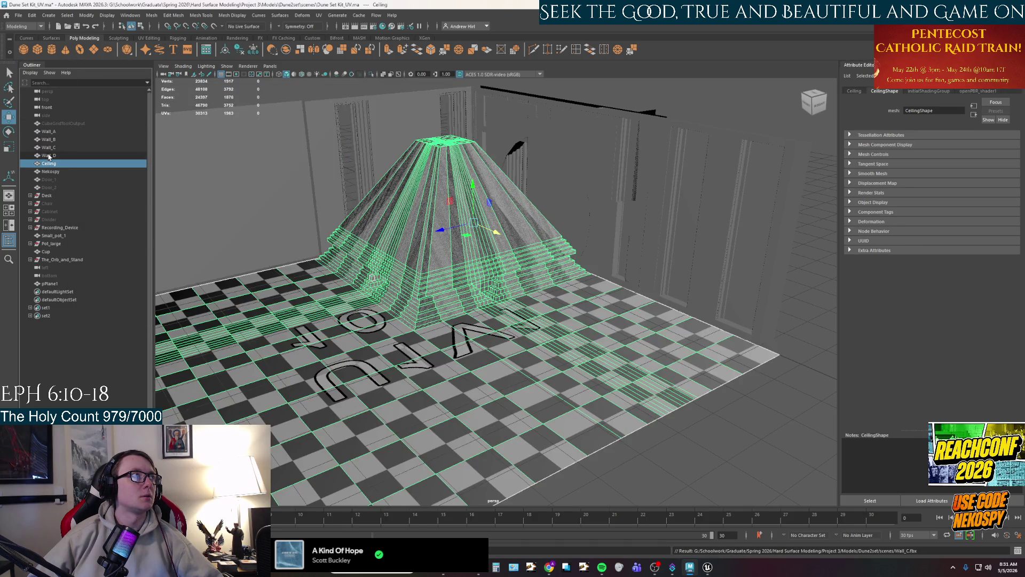
left_click(20, 15)
left_click(54, 121)
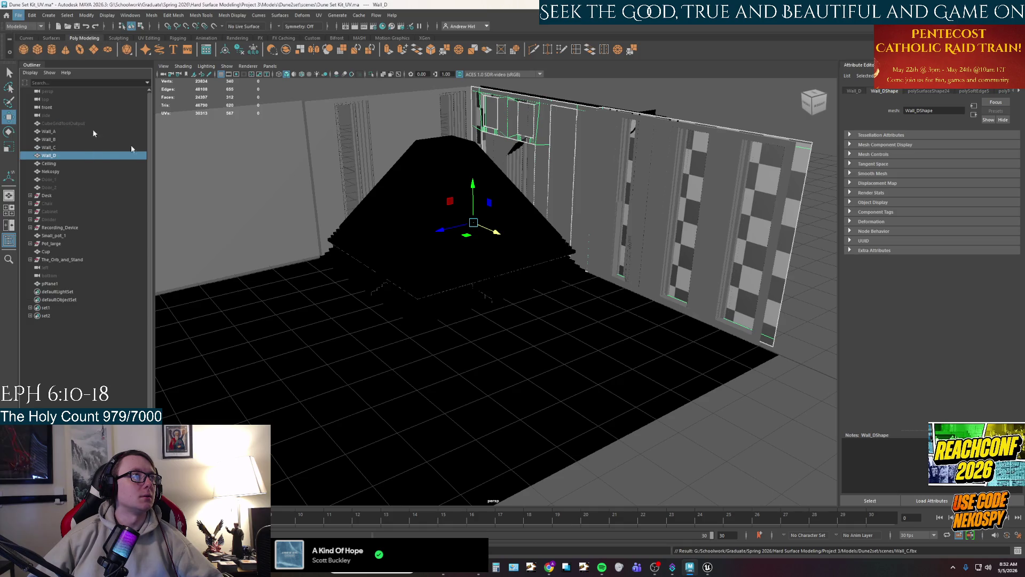
left_click(157, 193)
left_click(451, 302)
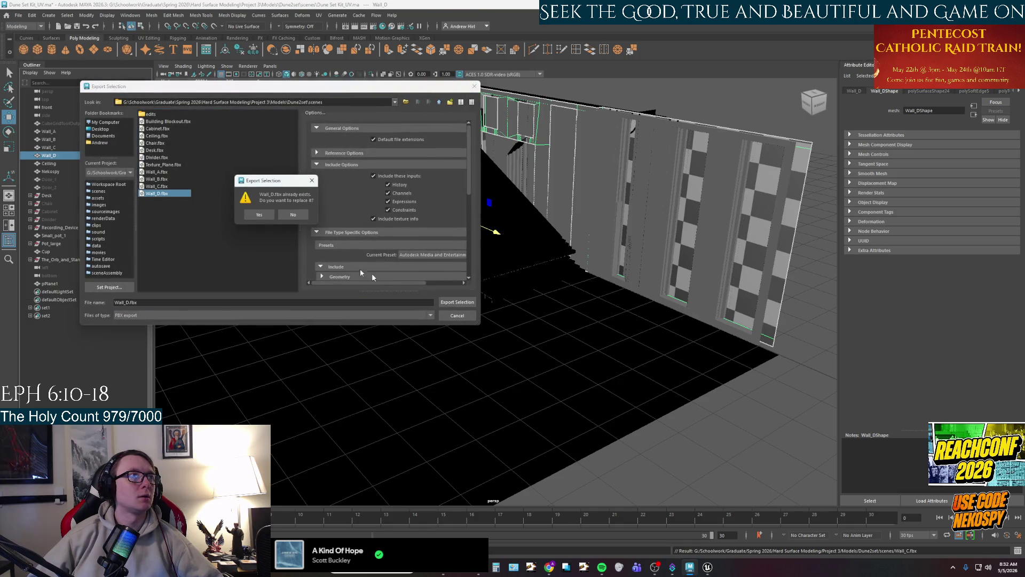
left_click(265, 216)
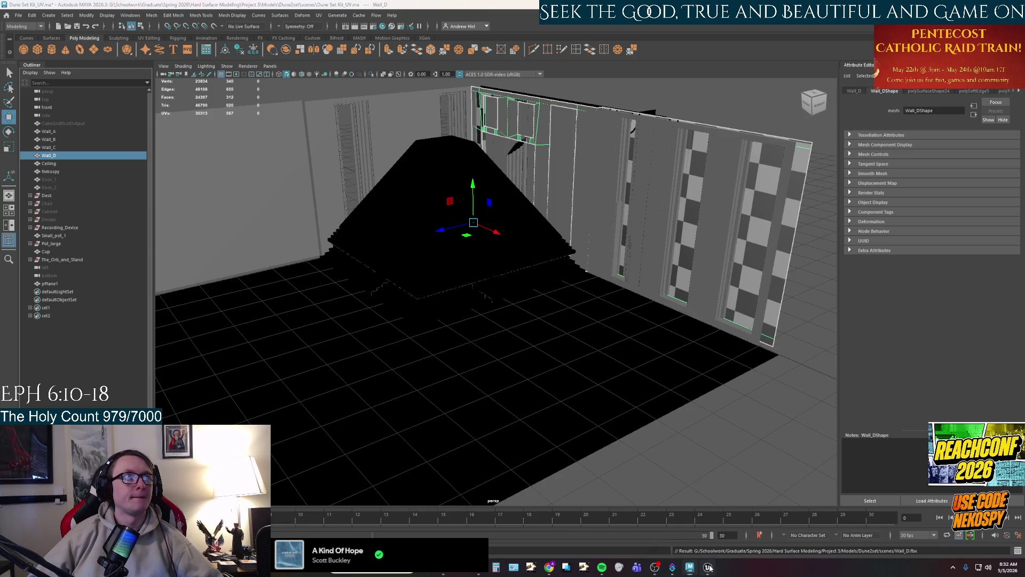
left_click(708, 567)
Reimport the Wall_A asset from its updated FBX.
right_click(875, 468)
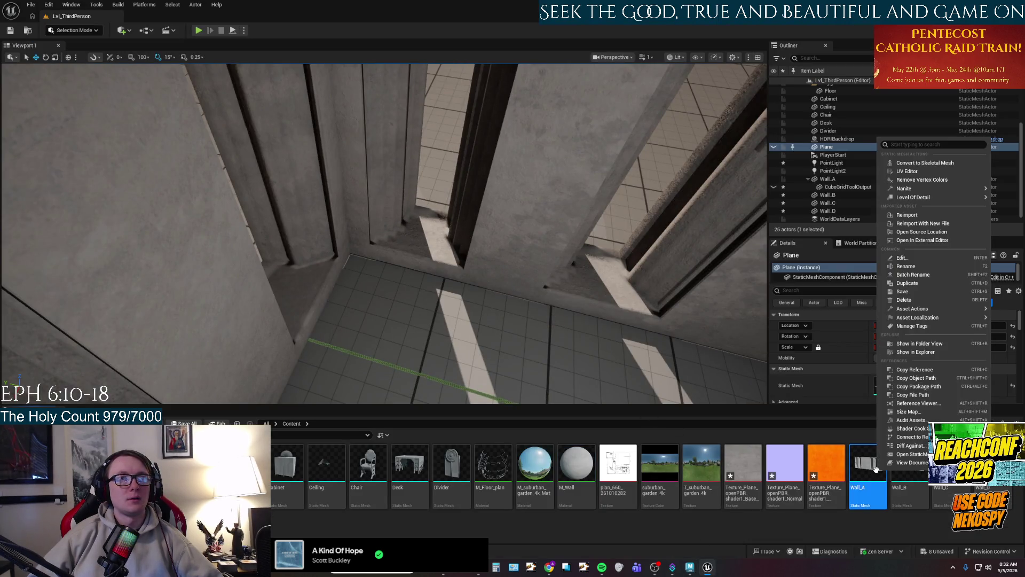
left_click(907, 215)
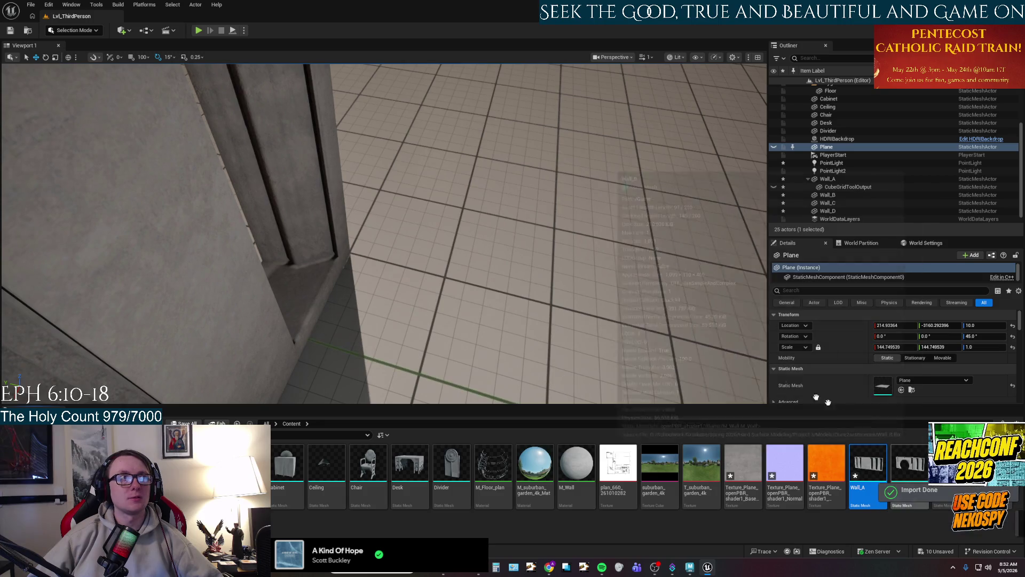
left_click_drag(385, 235, 337, 211)
Reimport Wall_B from its updated FBX and select the refreshed wall in the level.
right_click(910, 464)
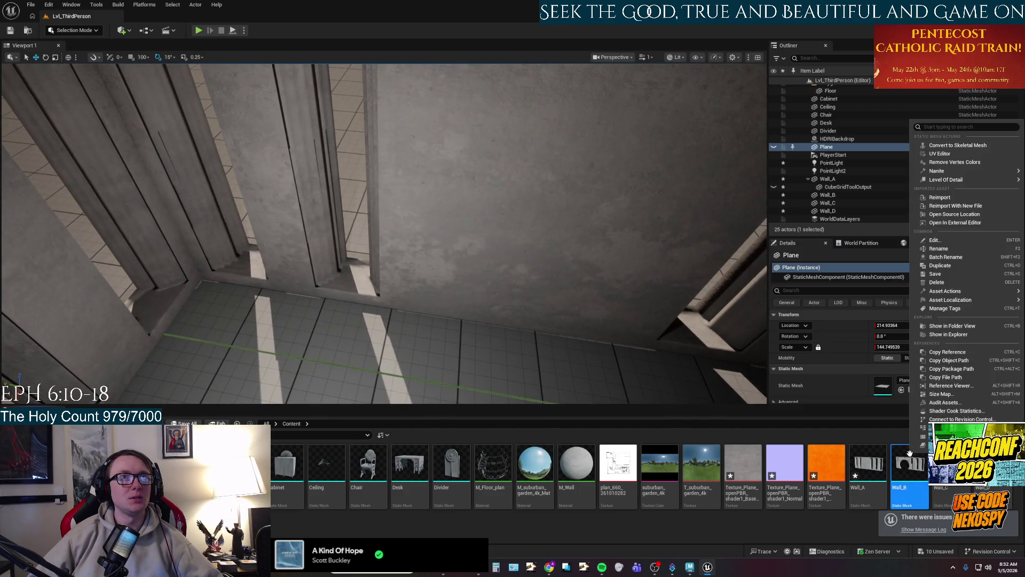
left_click(939, 197)
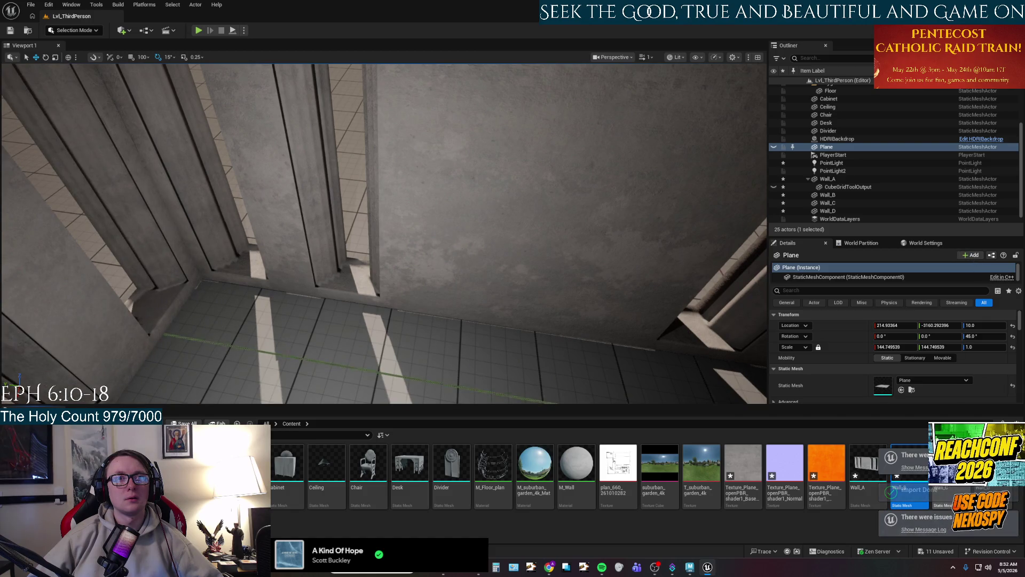
left_click_drag(287, 273, 257, 305)
mouse_move(443, 248)
left_mouse_down()
mouse_move(427, 251)
mouse_move(443, 249)
left_mouse_up()
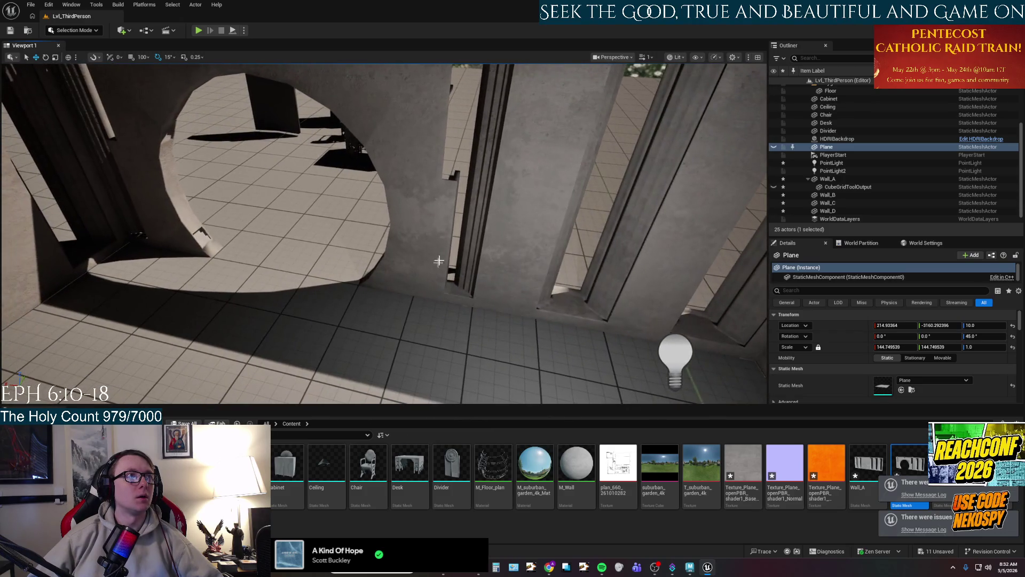
left_click(443, 249)
scroll(443, 249, "up", 1)
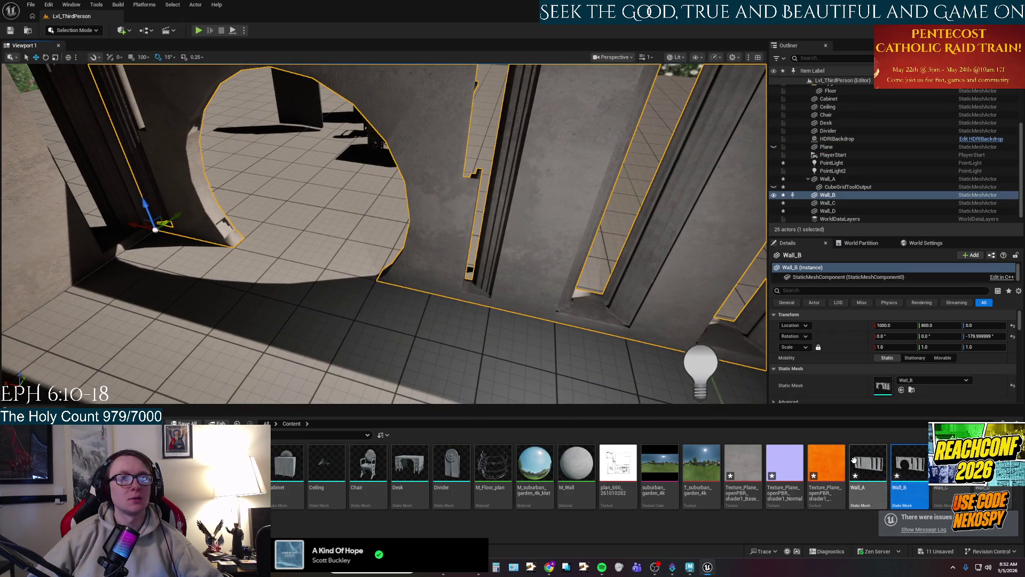
double_click(869, 487)
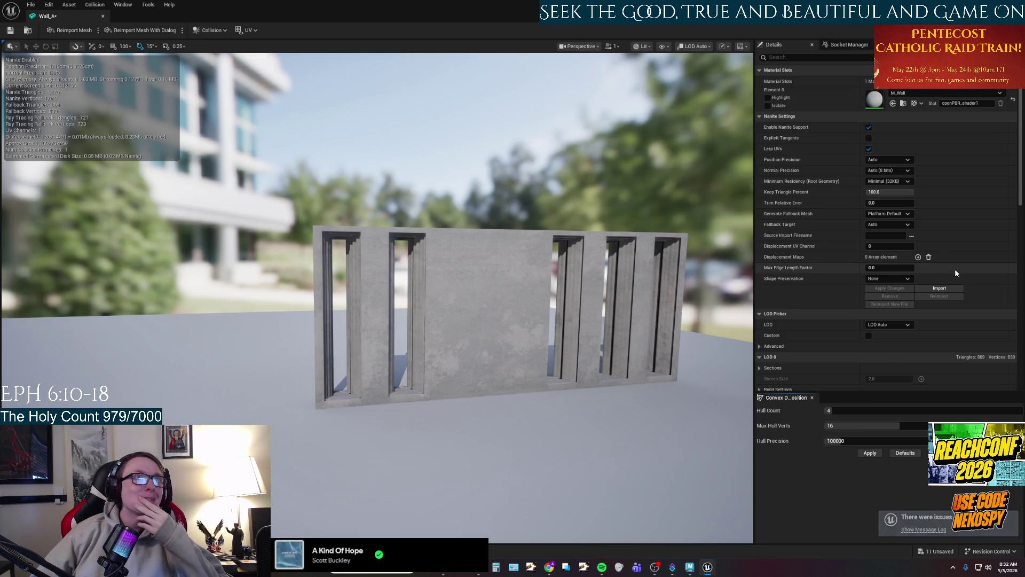
Zoom in on Wall_A's window recesses in the Static Mesh Editor.
scroll(607, 345, "up", 5)
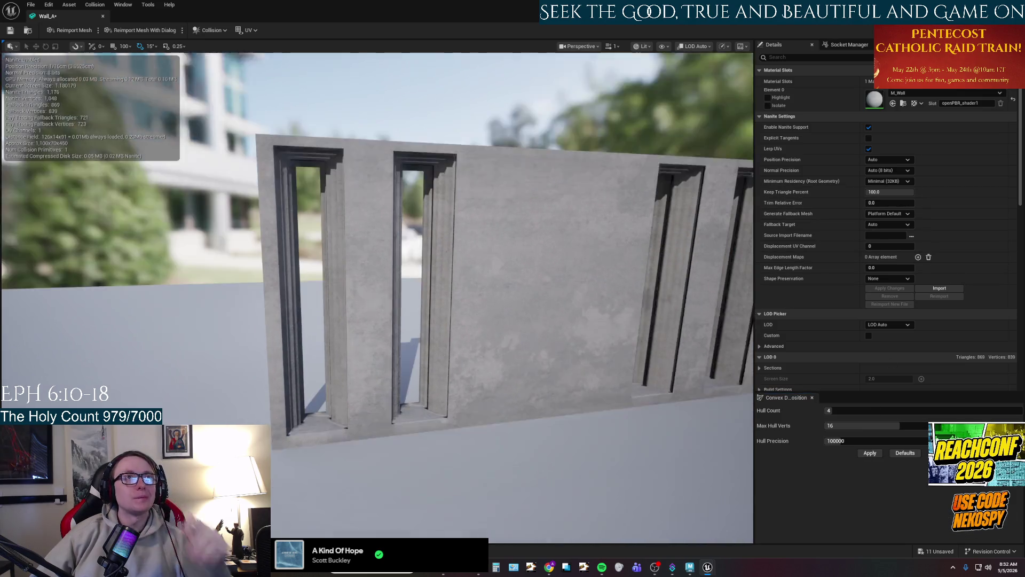
scroll(606, 345, "up", 10)
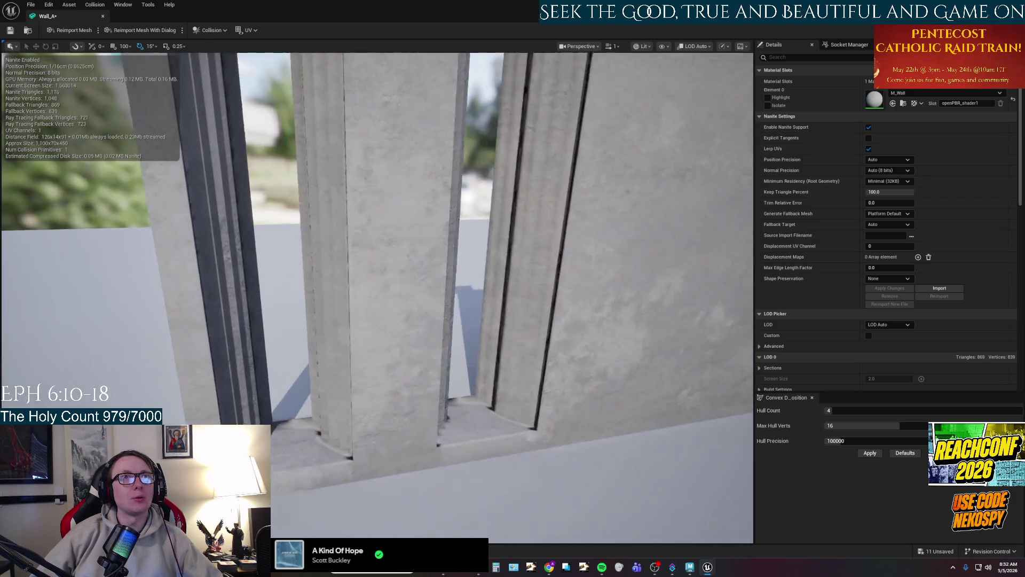
scroll(599, 352, "up", 5)
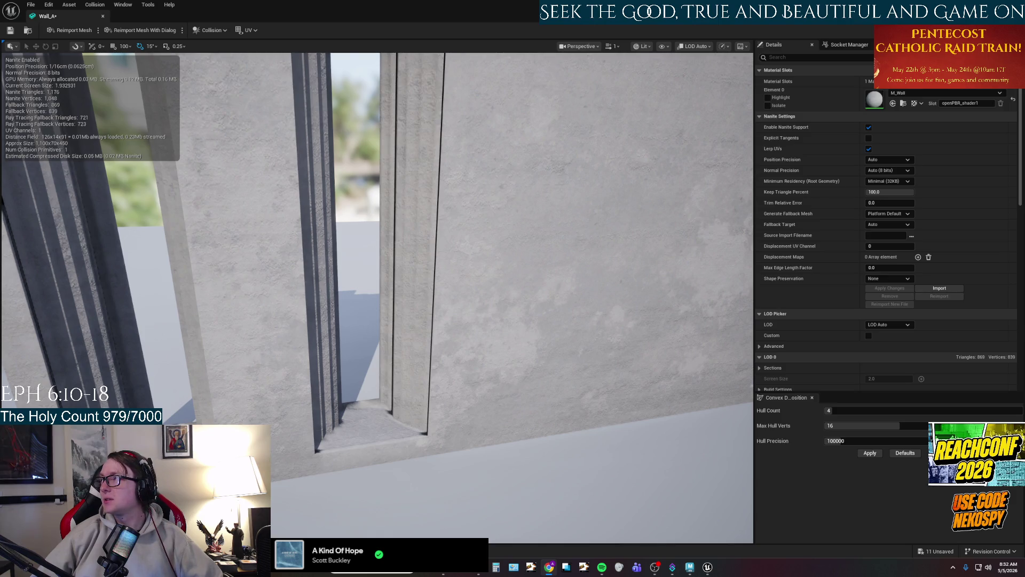
key("super+4")
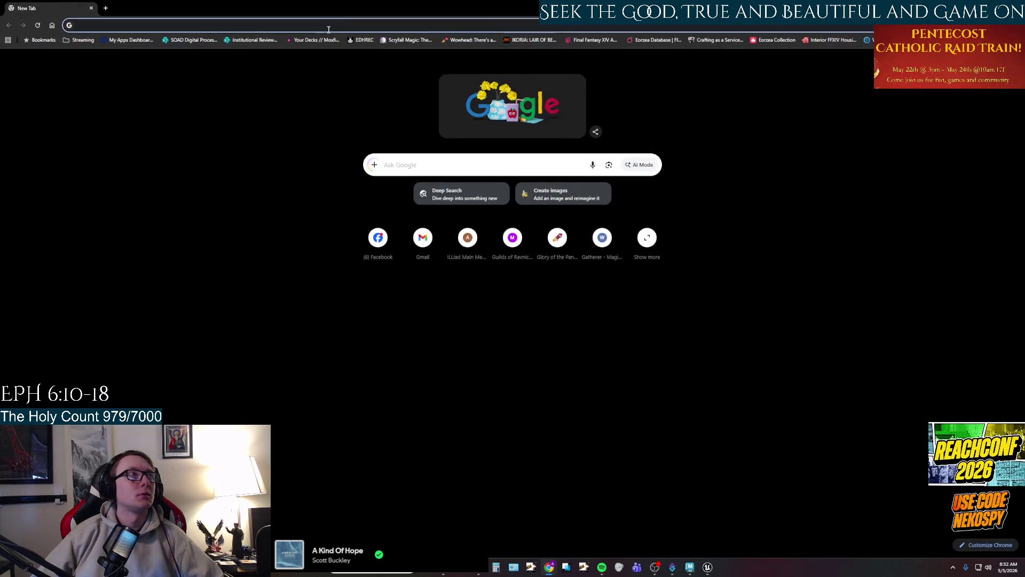
Search 'u5 turn off mesh smoothing' and read the 'Disable smoothing in Unreal?' forum thread.
left_click(328, 27)
type("ure")
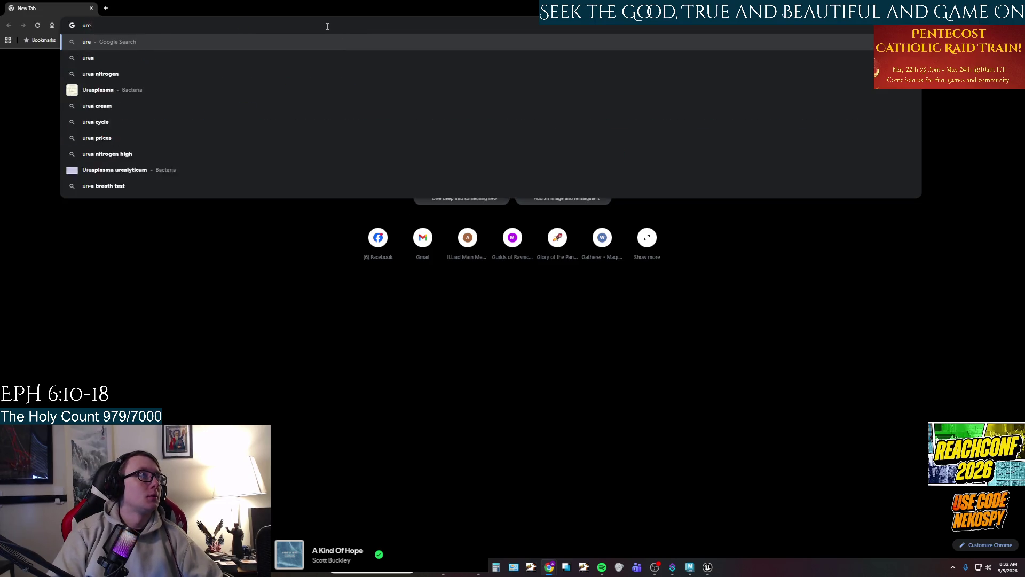
type("5")
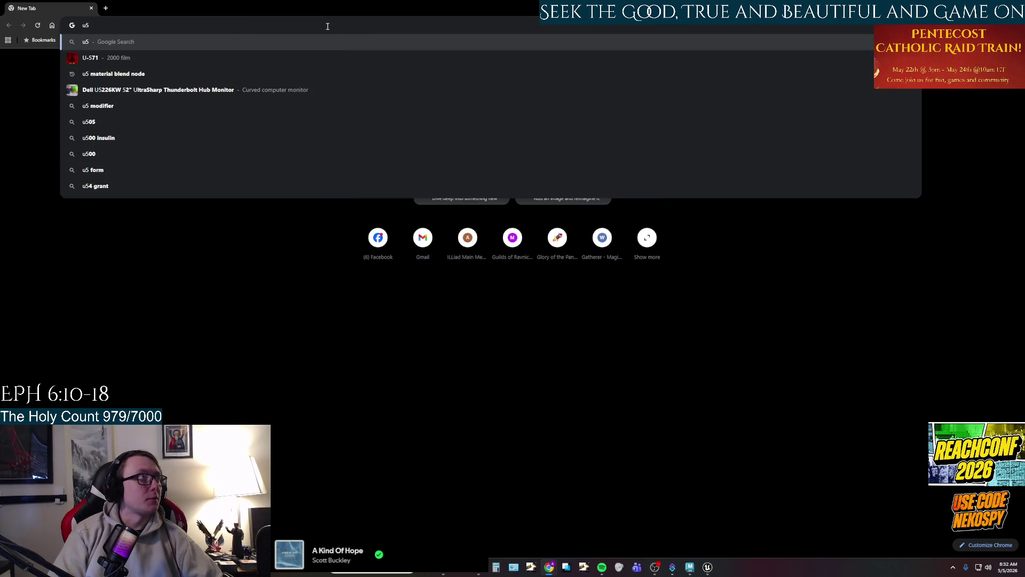
type(" turn of")
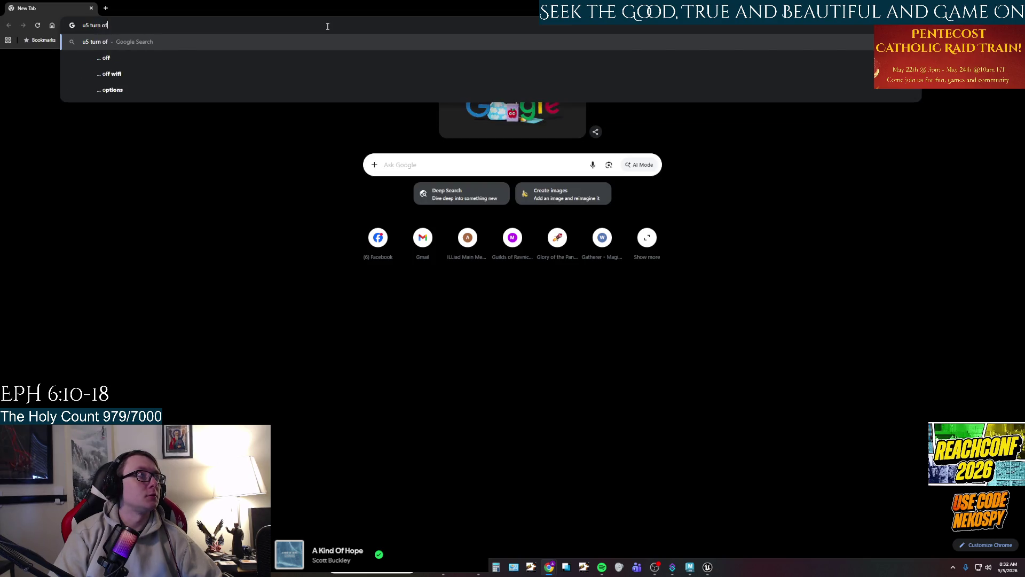
type("f mesh")
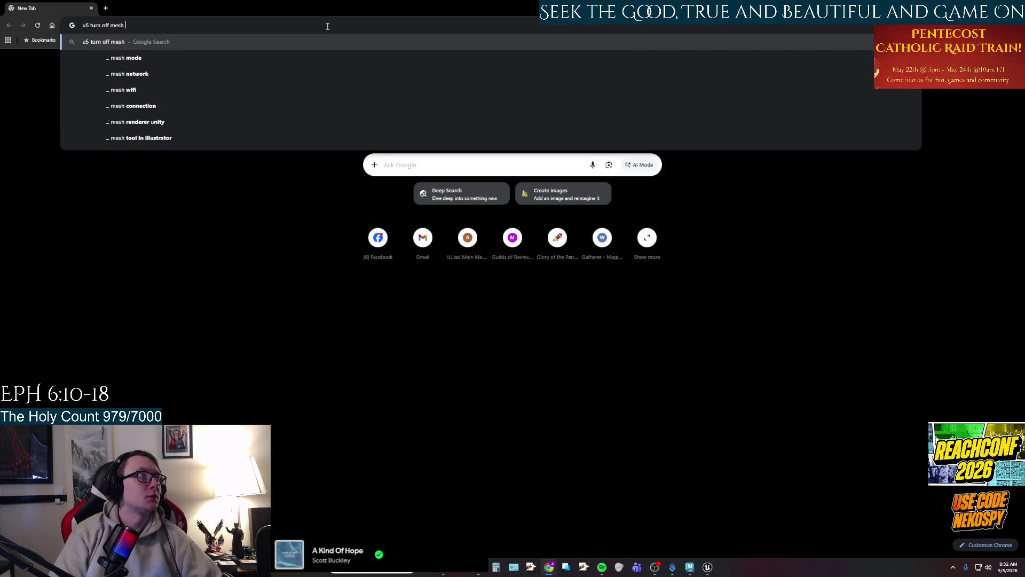
type(" mo")
key("BackSpace")
key("BackSpace")
key("BackSpace")
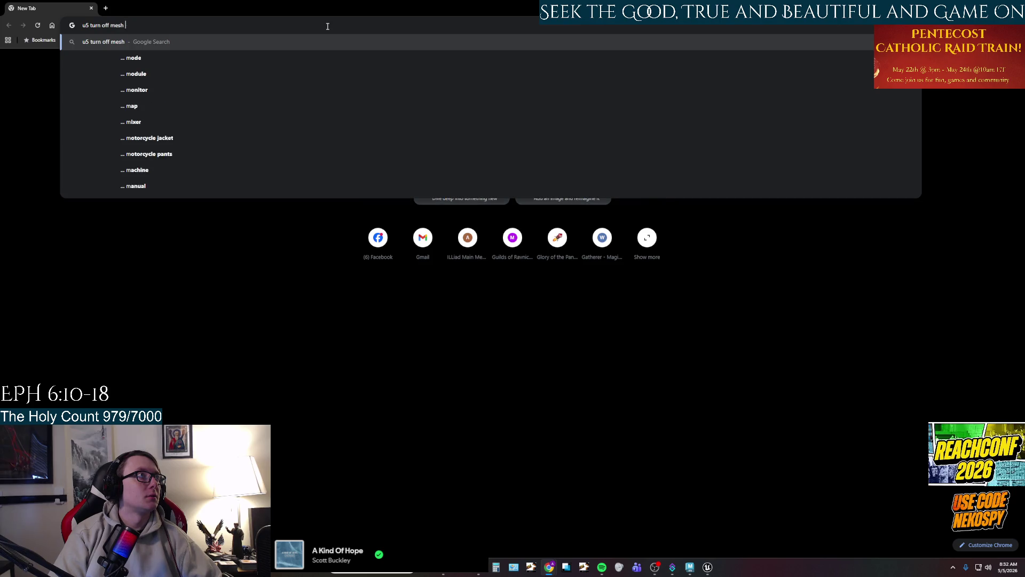
type("smoothing")
key("Return")
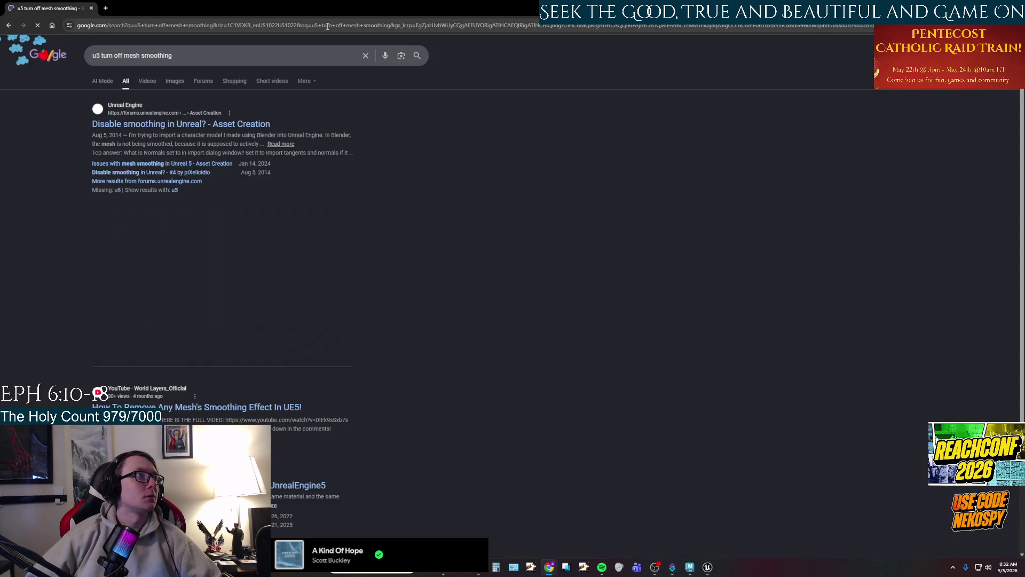
left_click(207, 128)
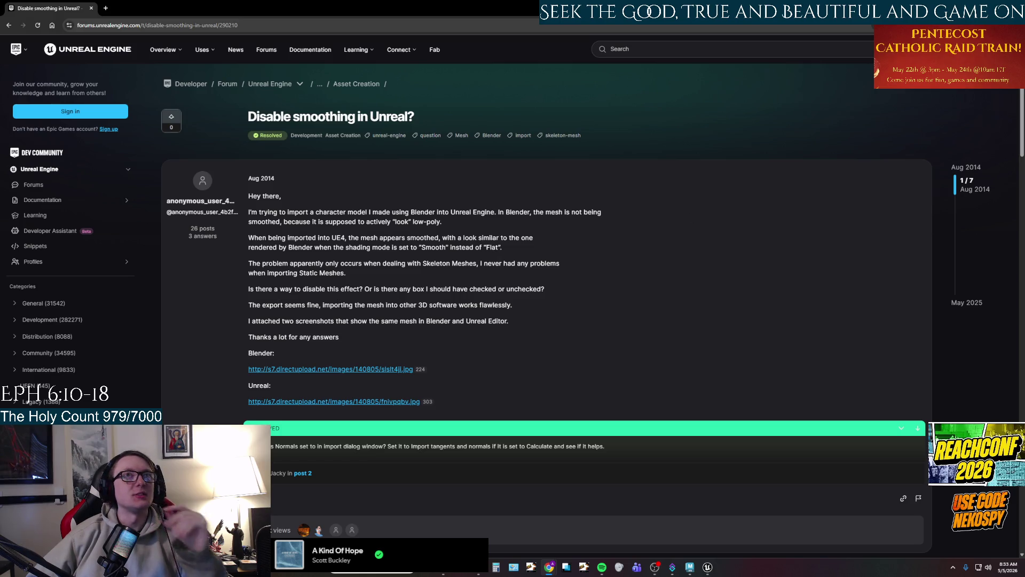
key("alt+Tab")
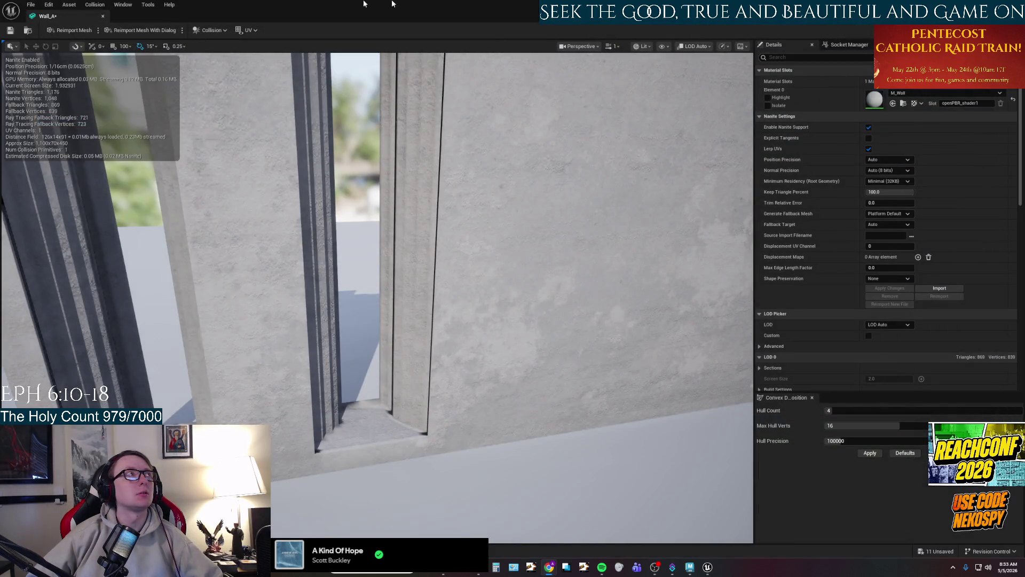
Force-delete the Wall_A, Wall_B, Wall_C and Wall_D mesh assets despite their level references.
key("alt+Tab")
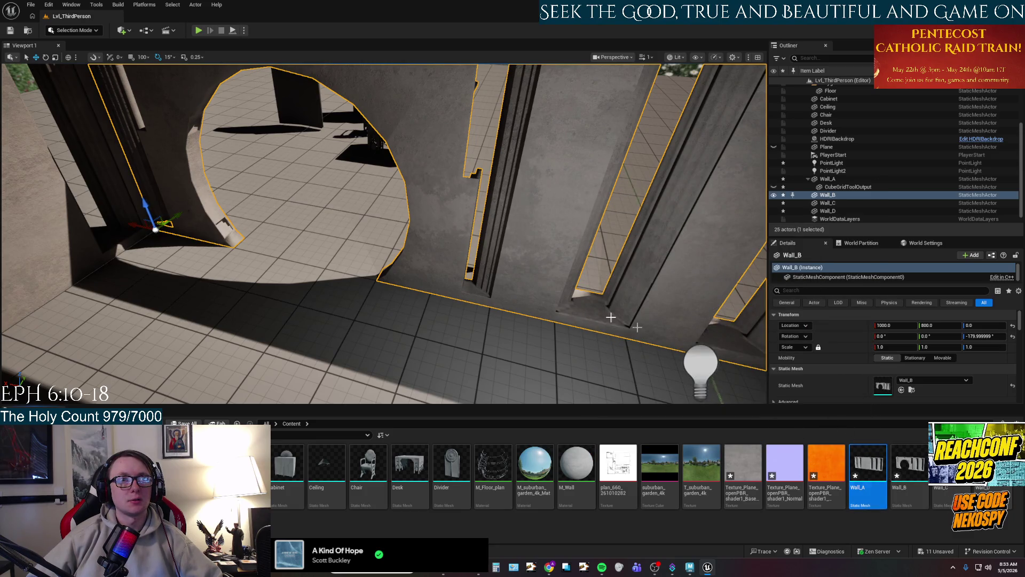
key("f")
left_click(993, 465, "shift")
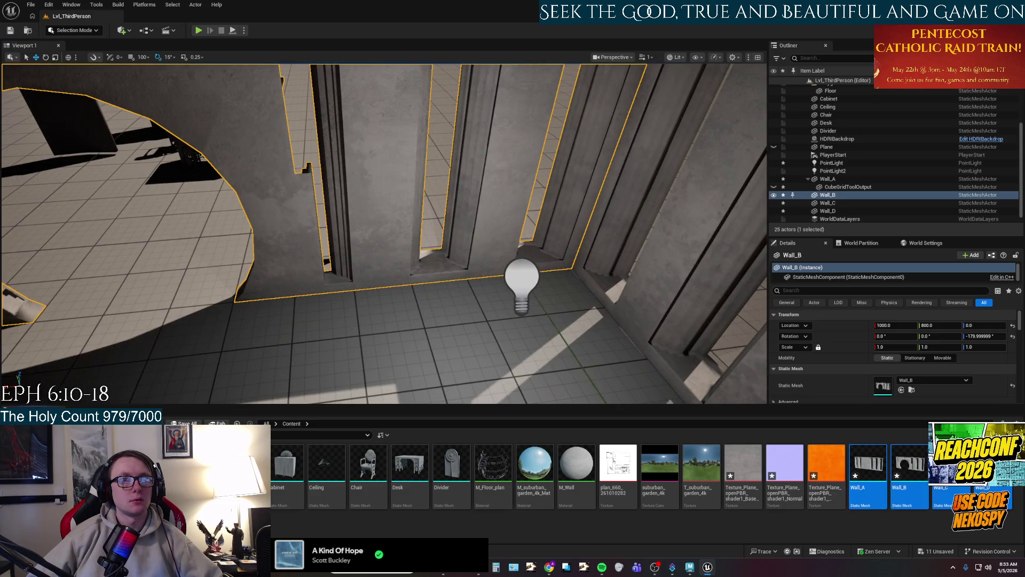
key("Delete")
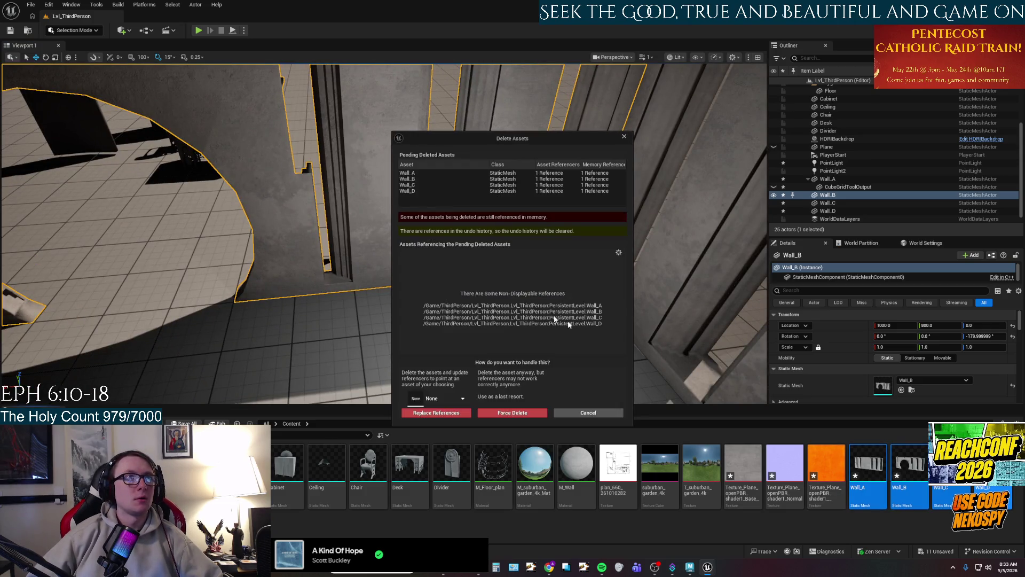
left_click(499, 413)
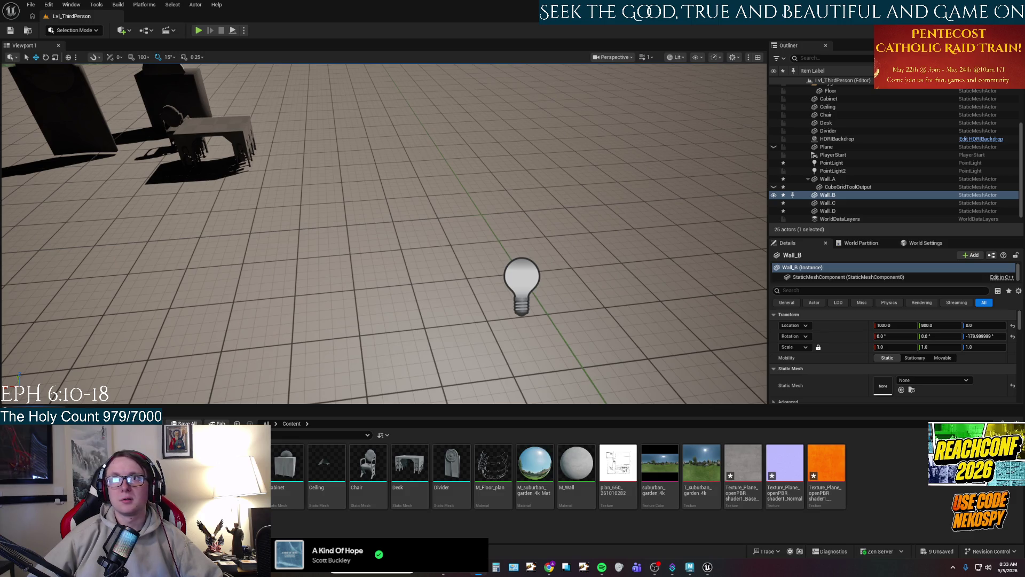
left_click_drag(825, 460, 820, 445)
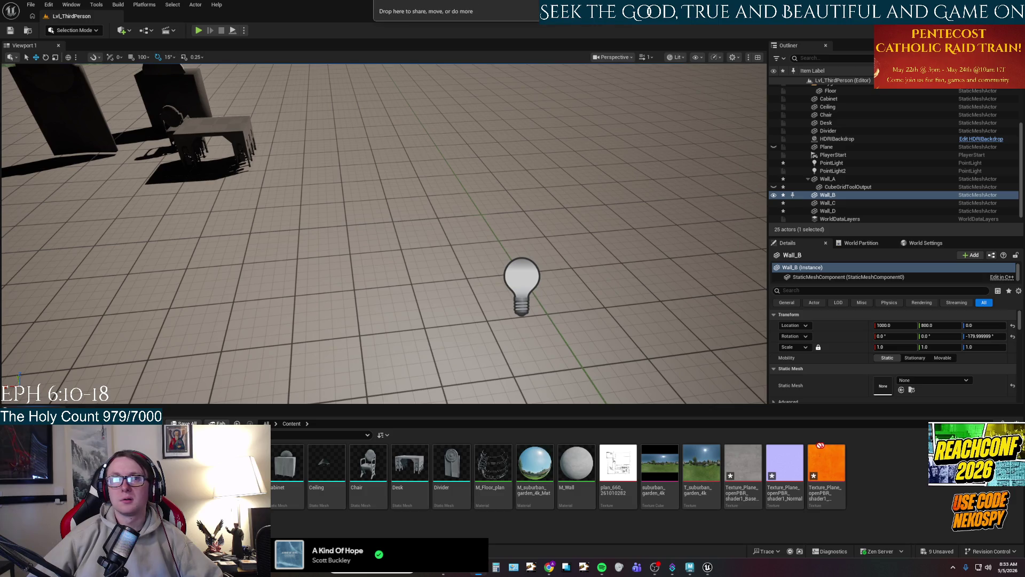
left_click_drag(884, 475, 883, 470)
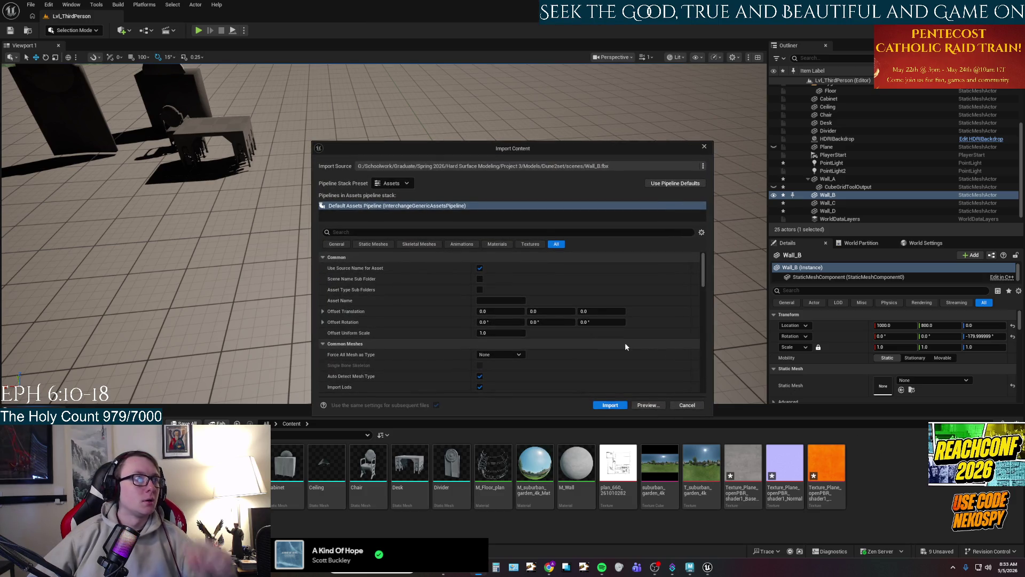
scroll(626, 346, "down", 3)
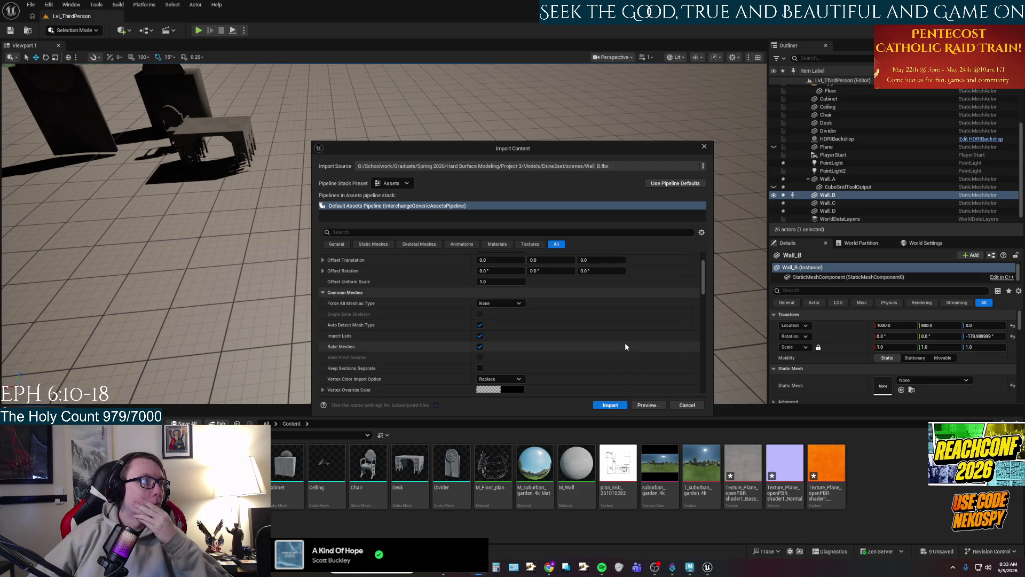
scroll(626, 347, "down", 5)
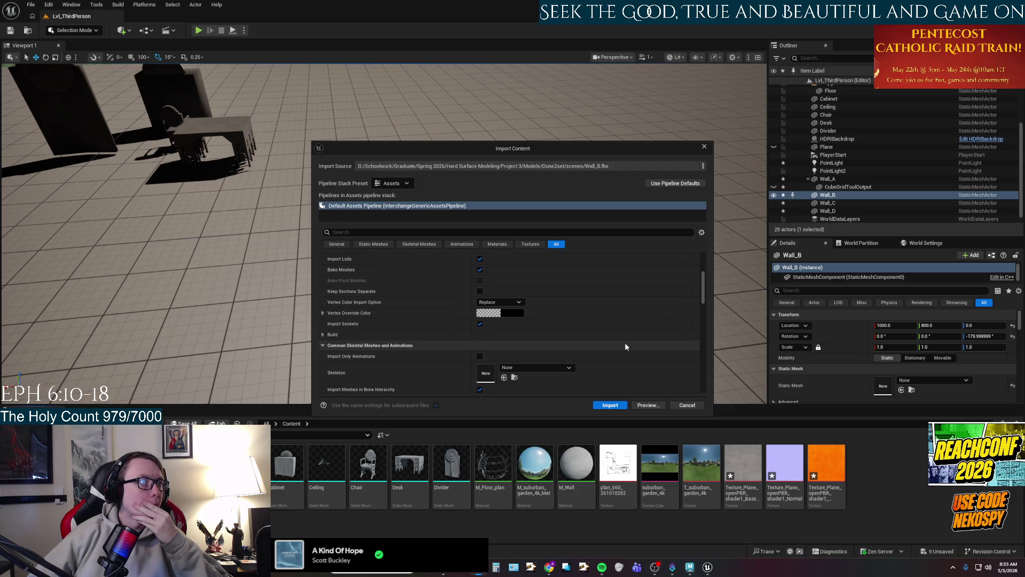
scroll(625, 347, "down", 1)
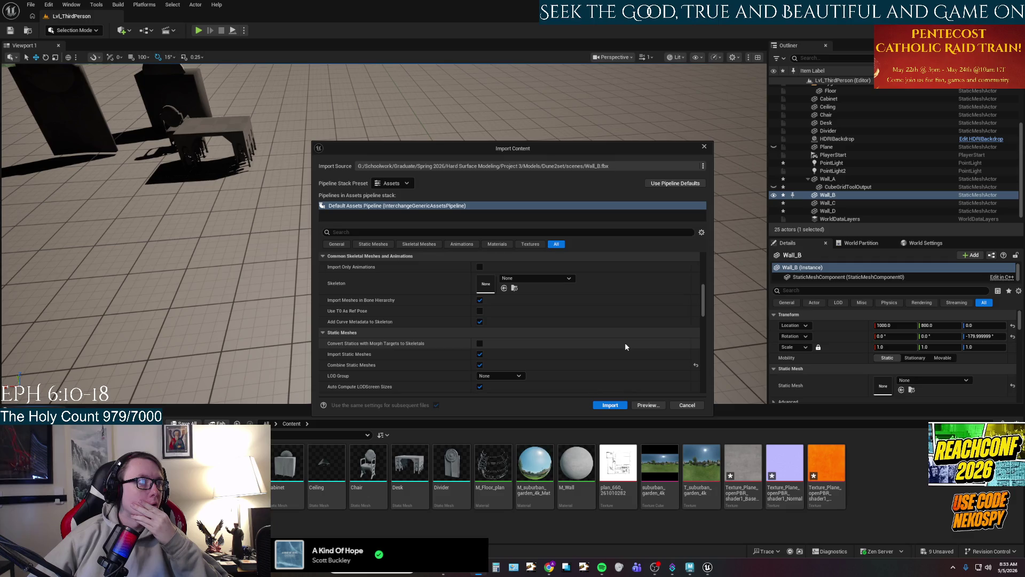
scroll(626, 346, "down", 1)
scroll(626, 347, "down", 3)
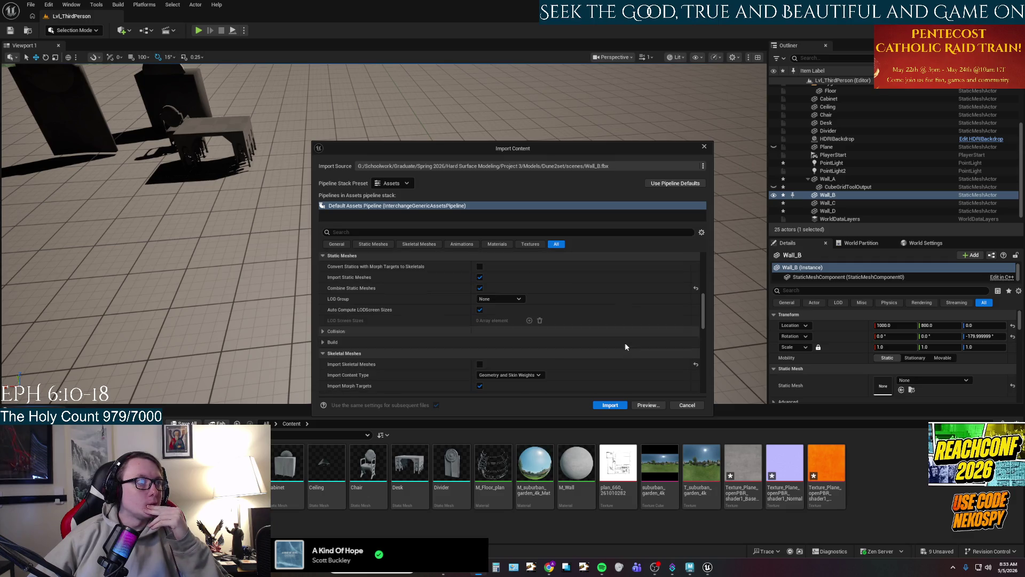
scroll(626, 346, "down", 1)
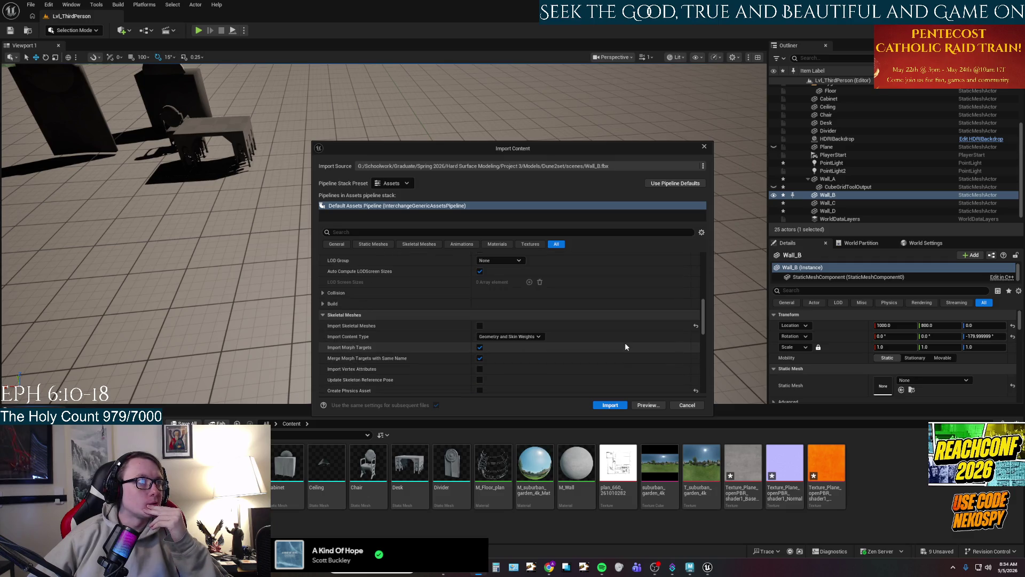
scroll(626, 347, "down", 4)
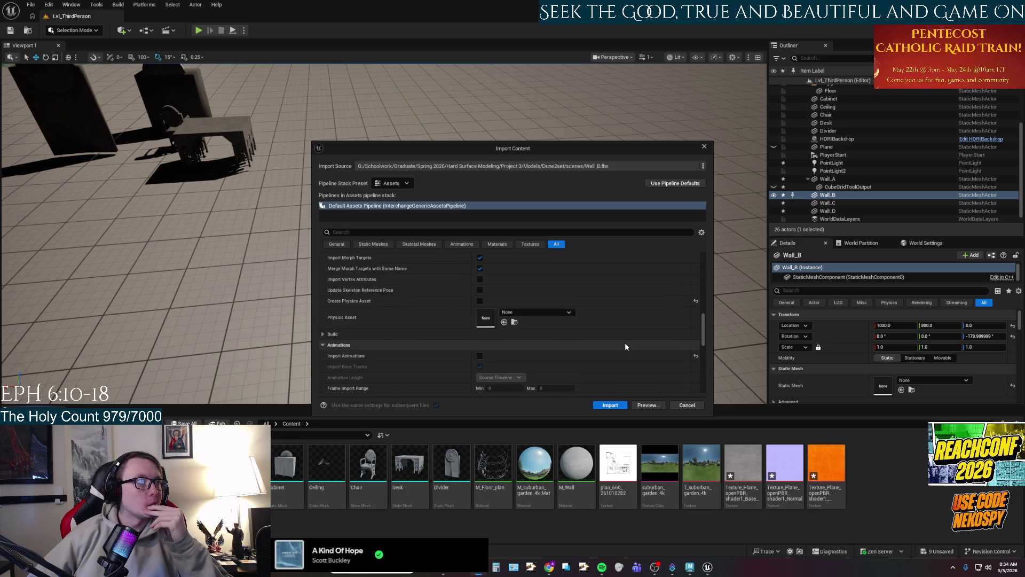
scroll(626, 346, "down", 4)
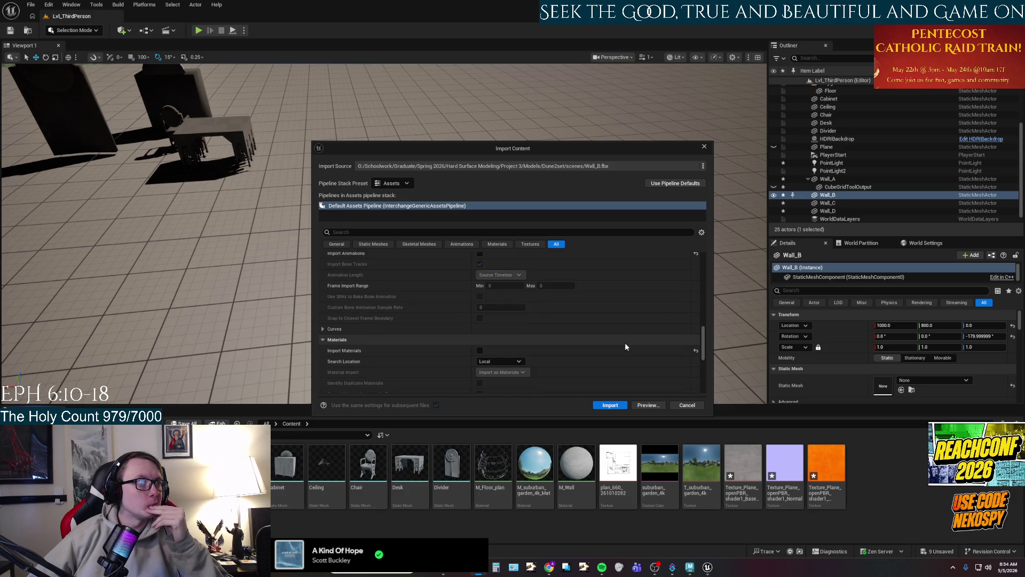
scroll(626, 346, "down", 4)
scroll(626, 347, "down", 1)
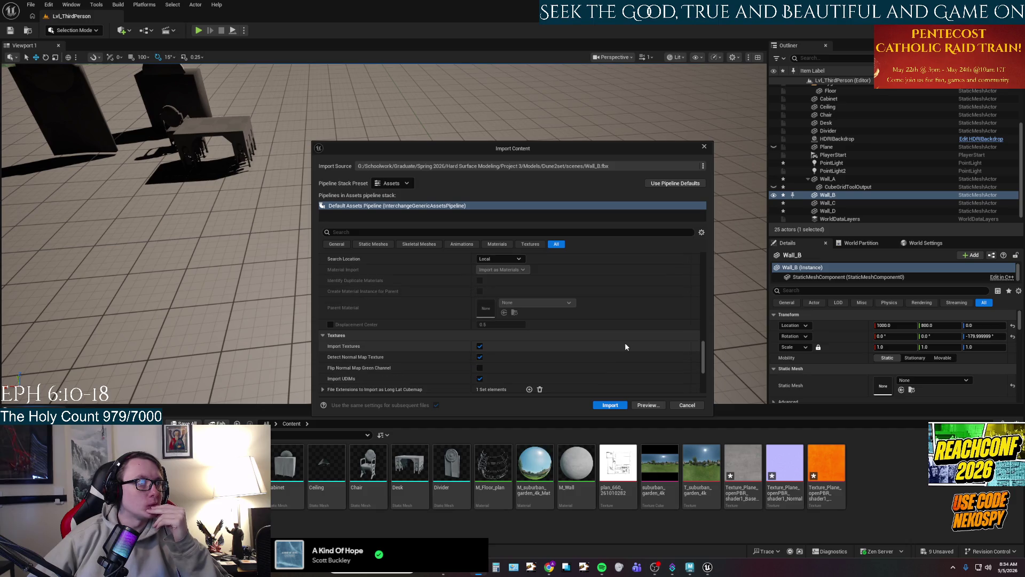
scroll(629, 348, "down", 3)
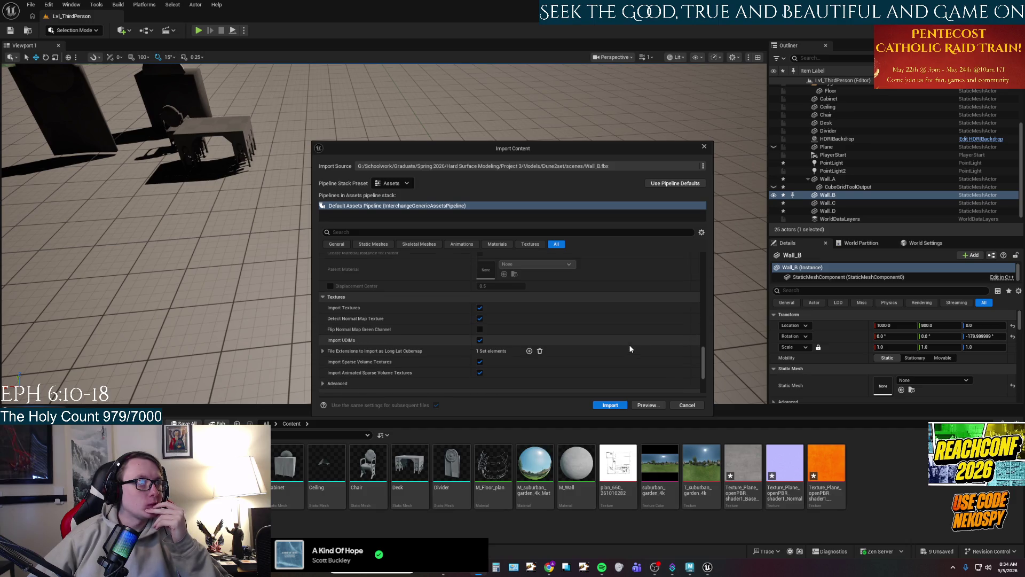
scroll(629, 349, "down", 5)
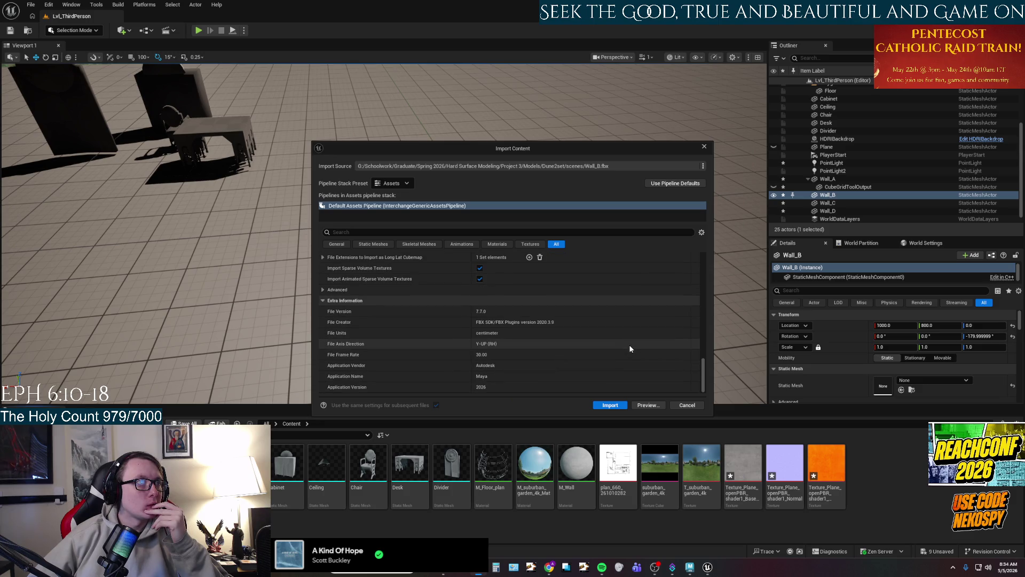
scroll(629, 347, "up", 10)
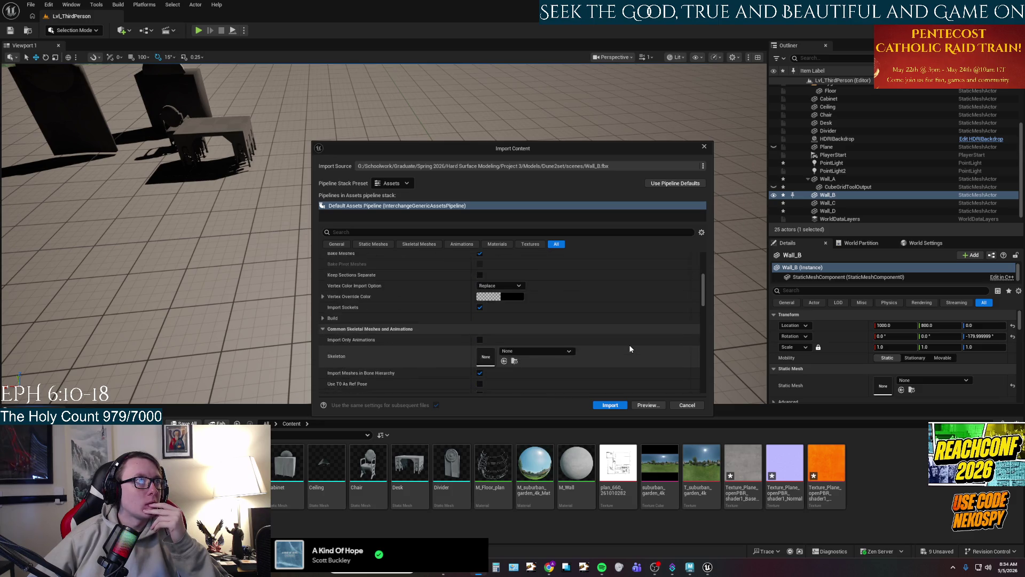
scroll(630, 349, "up", 5)
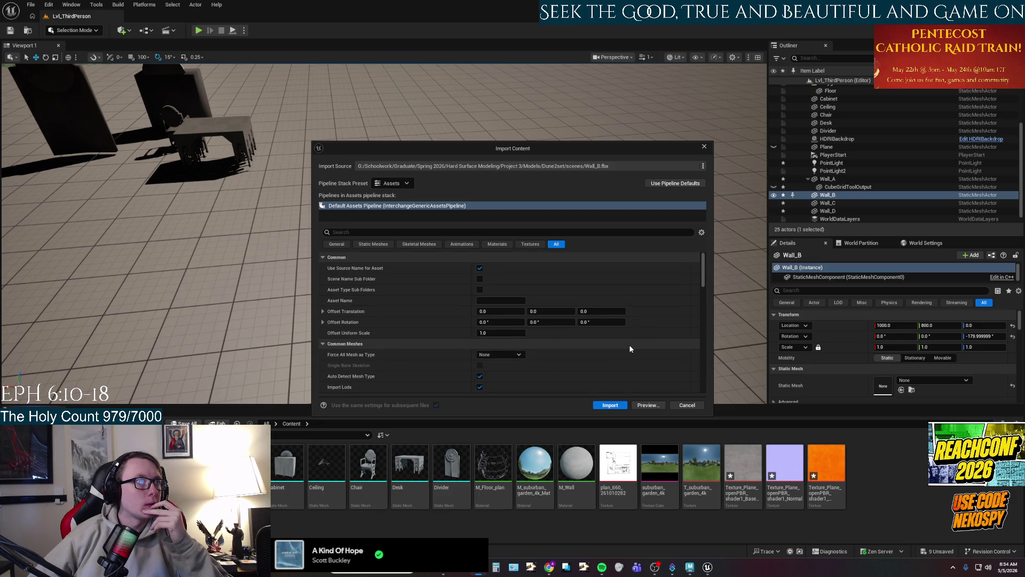
scroll(628, 345, "down", 4)
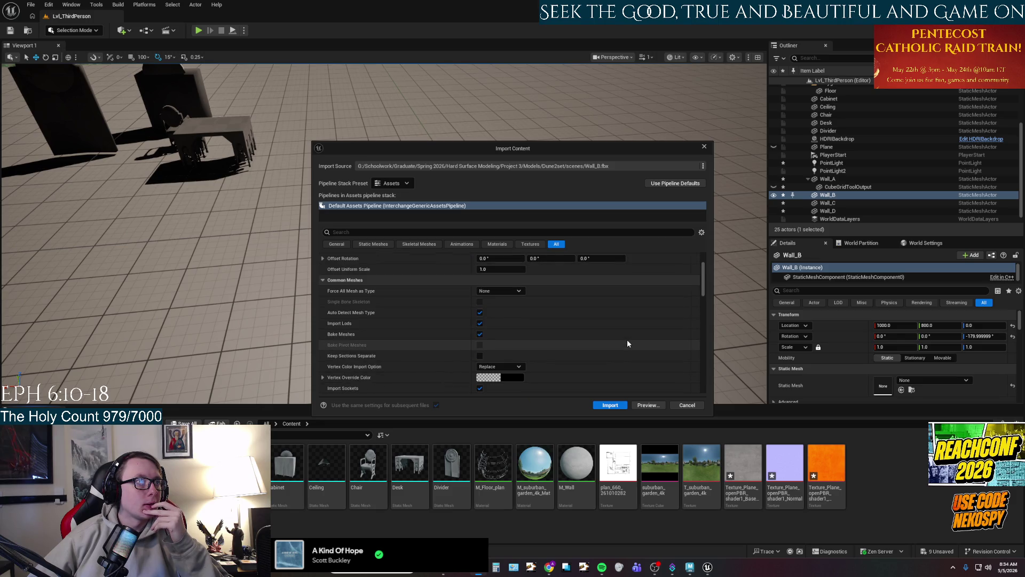
scroll(628, 343, "down", 2)
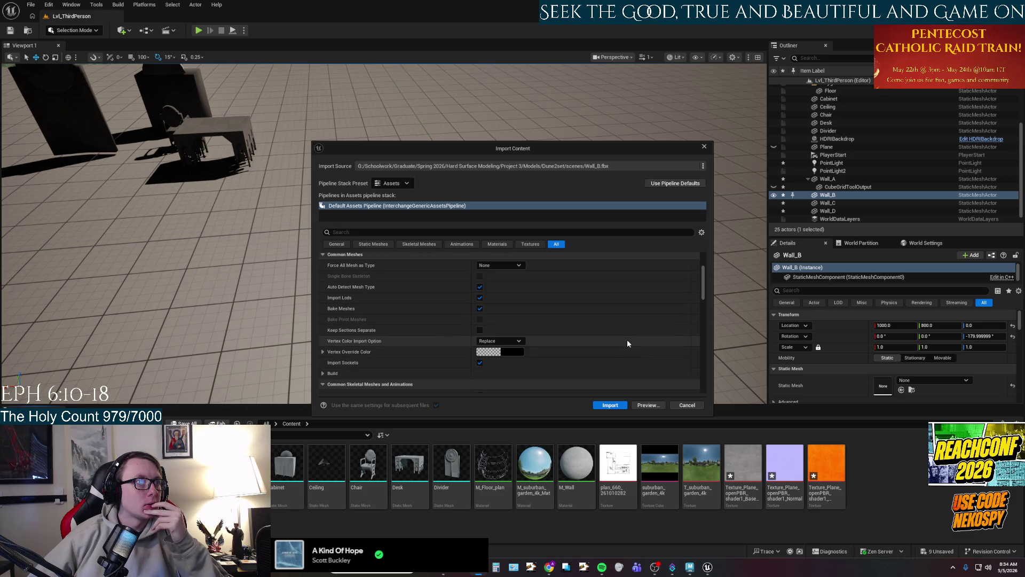
scroll(326, 363, "down", 5)
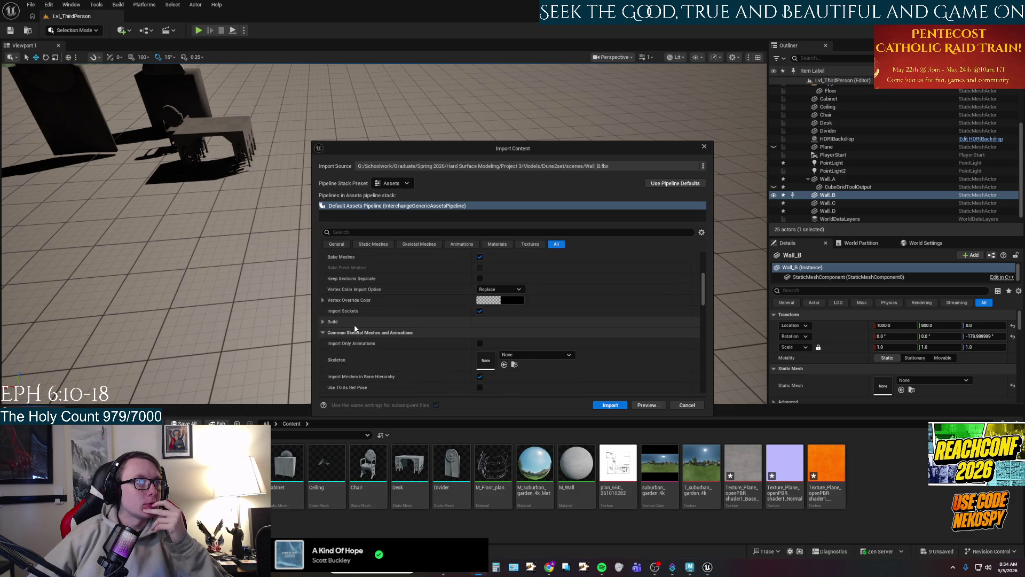
scroll(354, 325, "up", 10)
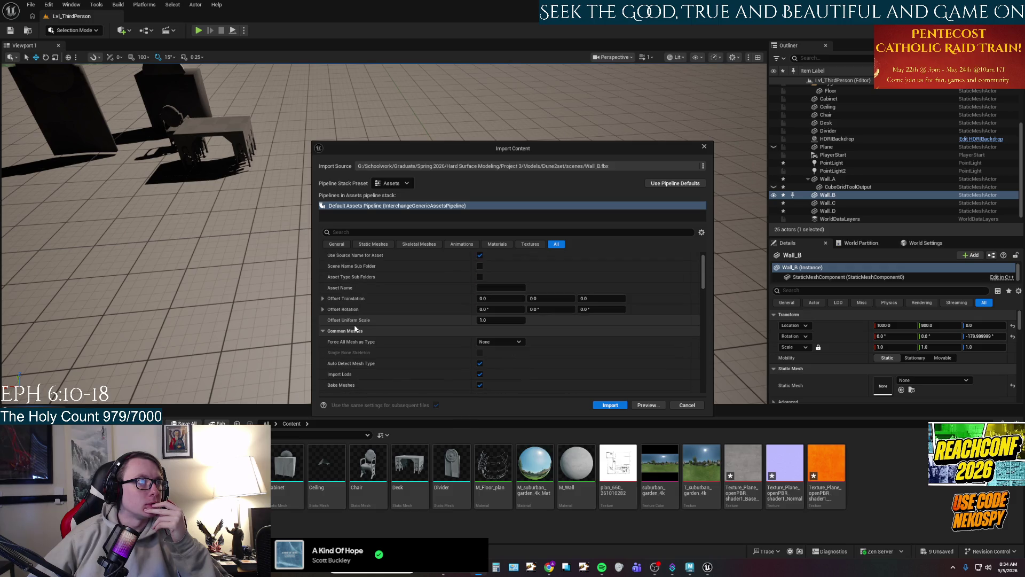
Filter import settings by 'normal', untick Recompute Normals, and import Wall_B.
left_click(383, 230)
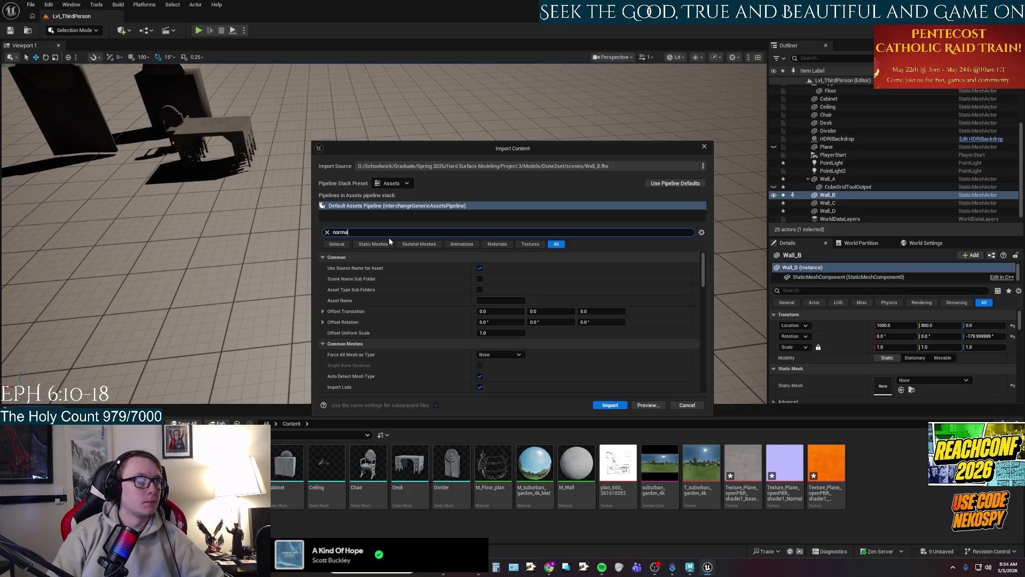
type("normal")
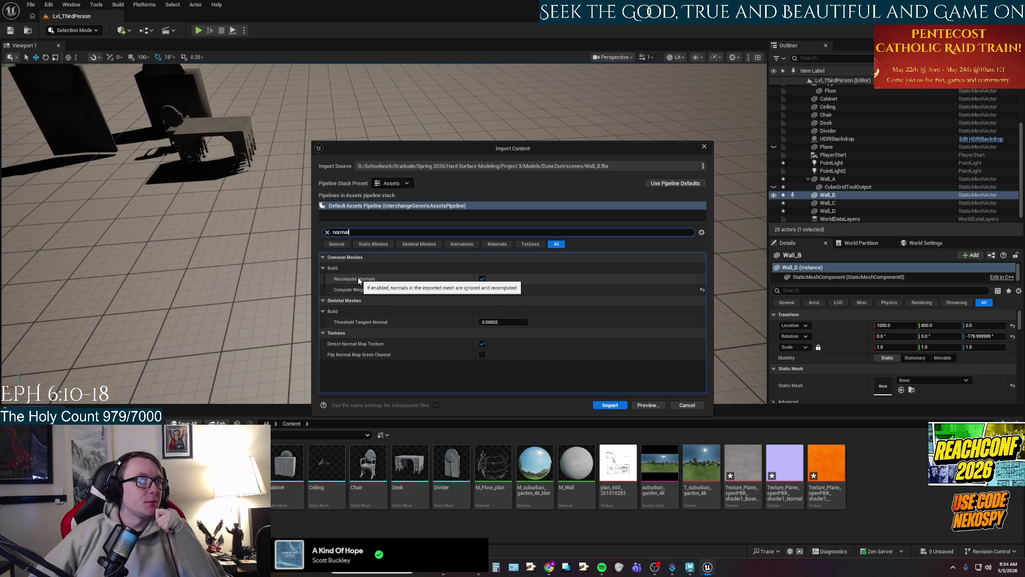
left_click(482, 279)
left_click(608, 405)
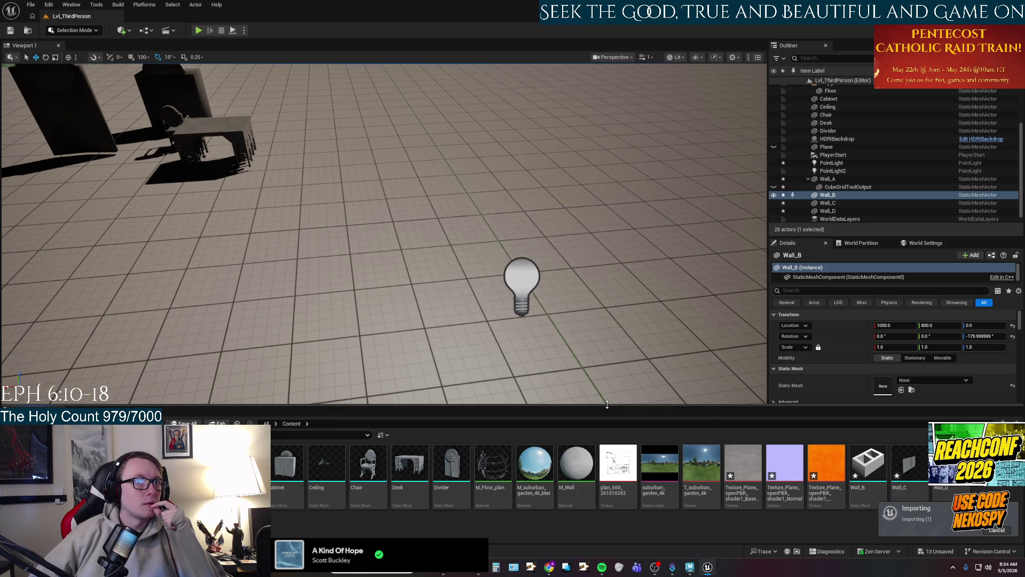
Place a Wall_A copy in the level, then undo it.
left_click_drag(875, 470, 476, 251)
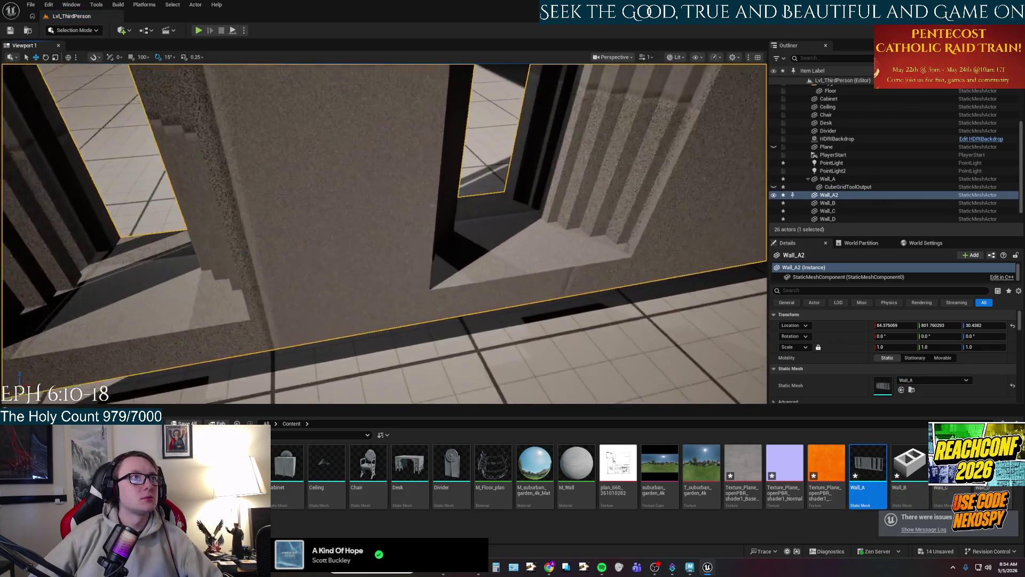
key("ctrl+z")
scroll(605, 269, "down", 10)
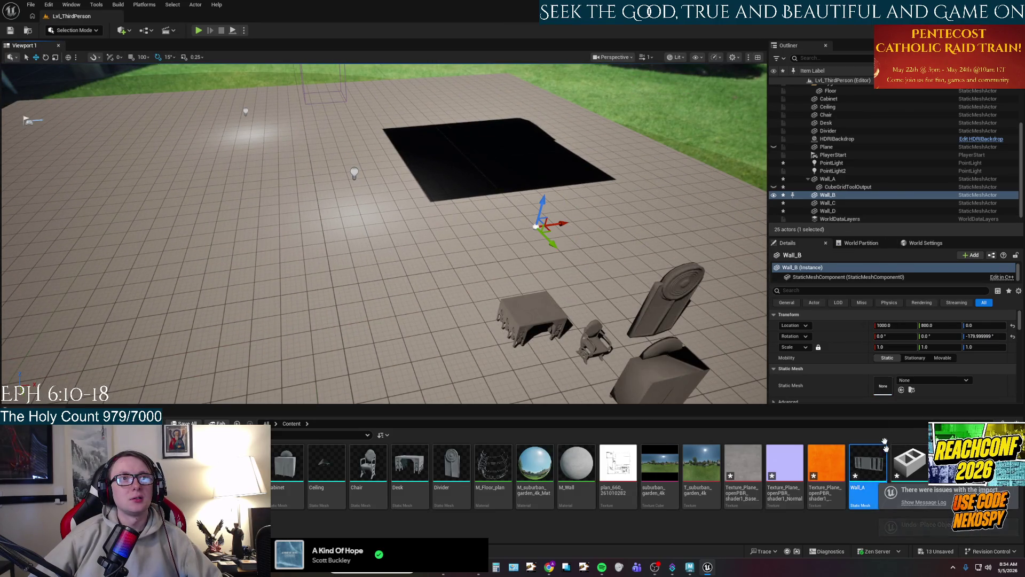
Trial M_Wall on Wall_B in its mesh editor, undo it, and open Wall_C instead.
double_click(911, 470)
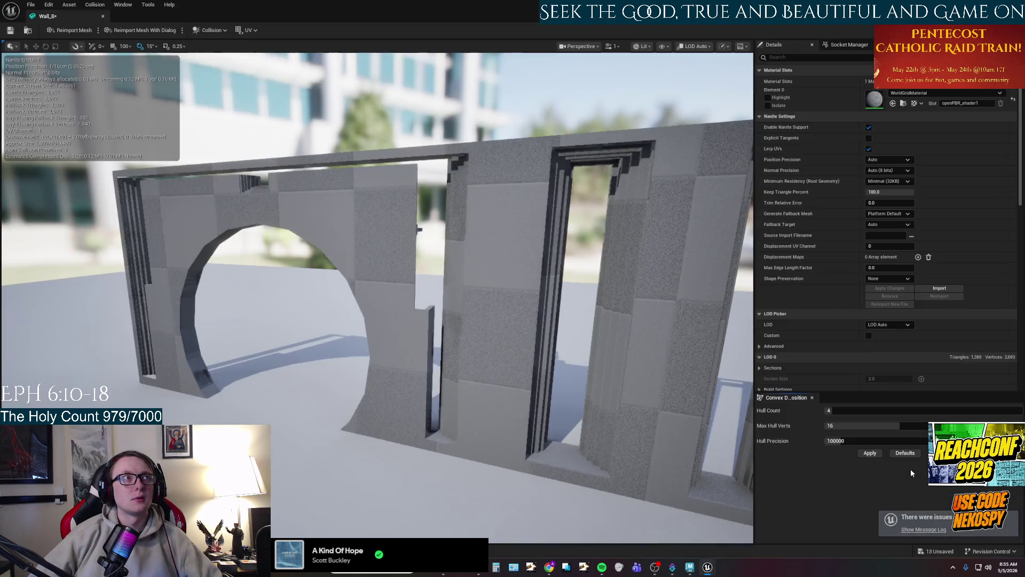
left_click_drag(526, 345, 526, 299)
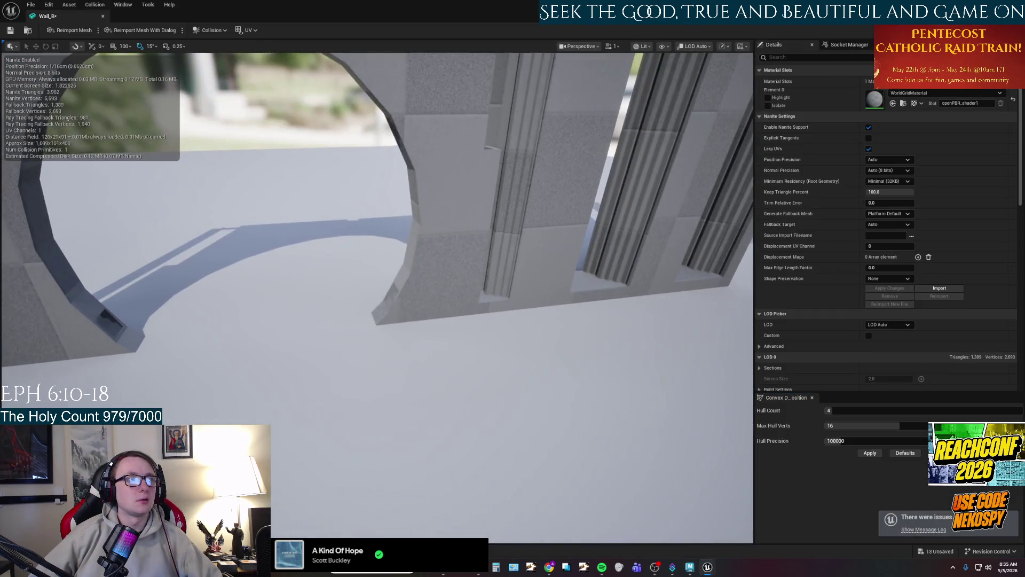
key("ctrl+space")
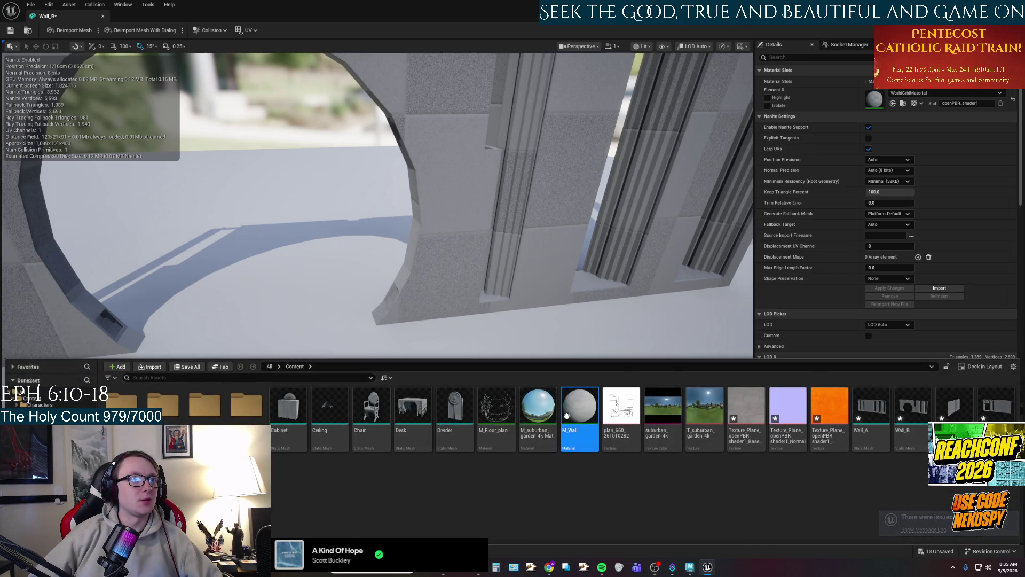
mouse_move(577, 418)
left_mouse_down()
mouse_move(507, 278)
mouse_move(873, 100)
left_mouse_up()
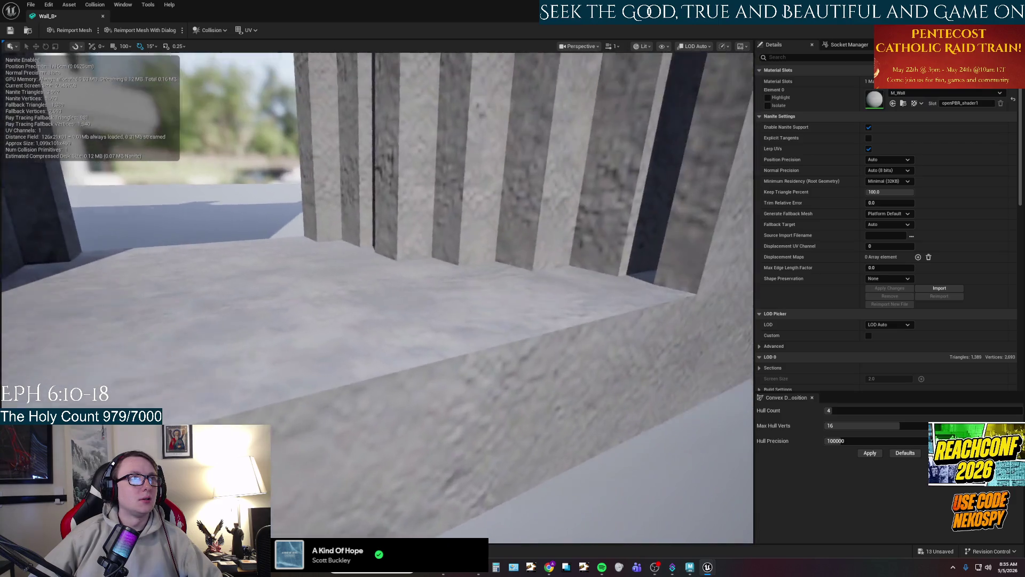
mouse_move(377, 297)
left_mouse_down()
mouse_move(408, 286)
mouse_move(425, 251)
mouse_move(443, 243)
left_mouse_up()
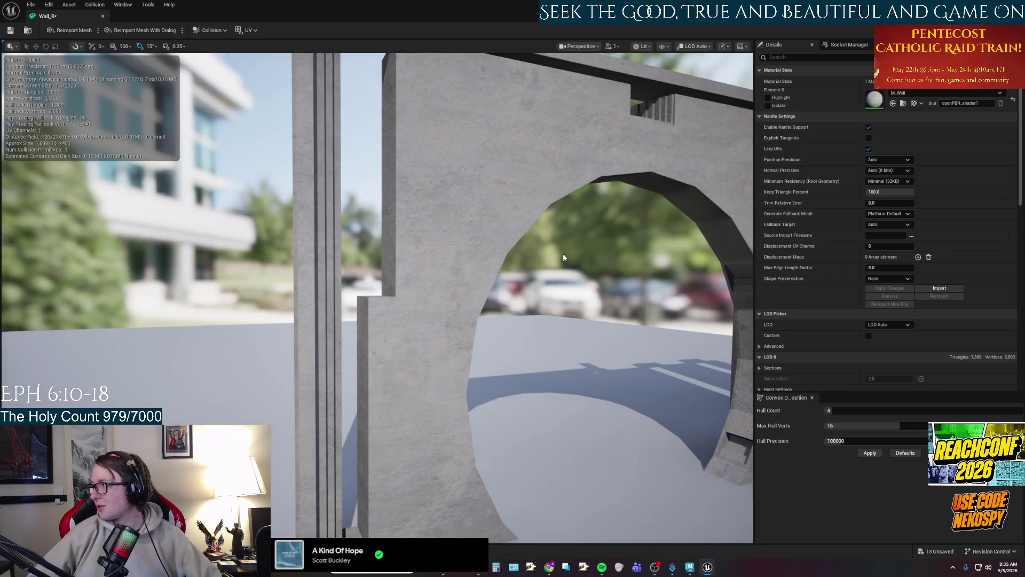
left_click_drag(562, 256, 627, 300)
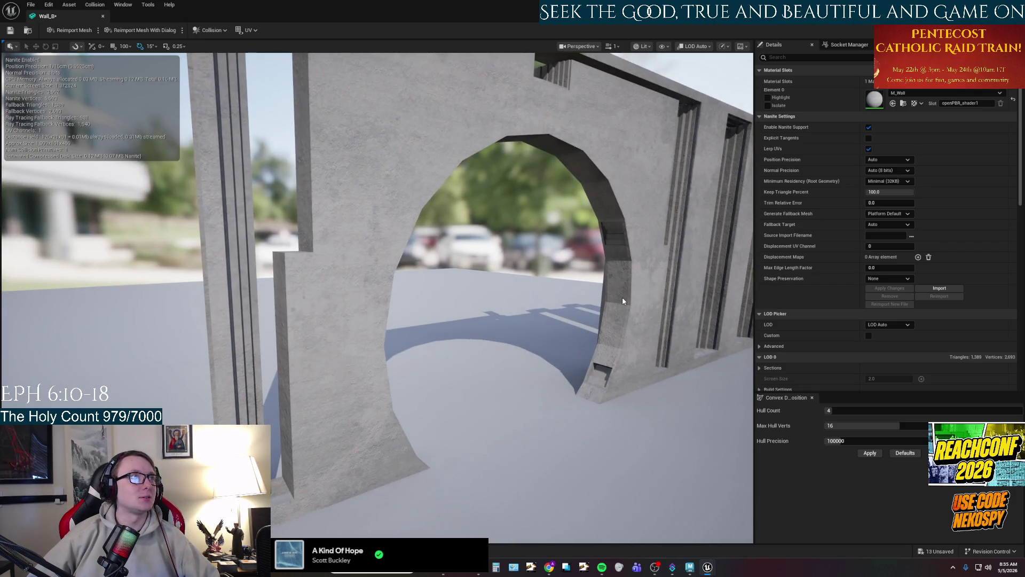
key("ctrl+z")
left_click(1014, 4)
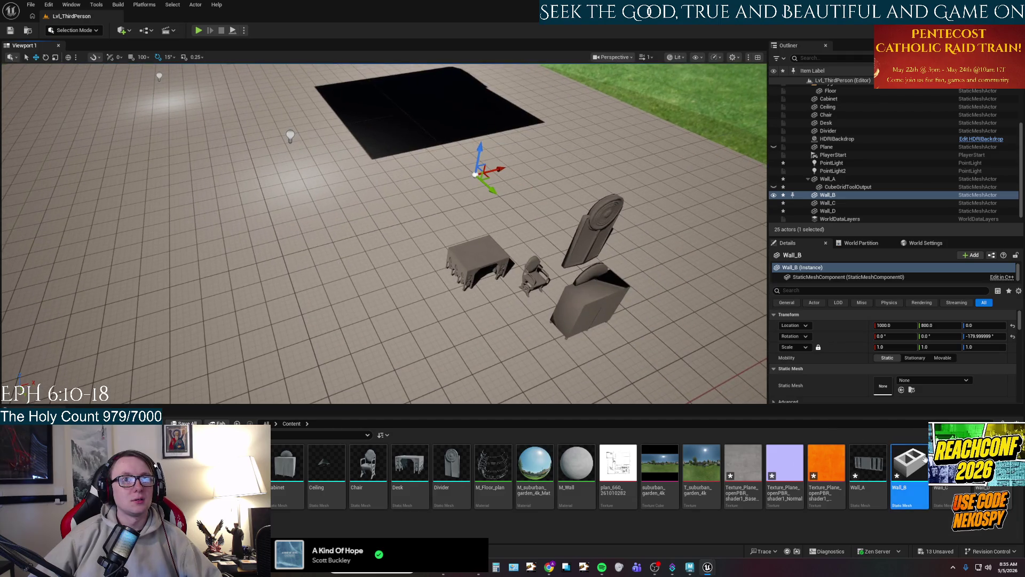
double_click(951, 464)
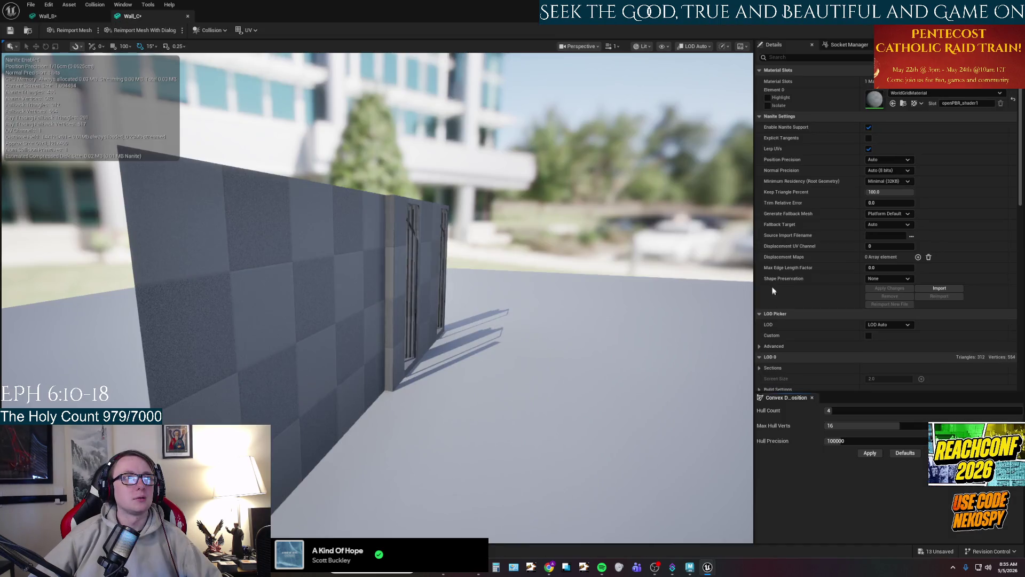
In Maya, isolate Wall_A in the viewport and frame it from the front.
left_click(690, 566)
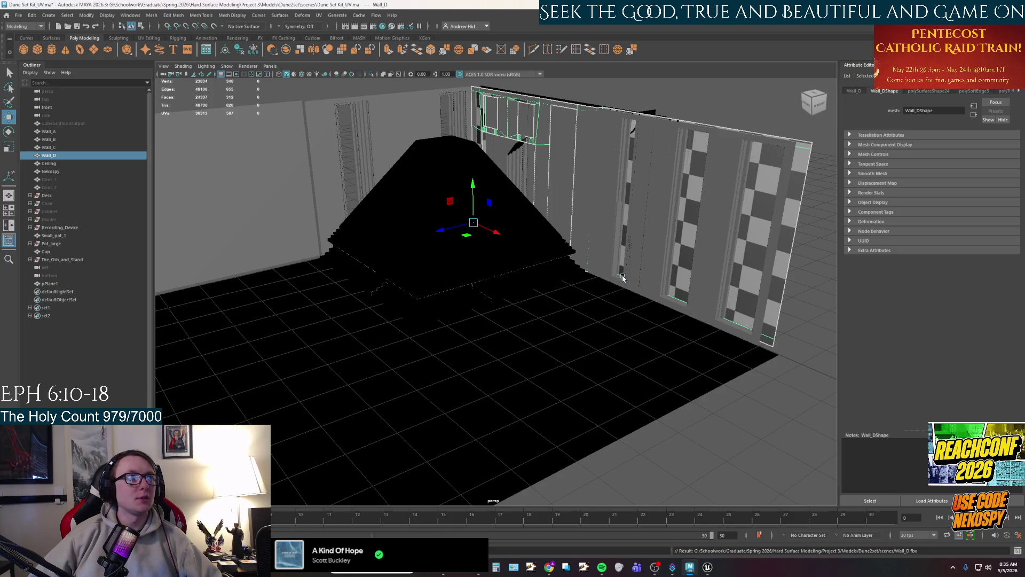
left_click(89, 136)
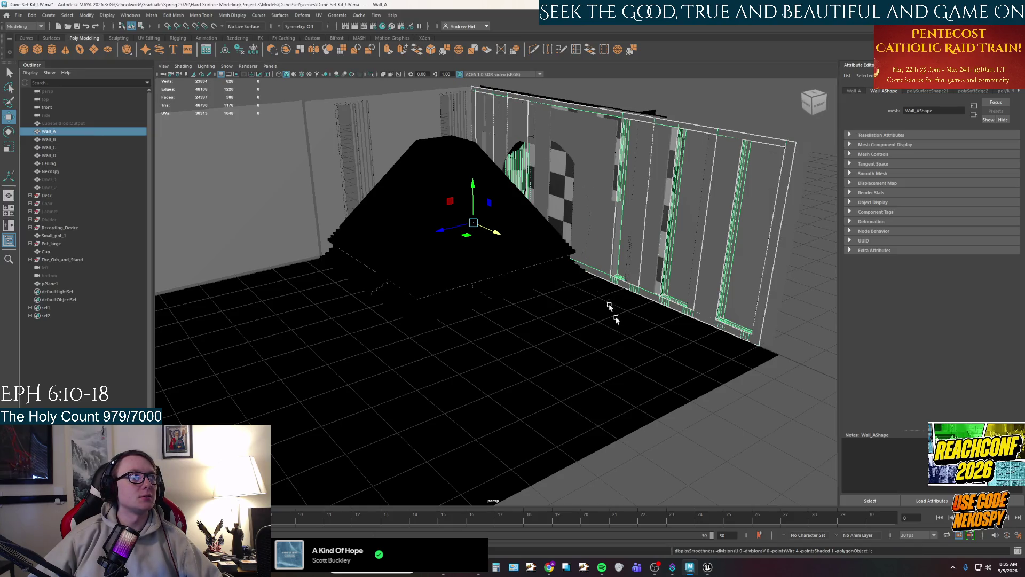
left_click(707, 414)
key("ctrl+1")
left_click(87, 133)
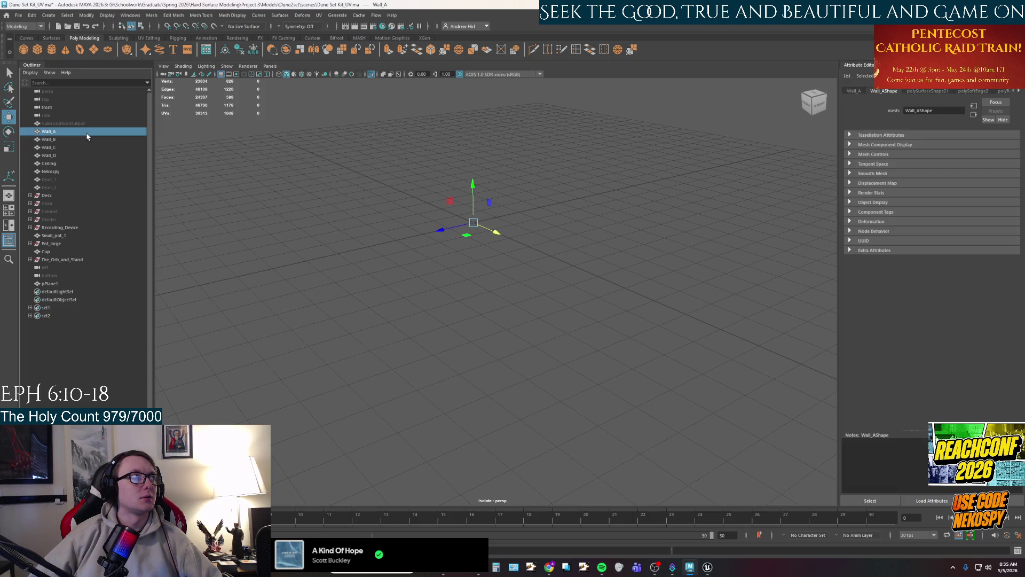
key("ctrl+1")
key("f")
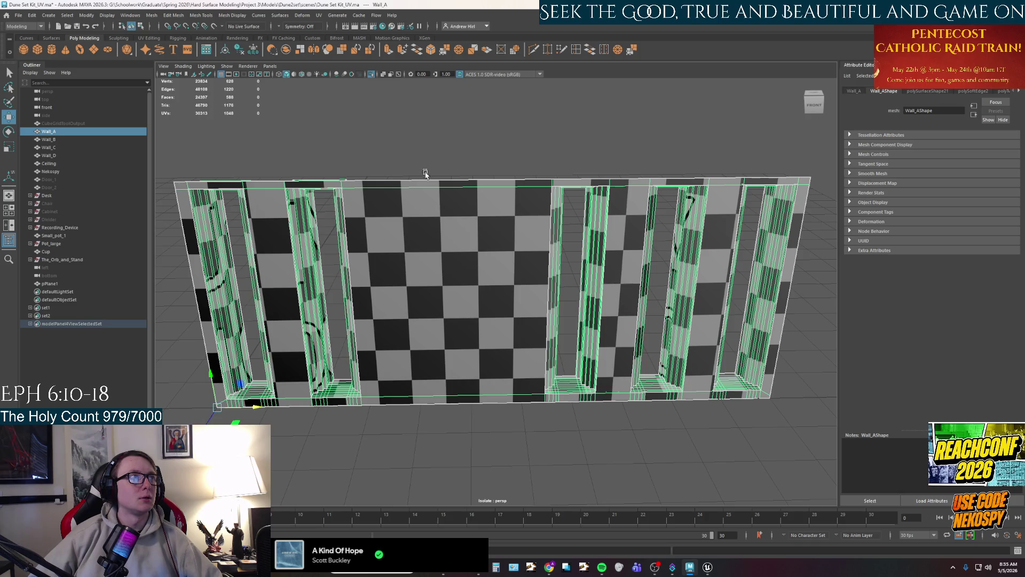
left_click(426, 175)
left_click(443, 290)
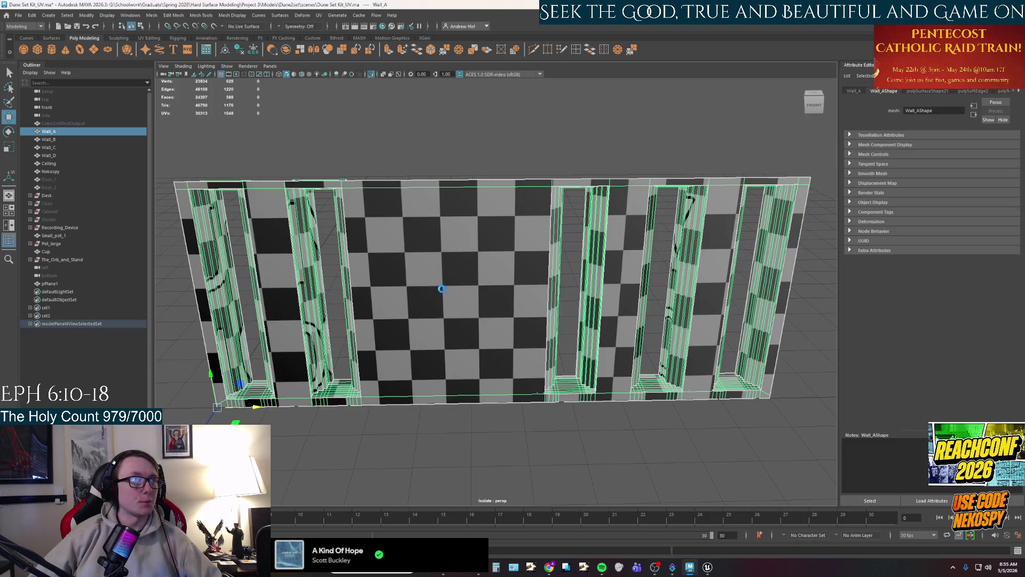
Bevel Wall_A's doorway and recess edges, setting the bevel fraction to 0.2.
key("ctrl+b")
scroll(441, 289, "up", 10)
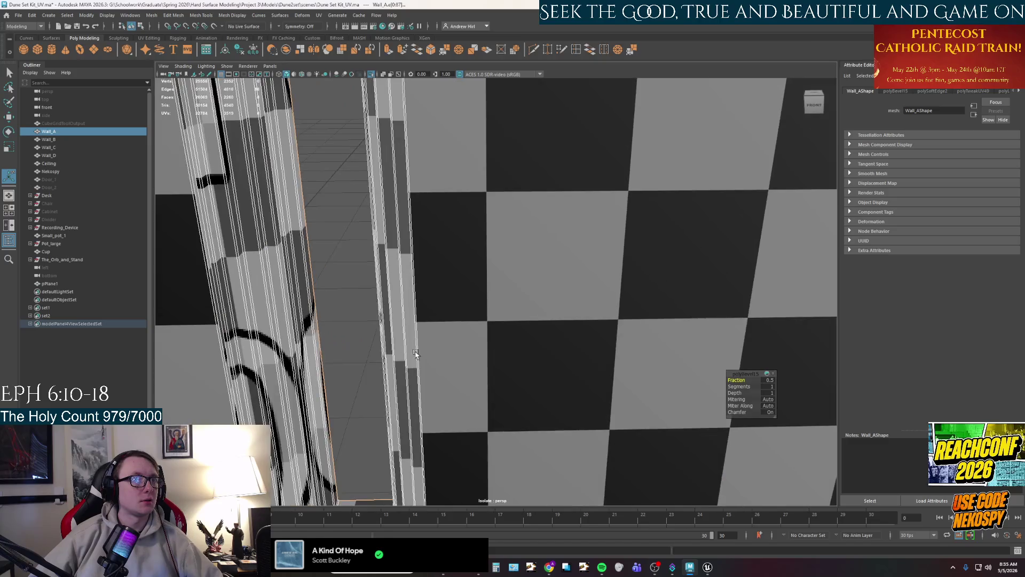
mouse_move(416, 354)
left_mouse_down()
mouse_move(422, 331)
mouse_move(441, 325)
left_mouse_up()
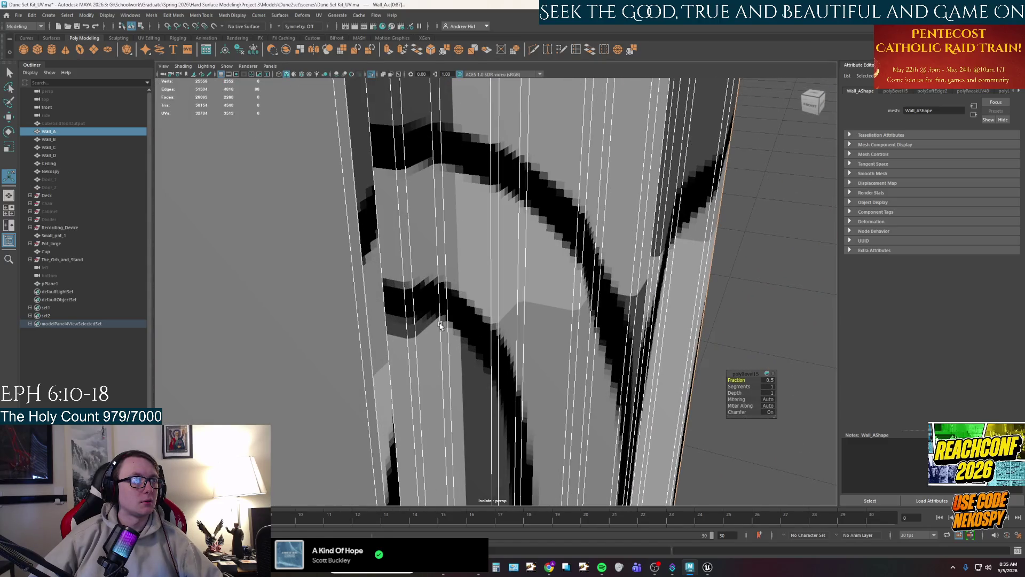
scroll(440, 325, "down", 5)
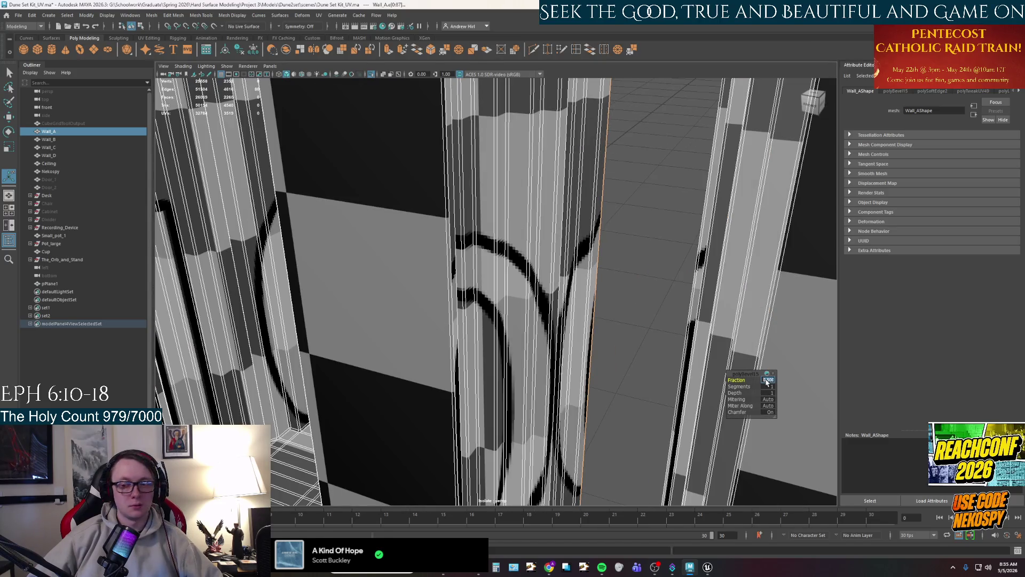
type("0.1")
key("Return")
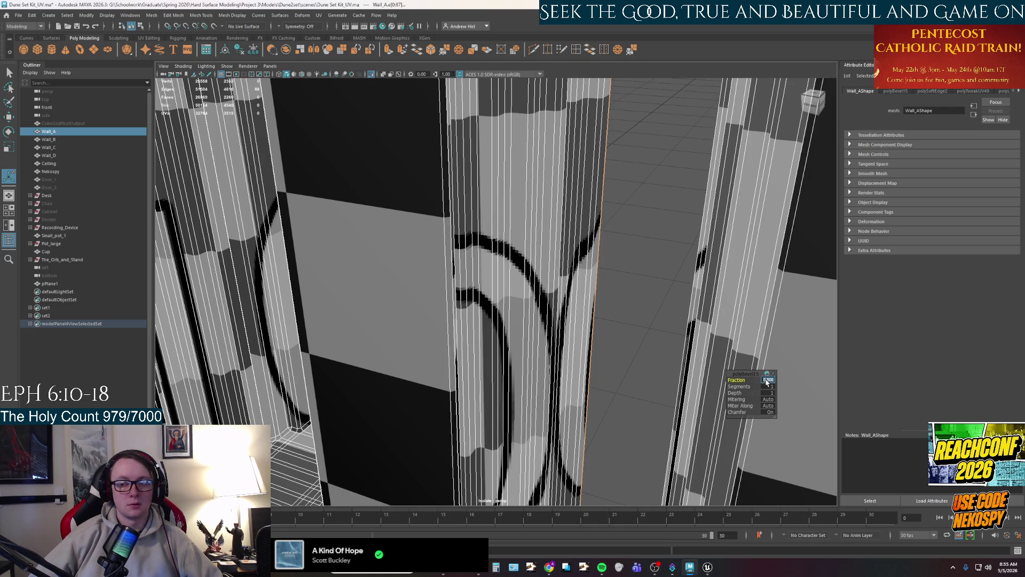
mouse_move(537, 377)
left_mouse_down("alt")
mouse_move(538, 290)
mouse_move(556, 240)
mouse_move(423, 291)
mouse_move(401, 393)
mouse_move(413, 395)
mouse_move(431, 494)
mouse_move(792, 385)
left_mouse_up("alt")
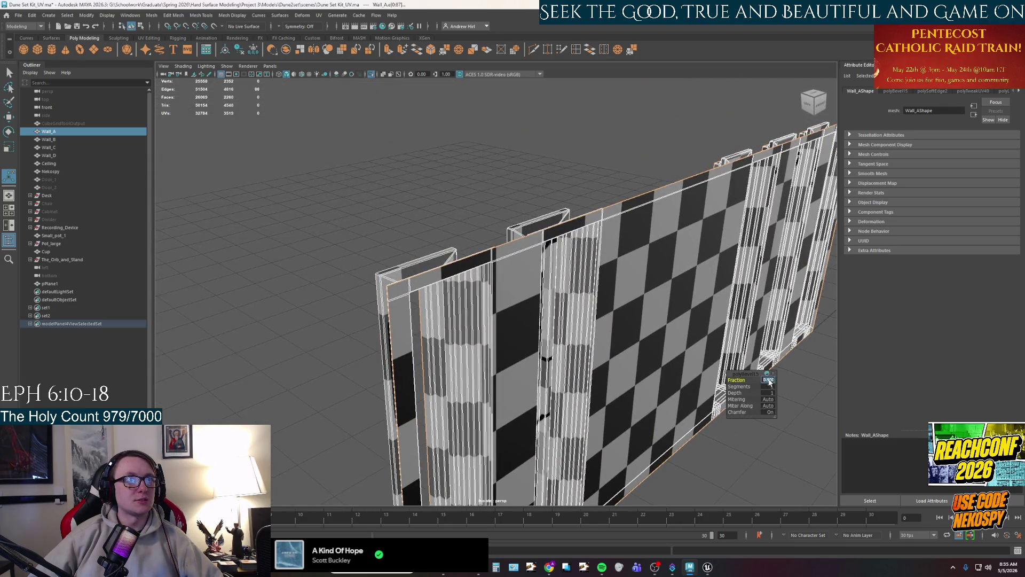
type("1")
key("Return")
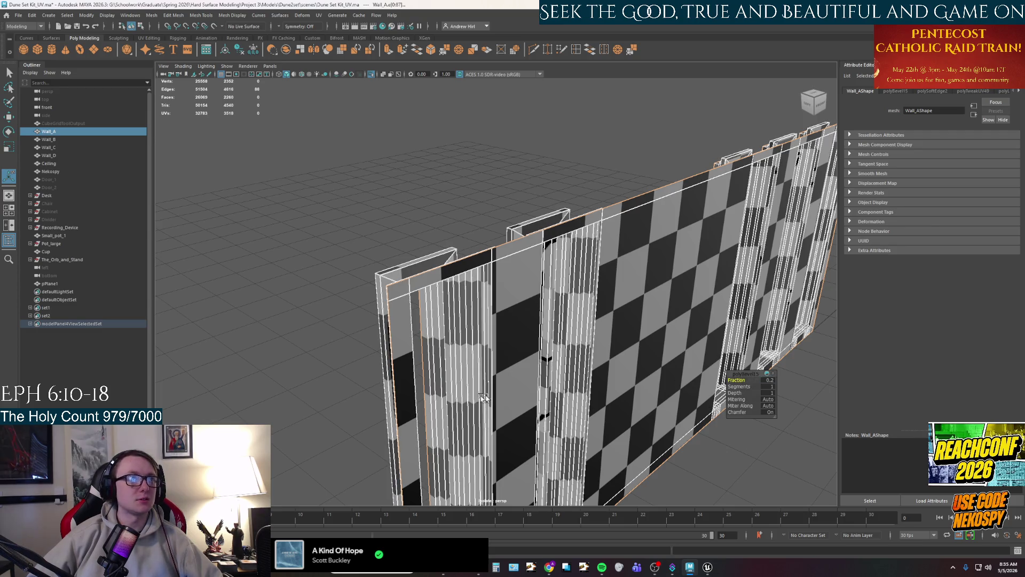
Inspect the bevelled wall from below, then deselect and reselect Wall_A.
scroll(475, 390, "up", 8)
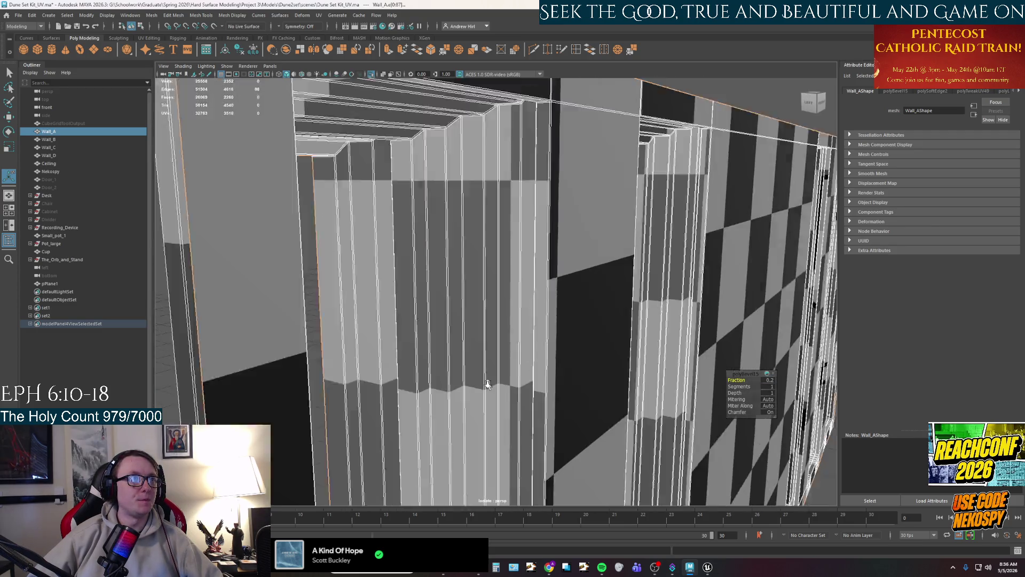
mouse_move(487, 385)
left_mouse_down("alt")
mouse_move(537, 188)
mouse_move(521, 391)
mouse_move(543, 398)
mouse_move(539, 328)
mouse_move(582, 284)
left_mouse_up("alt")
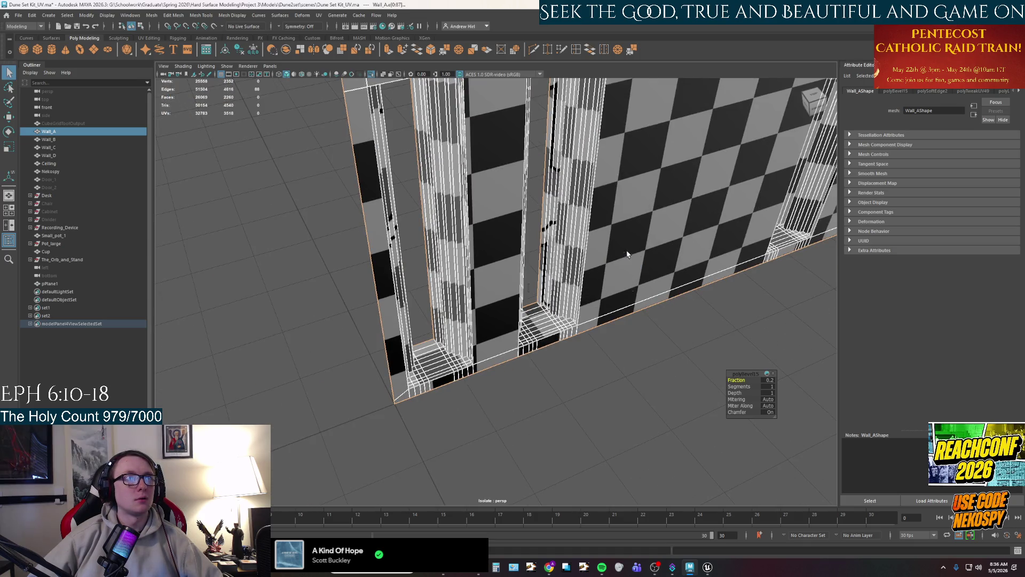
key("q")
left_click(644, 373)
left_click(593, 280)
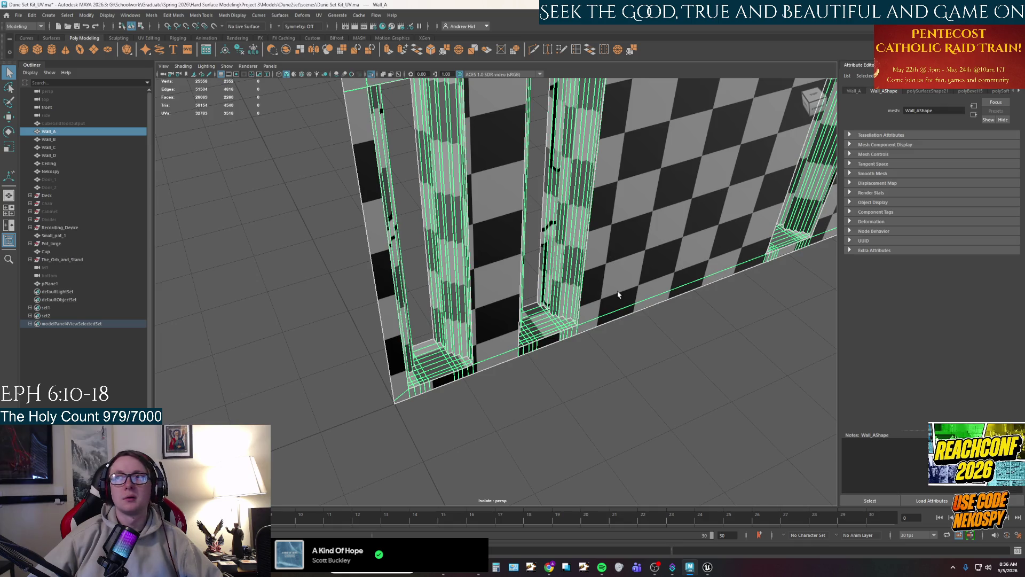
Export the selected Wall_A over Wall_A.fbx, confirming the overwrite and dismissing AutoSave.
left_click(18, 14)
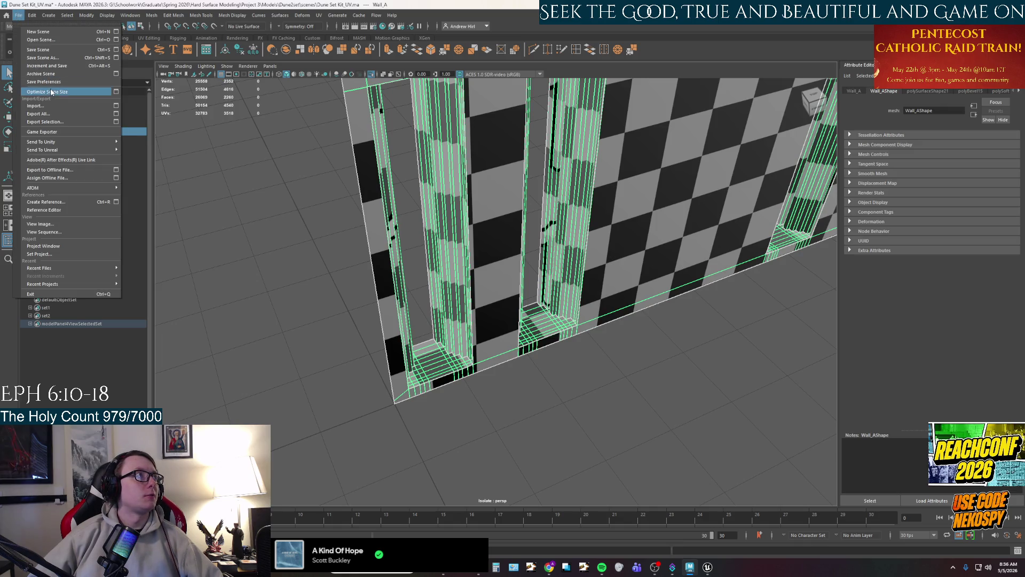
left_click(45, 122)
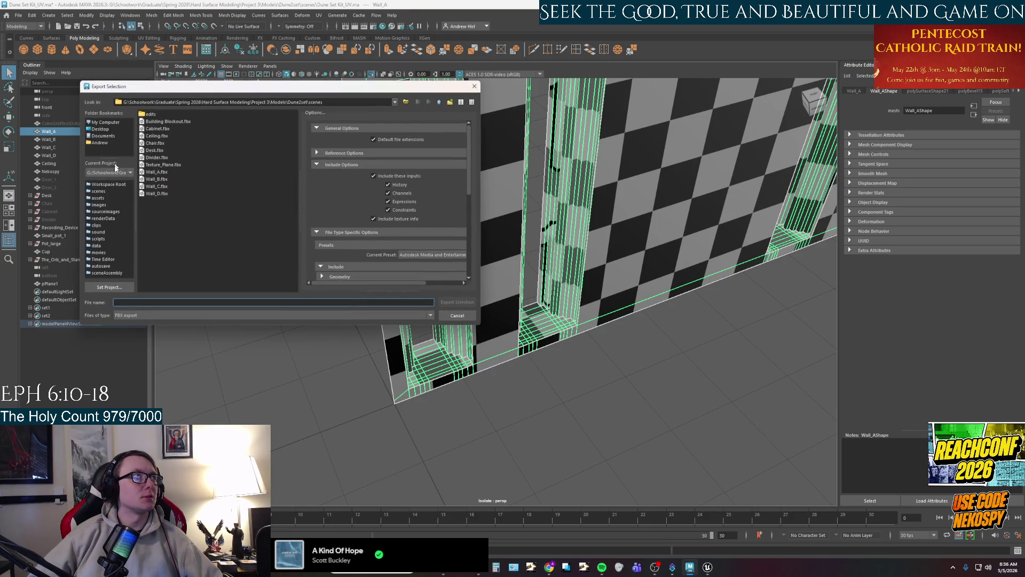
left_click(159, 179)
left_click(457, 302)
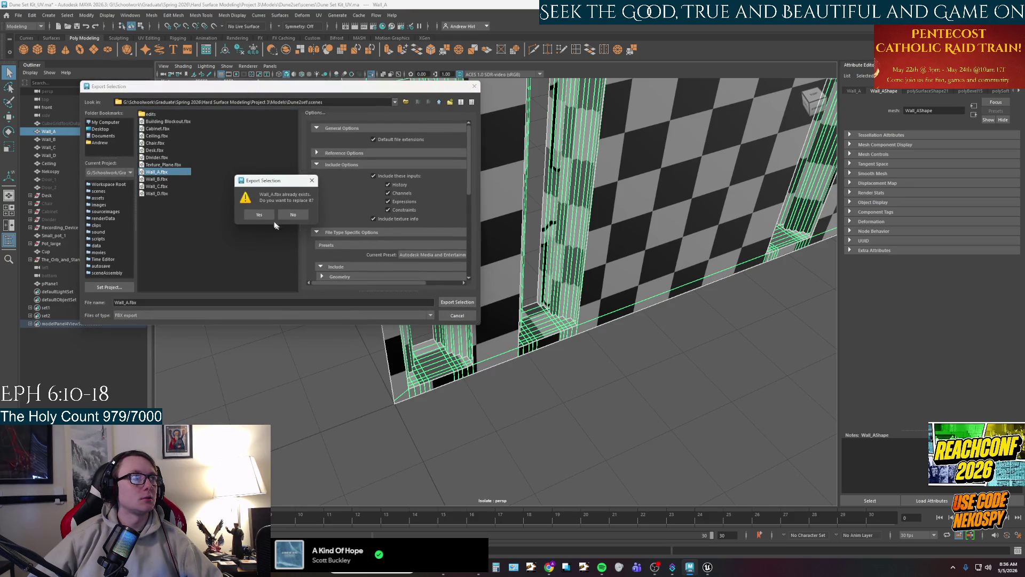
left_click(260, 215)
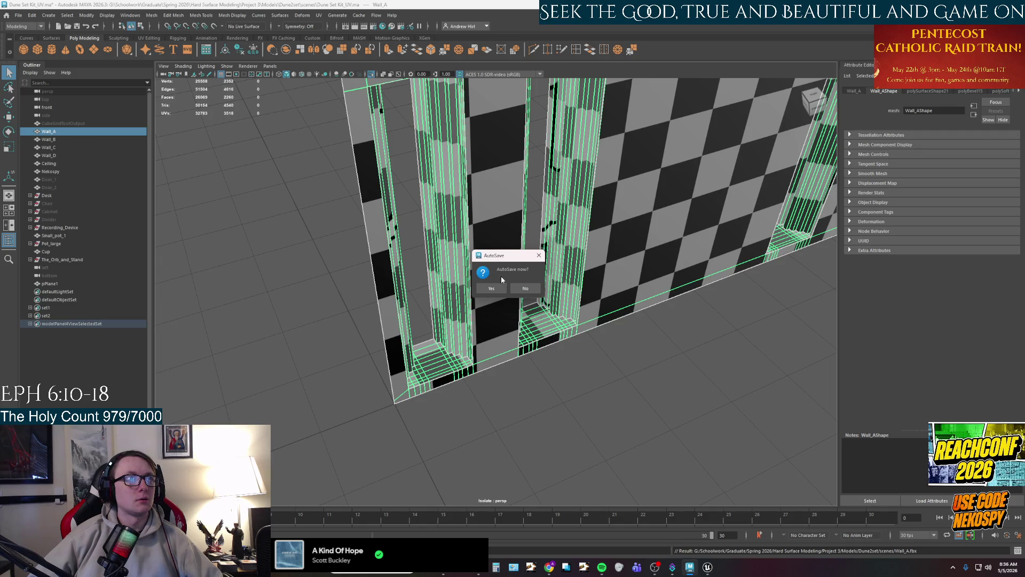
left_click(492, 289)
Back in Unreal, reimport Wall_A from the updated FBX and open its mesh editor.
mouse_move(707, 567)
mouse_move(705, 530)
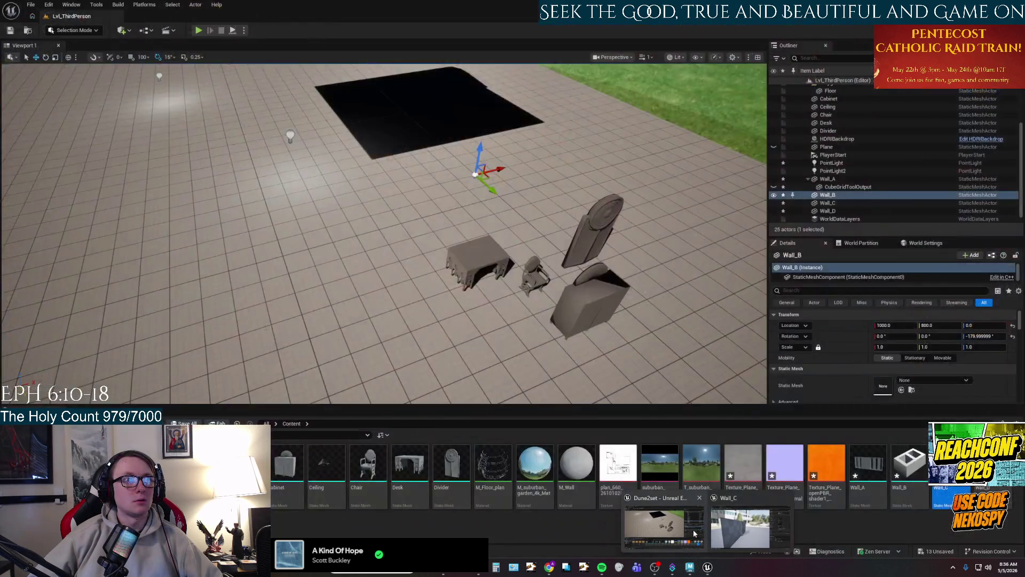
left_click(742, 526)
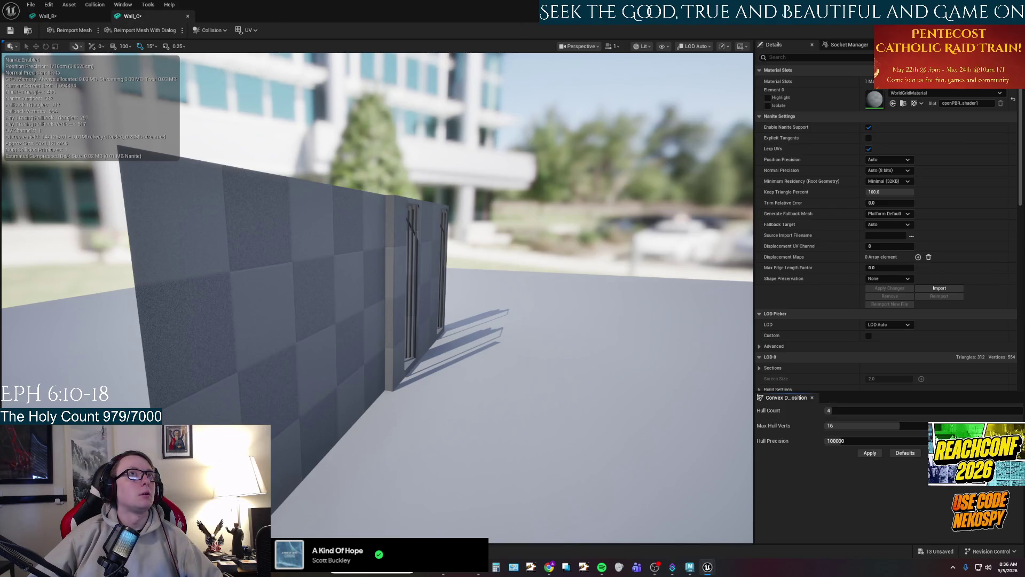
key("alt+Tab")
right_click(871, 481)
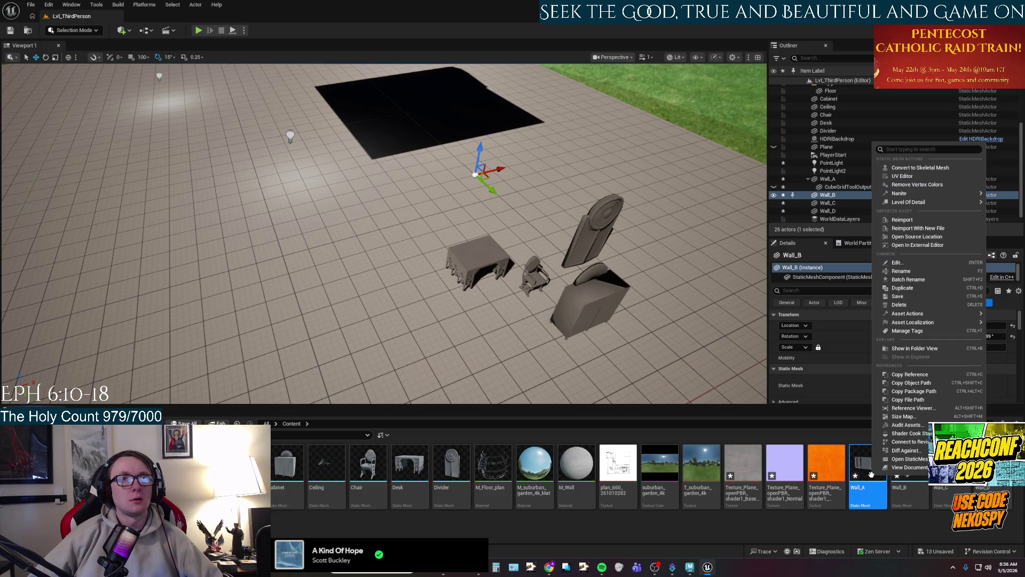
left_click(902, 223)
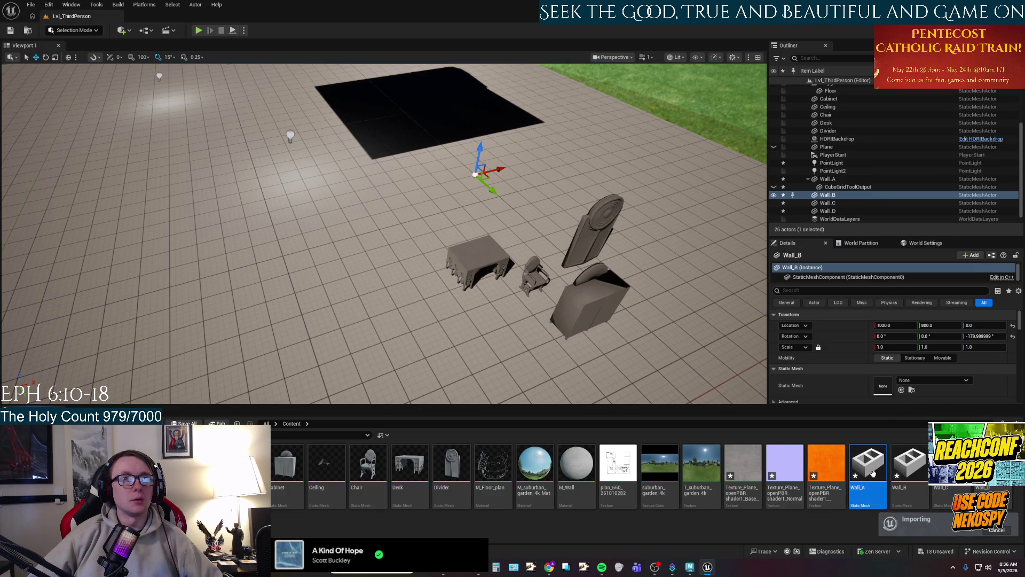
double_click(873, 474)
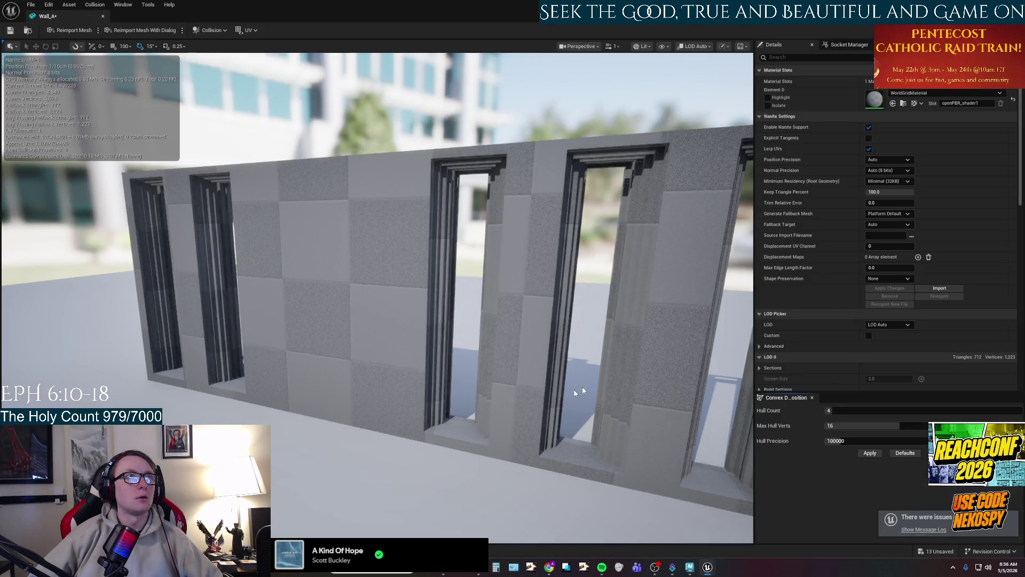
Assign M_Wall to Wall_A's material slot and orbit to check the bevelled recesses.
mouse_move(582, 386)
left_mouse_down()
mouse_move(491, 437)
mouse_move(566, 439)
left_mouse_up()
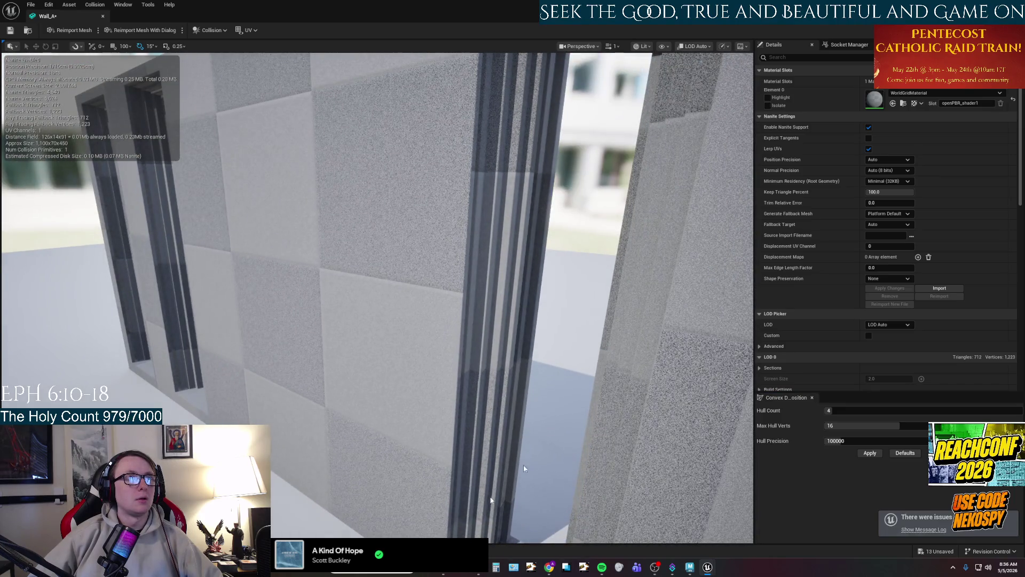
key("ctrl+space")
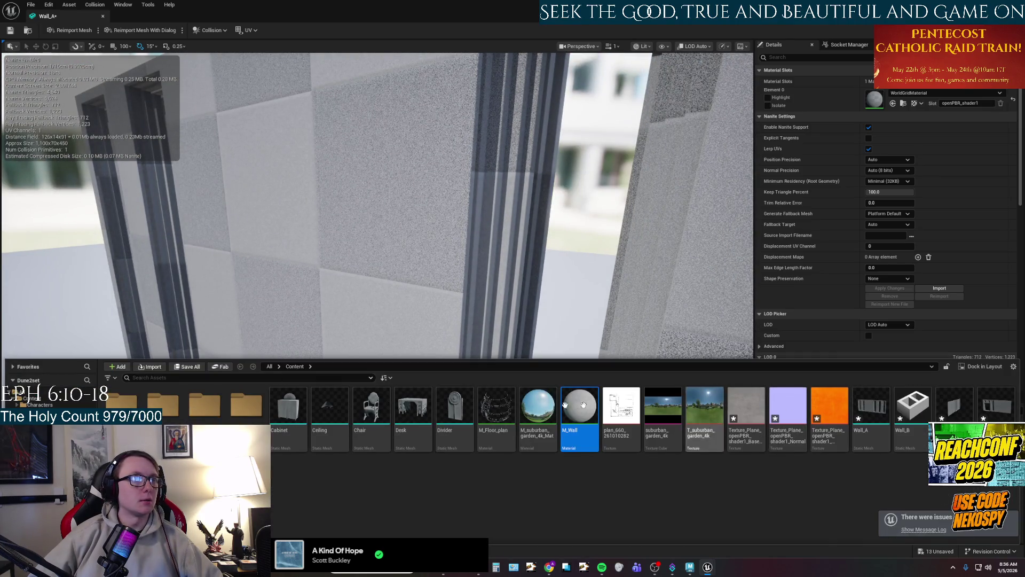
mouse_move(582, 412)
left_mouse_down()
mouse_move(730, 278)
mouse_move(876, 100)
left_mouse_up()
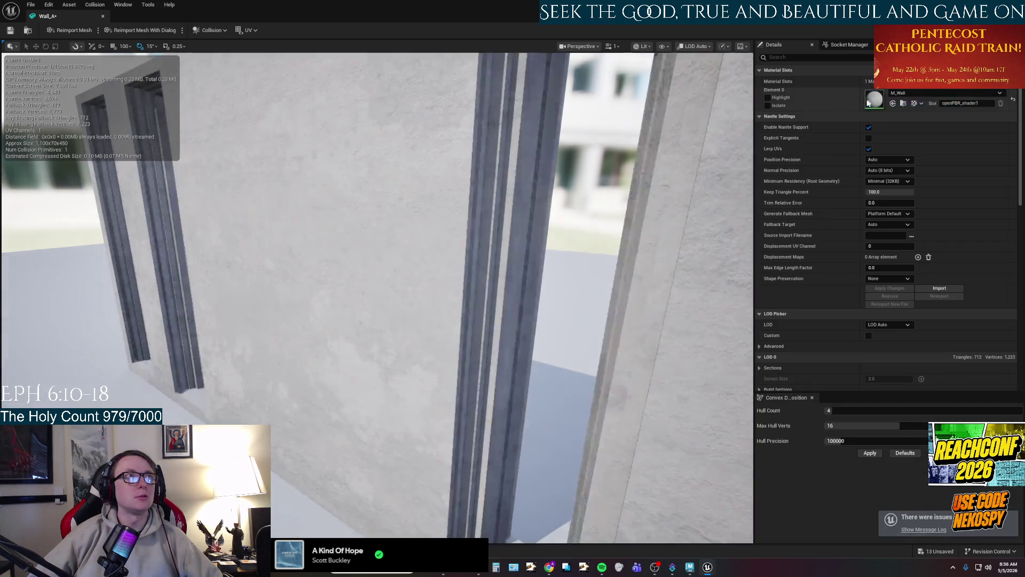
mouse_move(332, 351)
left_mouse_down()
mouse_move(175, 386)
mouse_move(229, 398)
mouse_move(331, 376)
left_mouse_up()
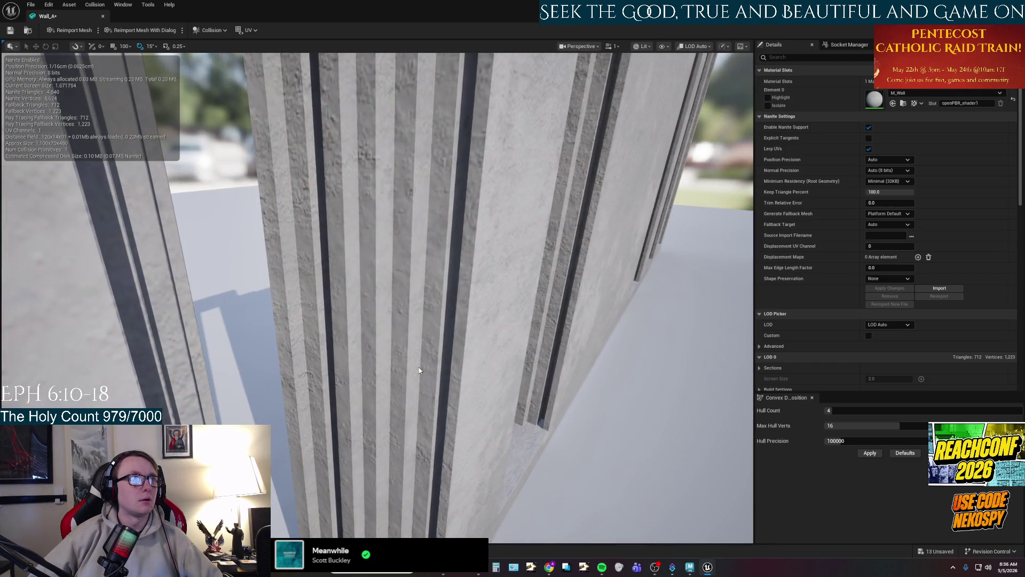
left_click_drag(465, 387, 446, 369)
left_click_drag(331, 376, 421, 358)
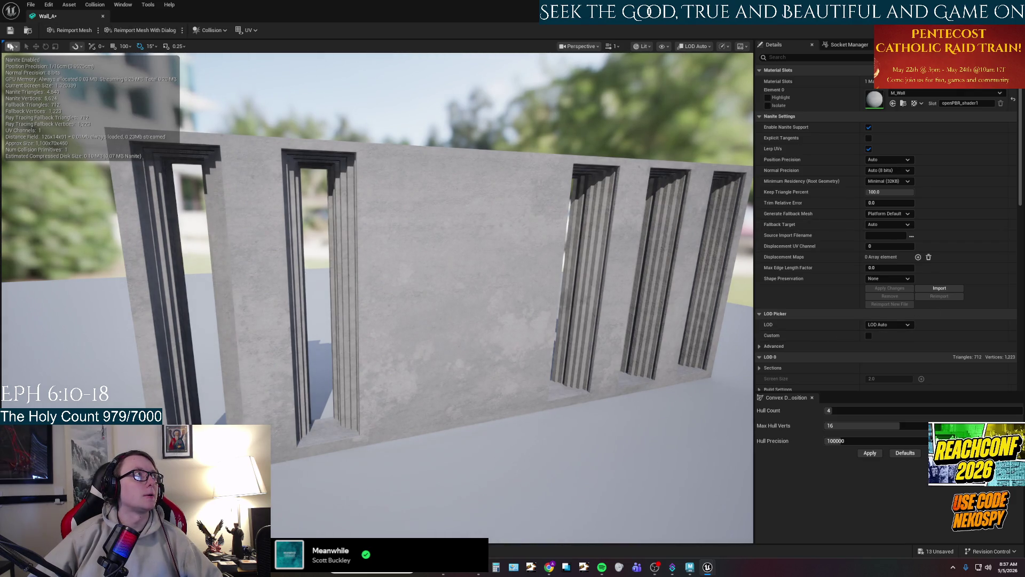
Save Wall_A and open the Wall_B, Wall_C and Wall_D mesh editors.
left_click(10, 30)
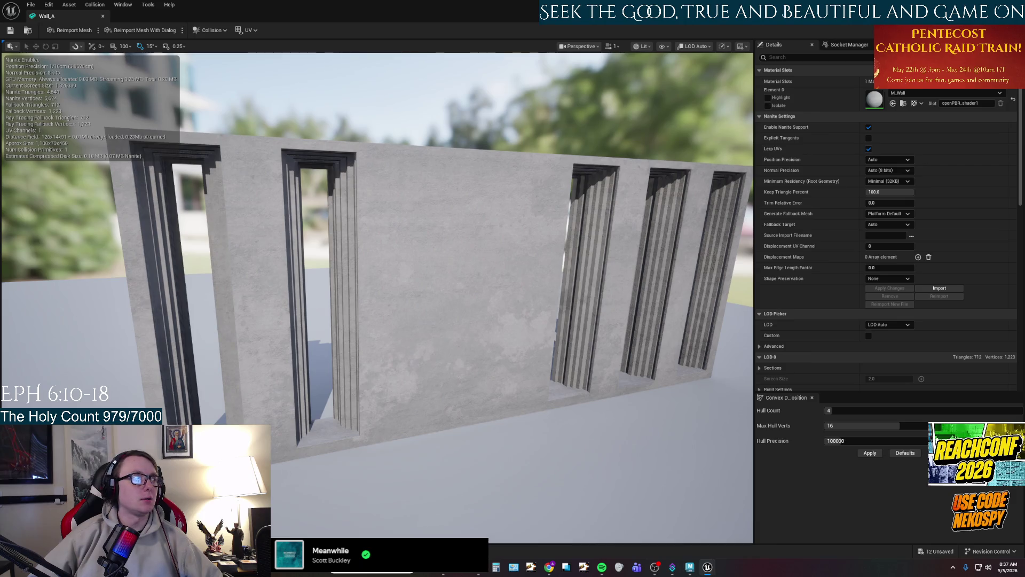
key("ctrl+space")
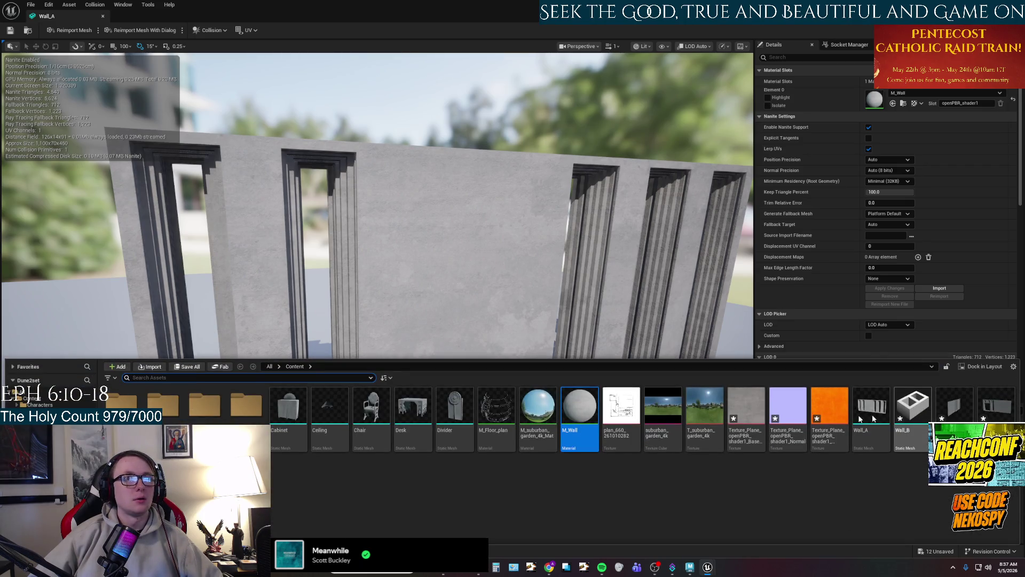
double_click(914, 410)
key("ctrl+space")
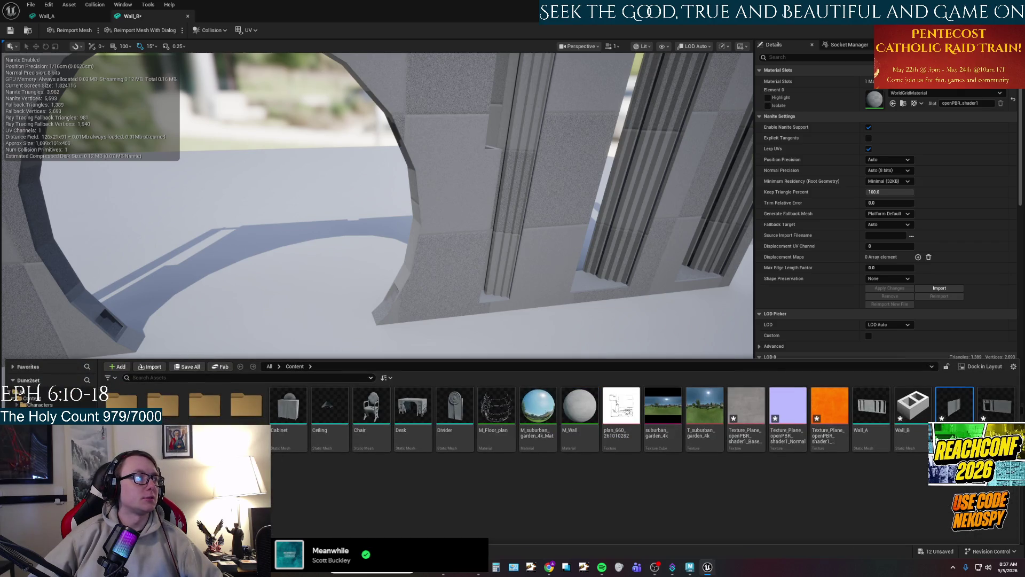
double_click(954, 406)
key("ctrl+space")
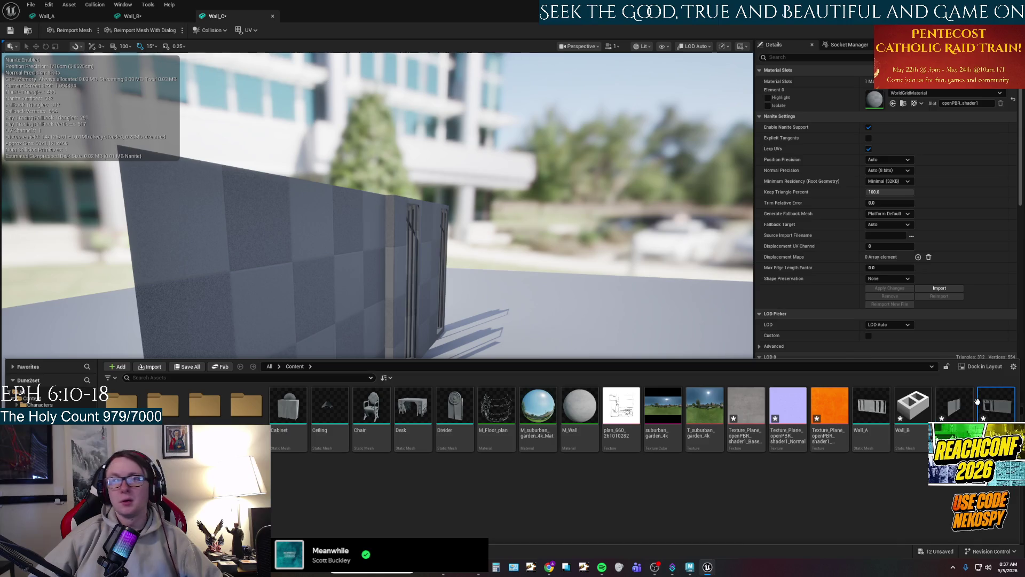
double_click(979, 406)
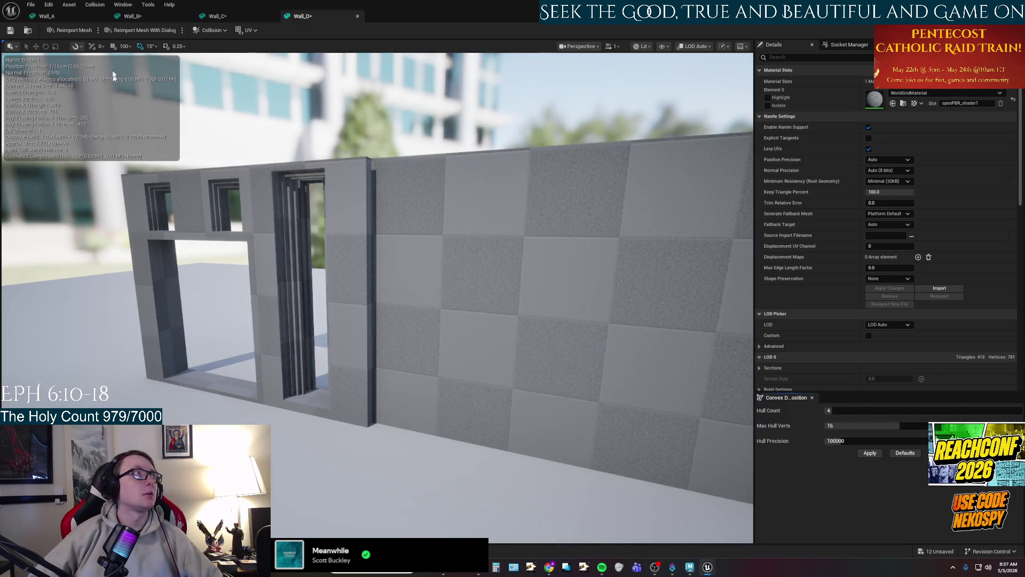
Assign the M_Wall material to Wall_B, Wall_C and Wall_D.
left_click(132, 16)
key("ctrl+space")
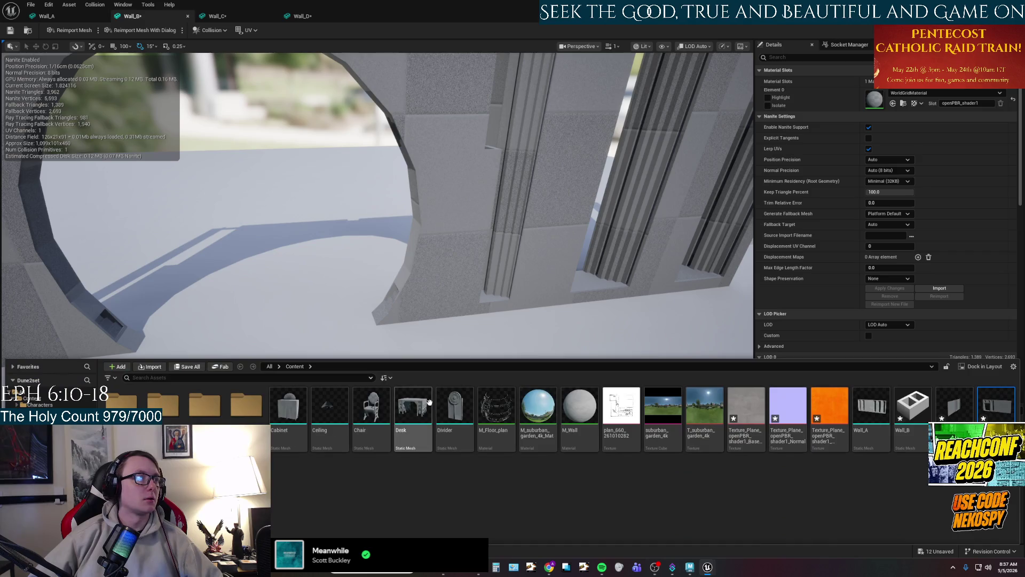
mouse_move(579, 419)
left_mouse_down()
mouse_move(598, 433)
mouse_move(867, 104)
left_mouse_up()
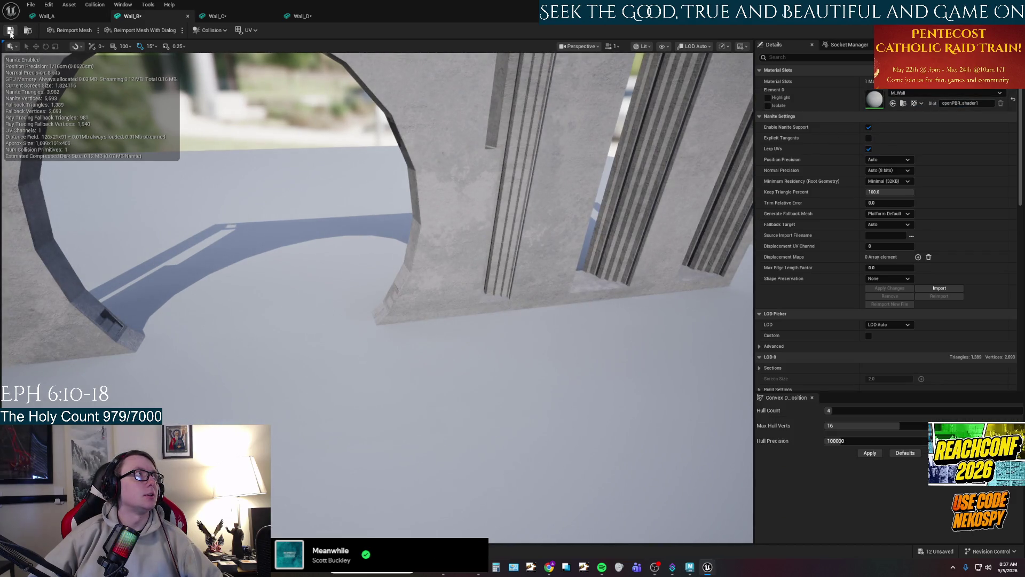
left_click(226, 17)
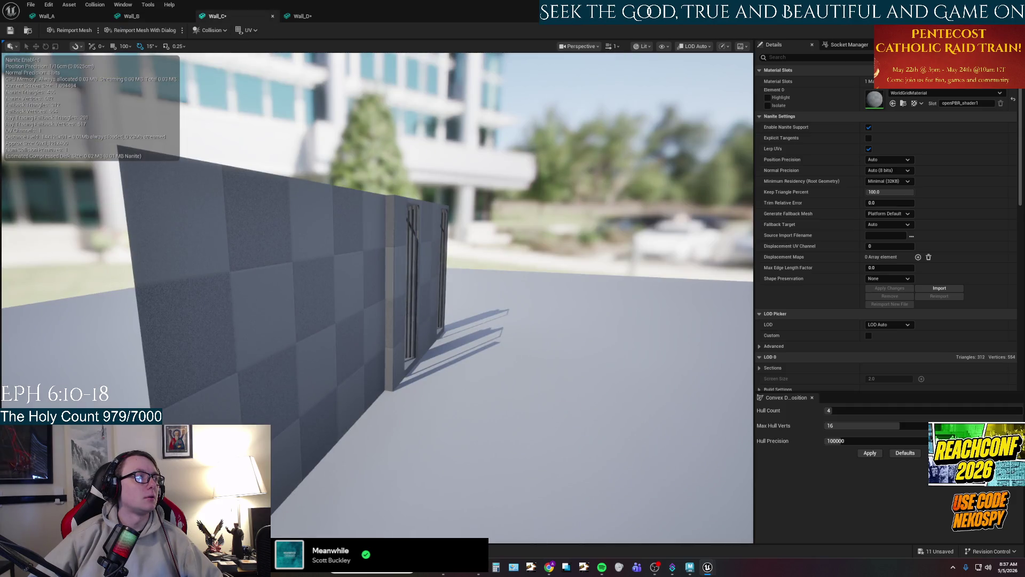
key("ctrl+space")
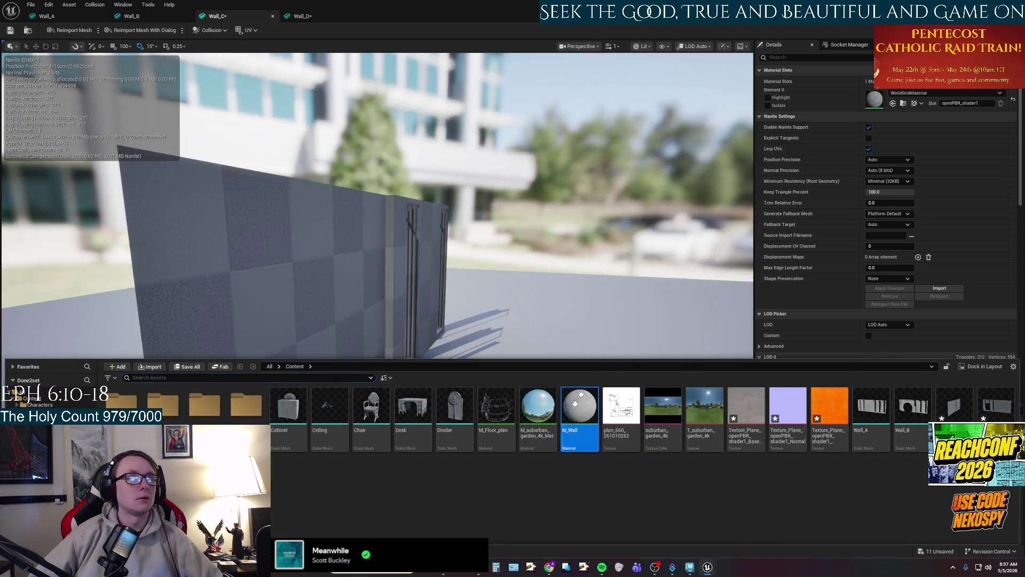
left_click_drag(580, 395, 874, 99)
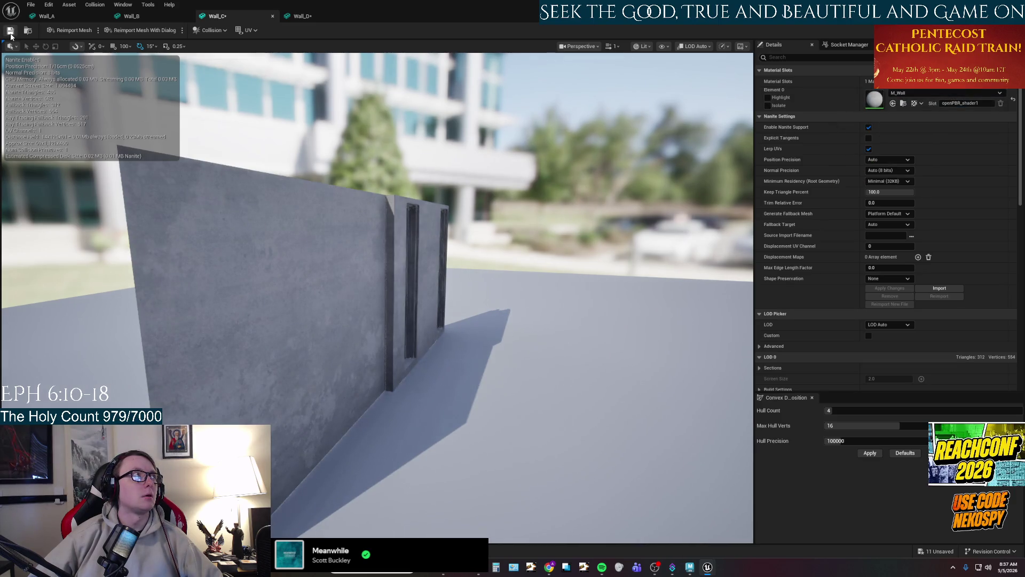
left_click(309, 18)
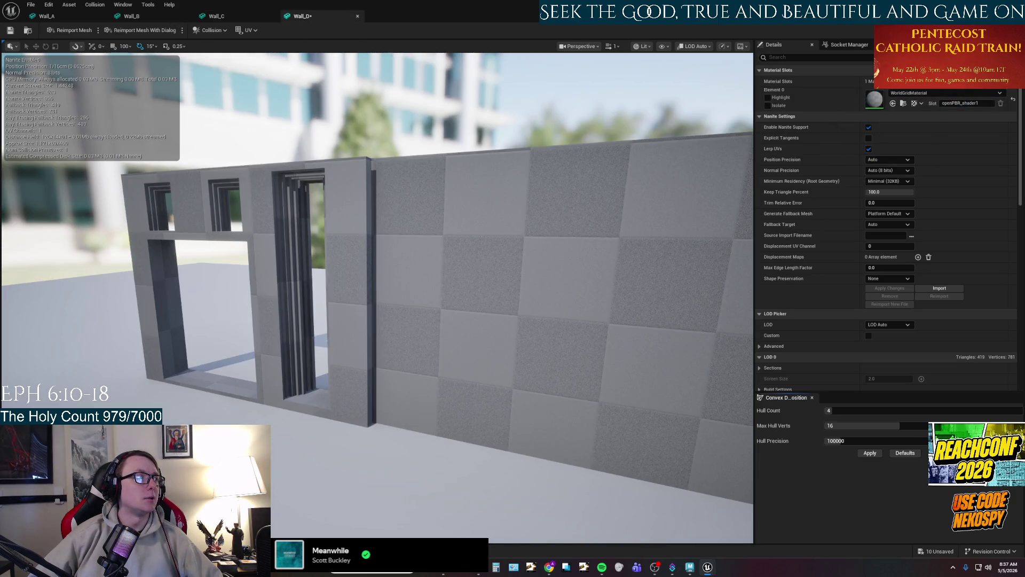
key("ctrl+space")
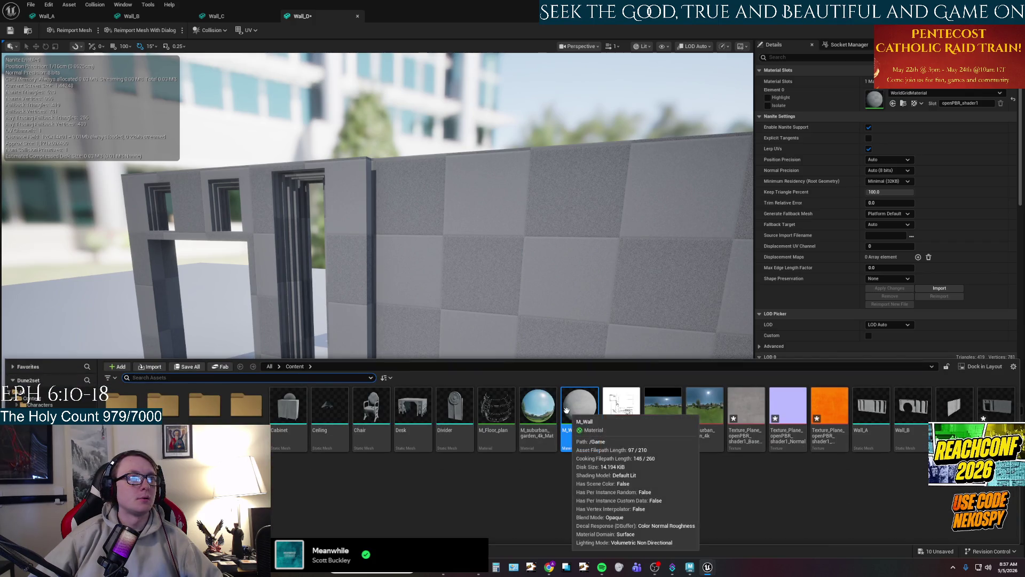
mouse_move(580, 406)
left_mouse_down()
mouse_move(832, 125)
mouse_move(876, 100)
left_mouse_up()
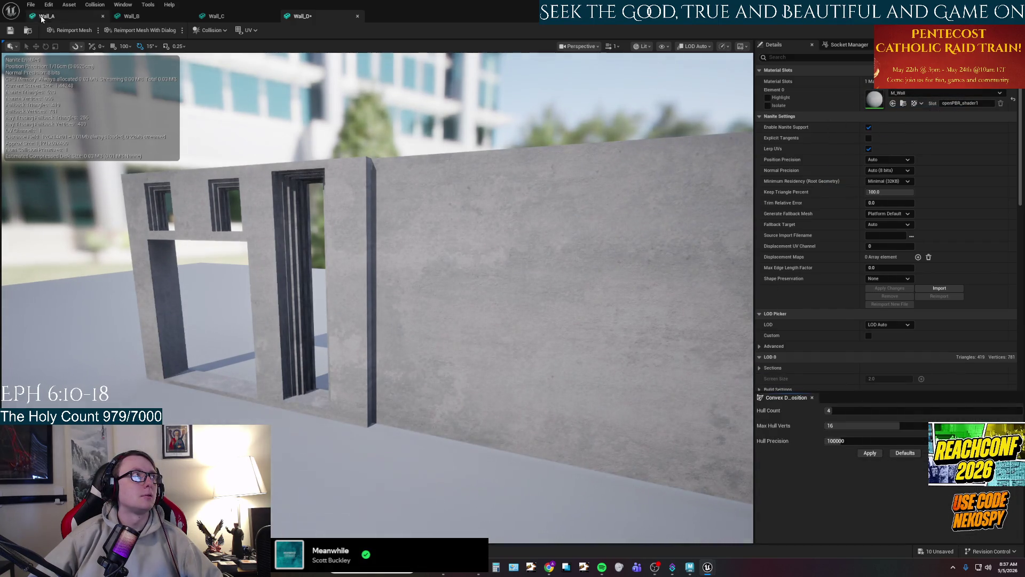
Save Wall_D, close all four wall mesh editors, and select the Ceiling actor.
left_click(10, 30)
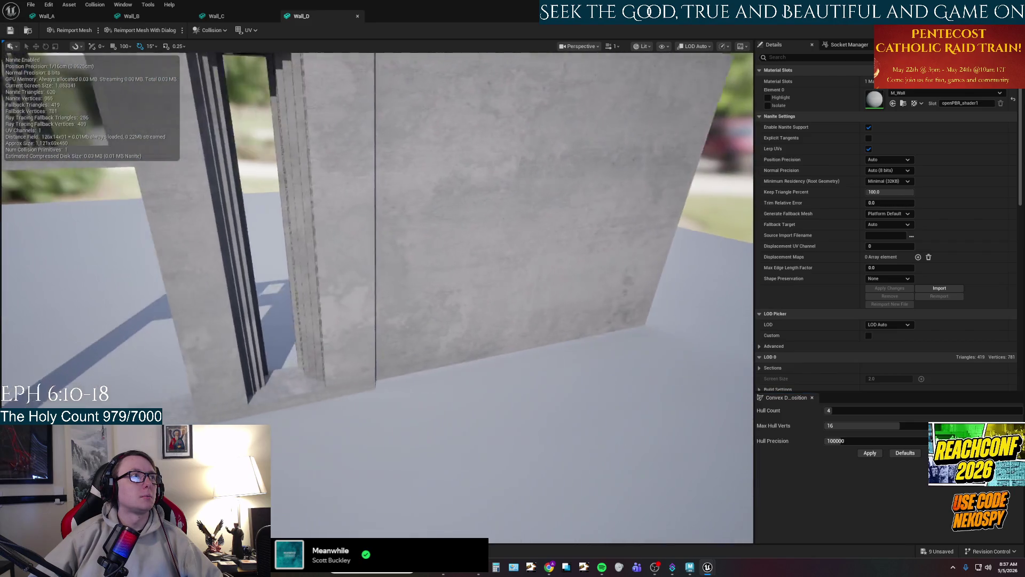
left_click_drag(238, 226, 239, 226)
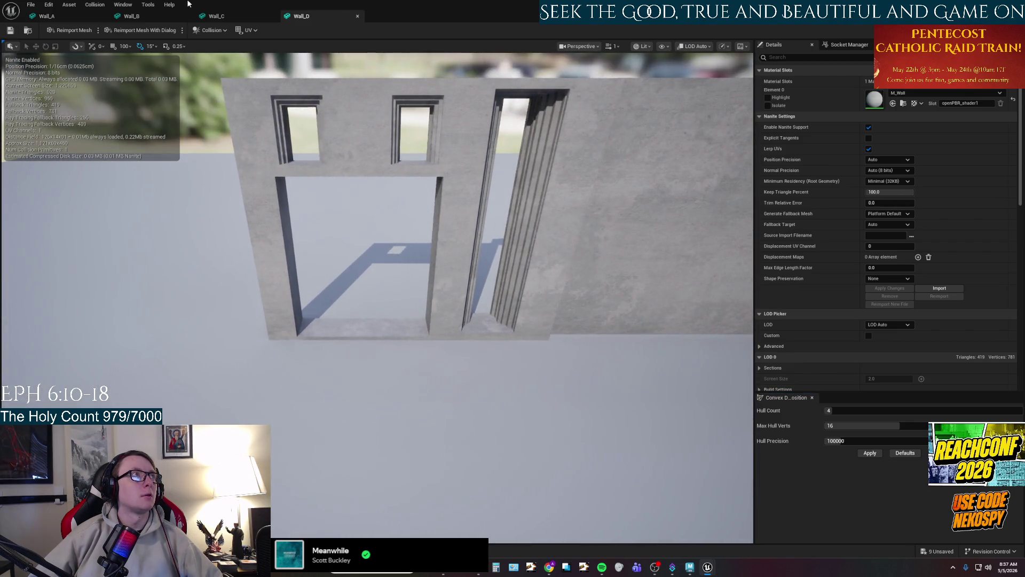
left_click(103, 16)
left_click(102, 16)
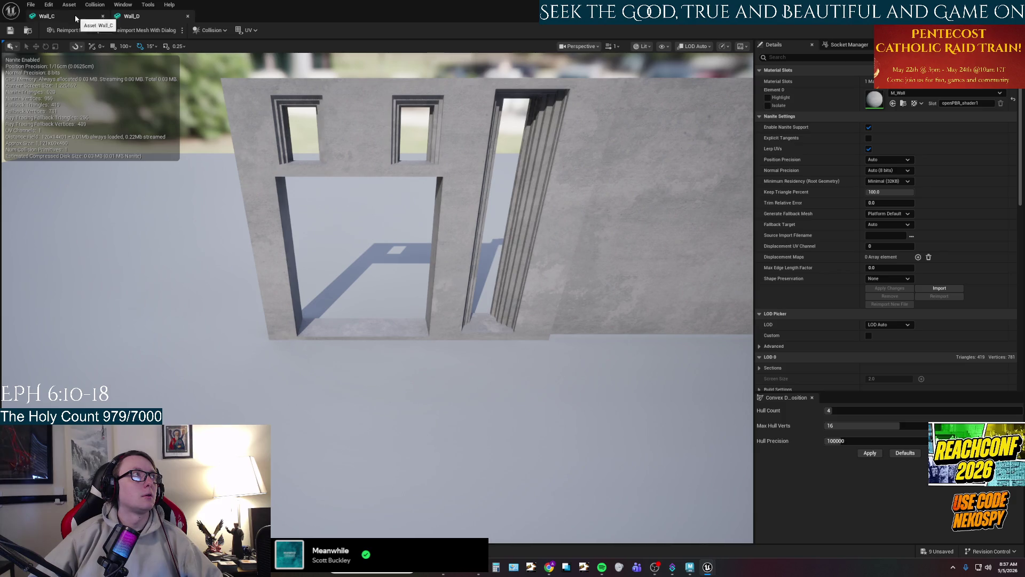
left_click(103, 16)
left_click(102, 16)
left_click_drag(385, 233, 384, 233)
left_click(828, 106)
Delete the Ceiling actor and drop a Wall_A copy onto the floor.
key("Delete")
mouse_move(879, 468)
left_mouse_down()
mouse_move(600, 328)
mouse_move(407, 268)
mouse_move(343, 373)
mouse_move(352, 422)
left_mouse_up()
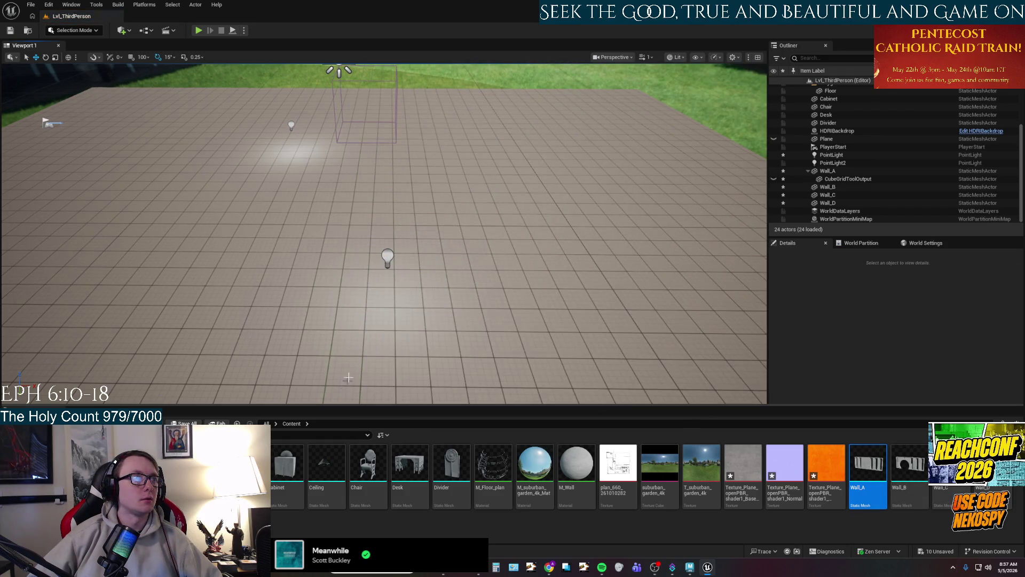
left_click_drag(384, 233, 384, 233)
mouse_move(868, 467)
left_mouse_down()
mouse_move(588, 309)
mouse_move(457, 258)
mouse_move(350, 247)
mouse_move(344, 259)
left_mouse_up()
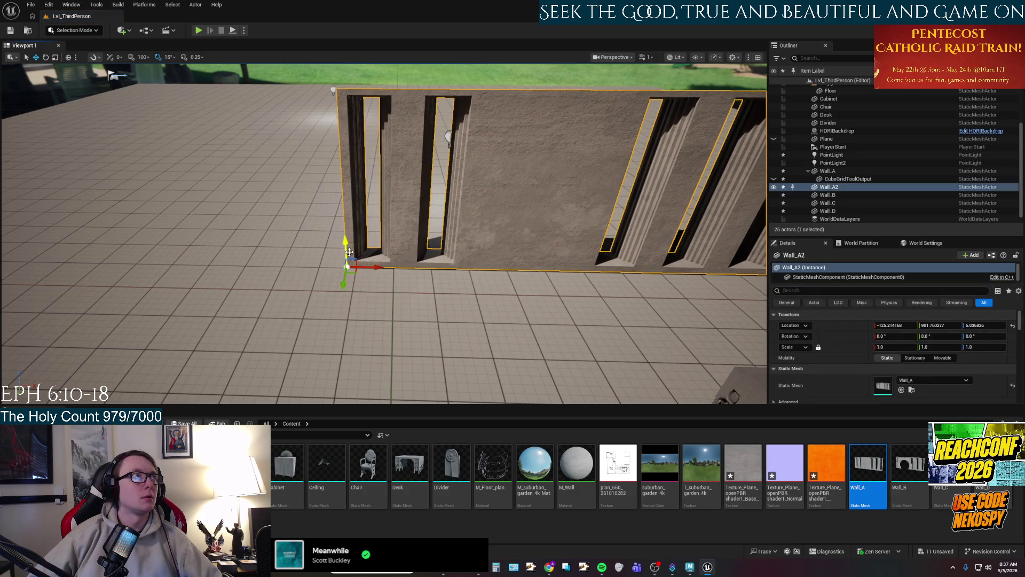
key("ctrl+z")
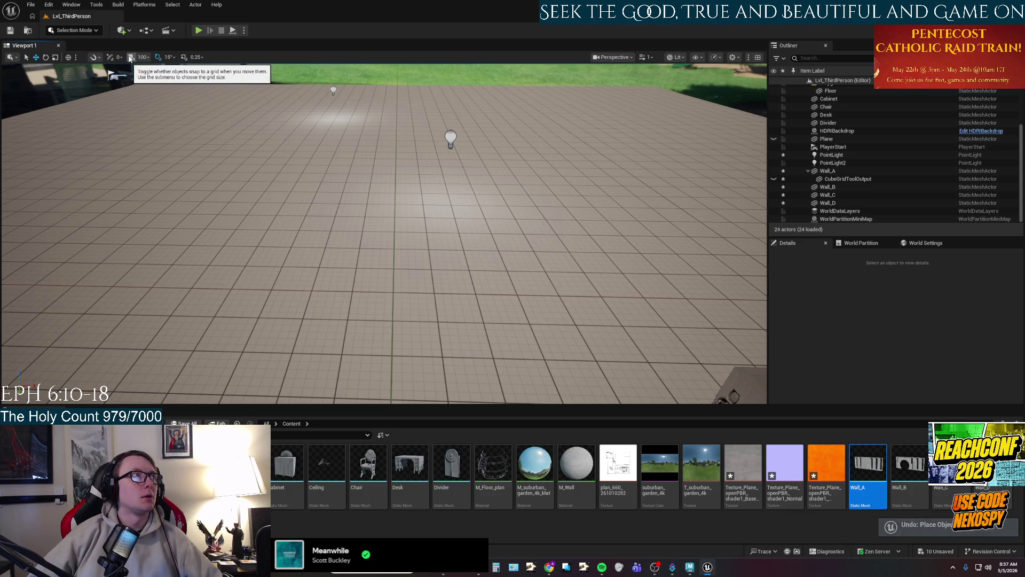
mouse_move(869, 467)
left_mouse_down()
mouse_move(425, 224)
mouse_move(408, 259)
mouse_move(393, 248)
left_mouse_up()
mouse_move(401, 285)
left_mouse_down()
mouse_move(363, 283)
mouse_move(385, 277)
mouse_move(395, 299)
mouse_move(414, 250)
mouse_move(320, 261)
mouse_move(299, 278)
mouse_move(294, 299)
mouse_move(307, 315)
mouse_move(102, 165)
mouse_move(30, 166)
left_mouse_up()
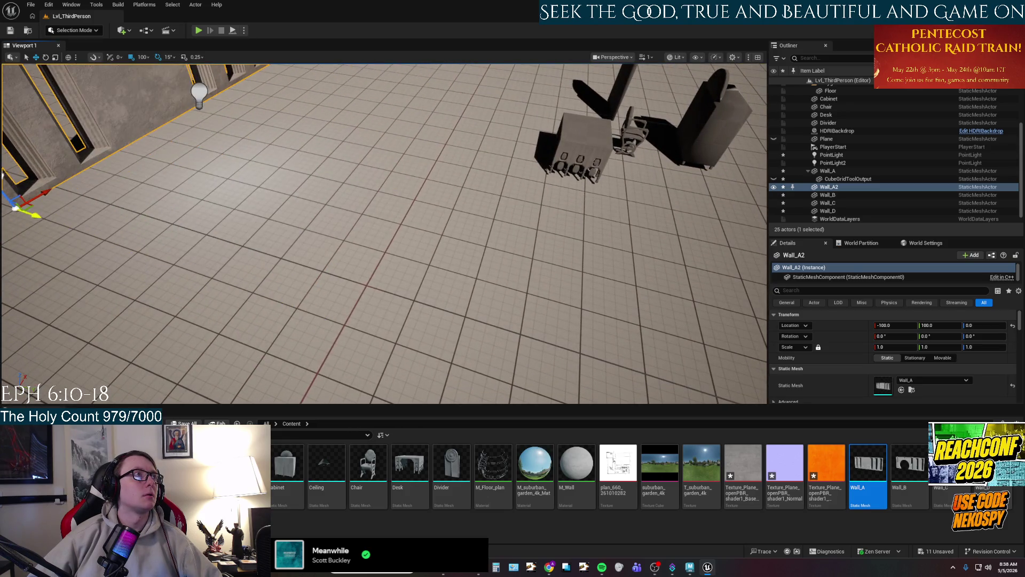
Move the Wall_A copy to X -500, Y -200, then drop in a Wall_B copy.
key("f")
mouse_move(394, 321)
left_mouse_down()
mouse_move(406, 299)
mouse_move(315, 240)
mouse_move(184, 236)
left_mouse_up()
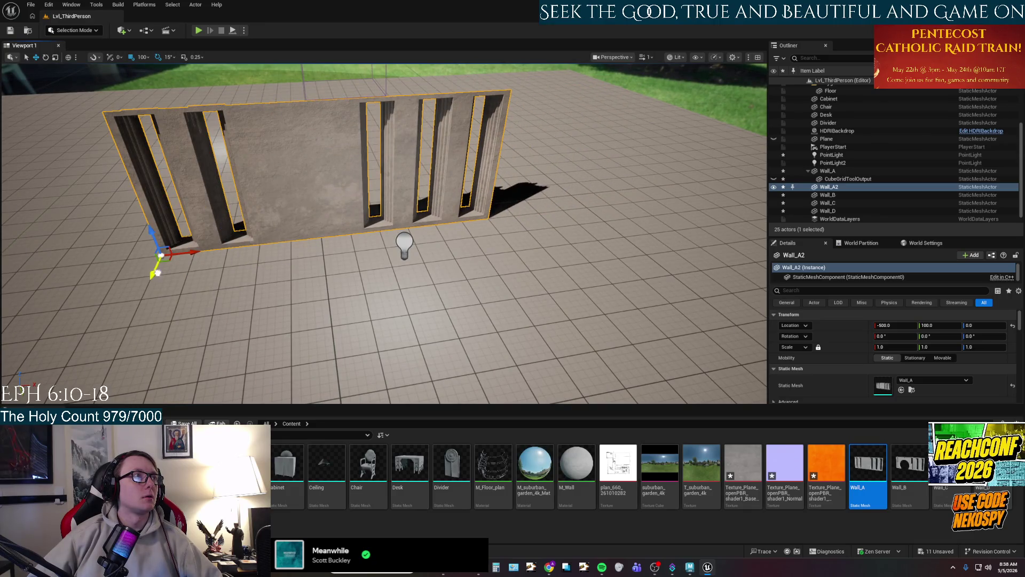
mouse_move(158, 273)
left_mouse_down()
mouse_move(159, 225)
mouse_move(171, 213)
mouse_move(48, 155)
mouse_move(4, 112)
left_mouse_up()
key("f")
scroll(384, 234, "up", 5)
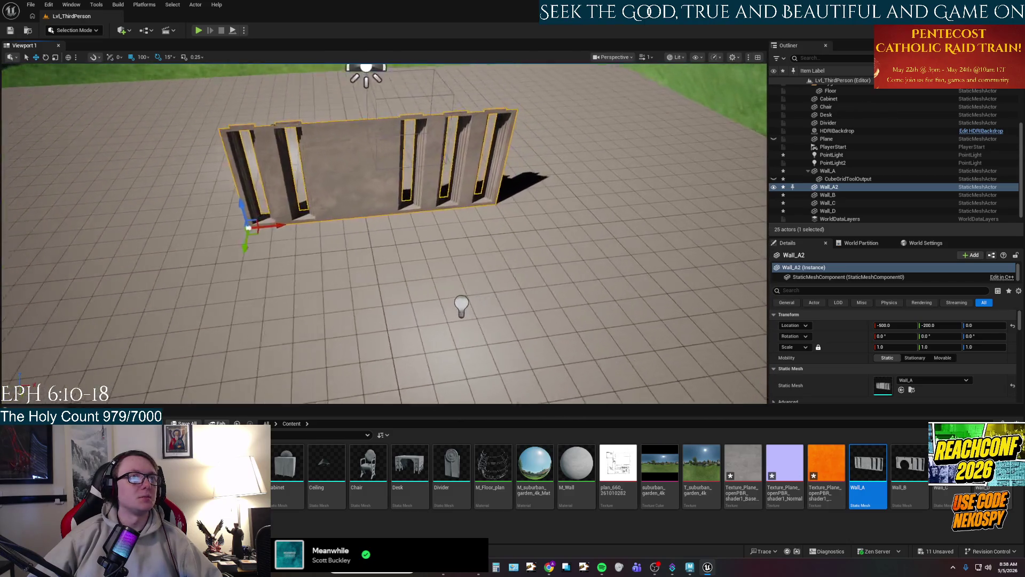
scroll(419, 236, "down", 2)
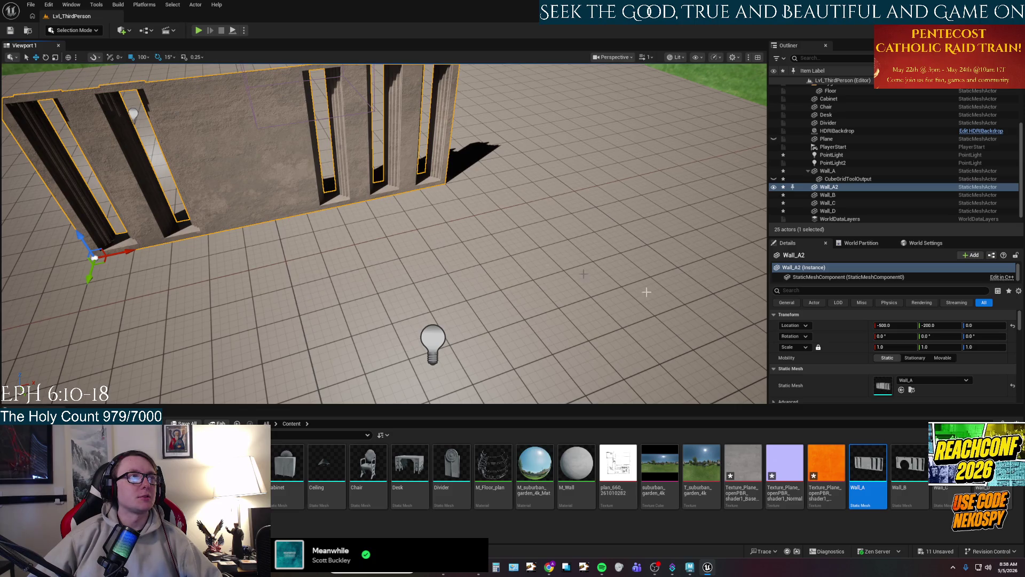
mouse_move(464, 245)
left_mouse_down()
mouse_move(480, 246)
mouse_move(443, 219)
mouse_move(479, 166)
left_mouse_up()
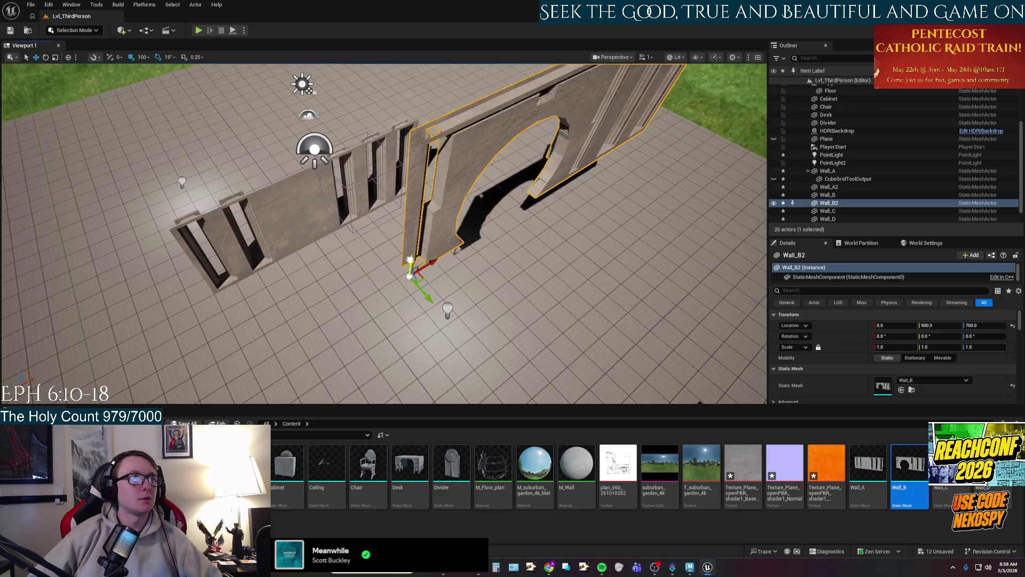
Rotate the arched Wall_B copy -90° on Z and slide it to Y 900 beside Wall_A.
mouse_move(407, 326)
left_mouse_down()
mouse_move(367, 249)
mouse_move(376, 347)
mouse_move(350, 306)
left_mouse_up()
left_click_drag(437, 315, 436, 324)
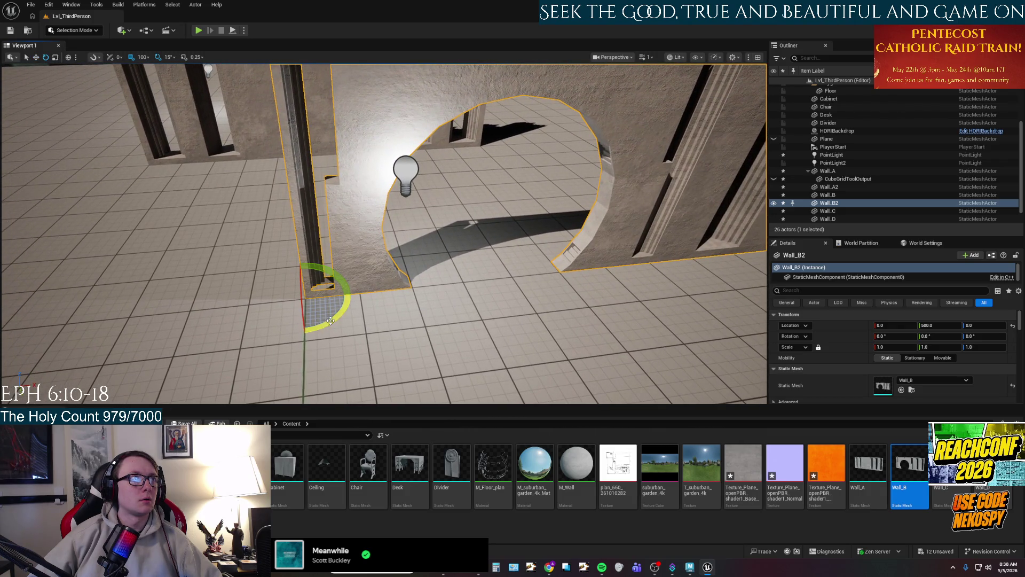
left_click_drag(353, 295, 335, 274)
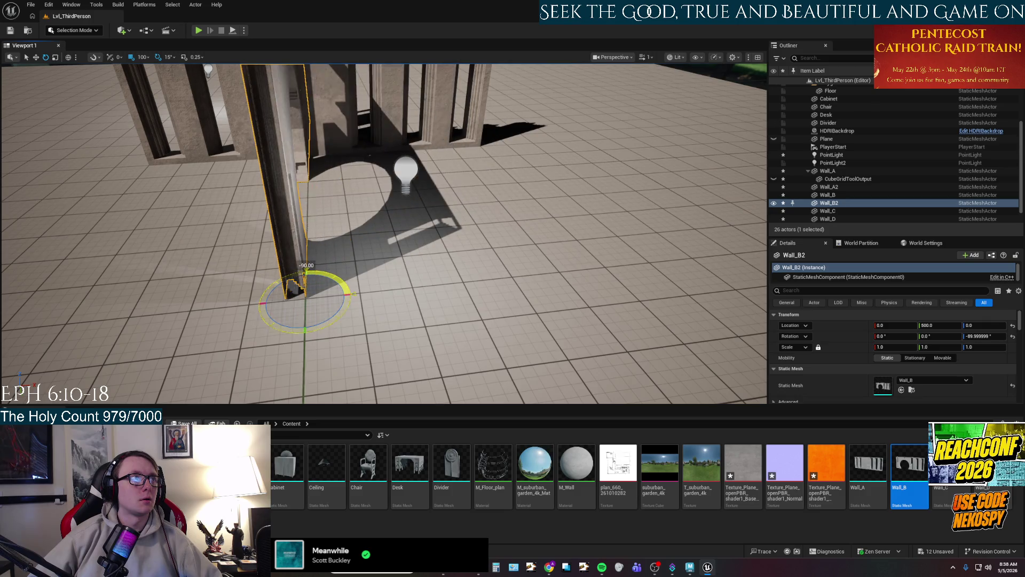
left_click_drag(372, 231, 299, 266)
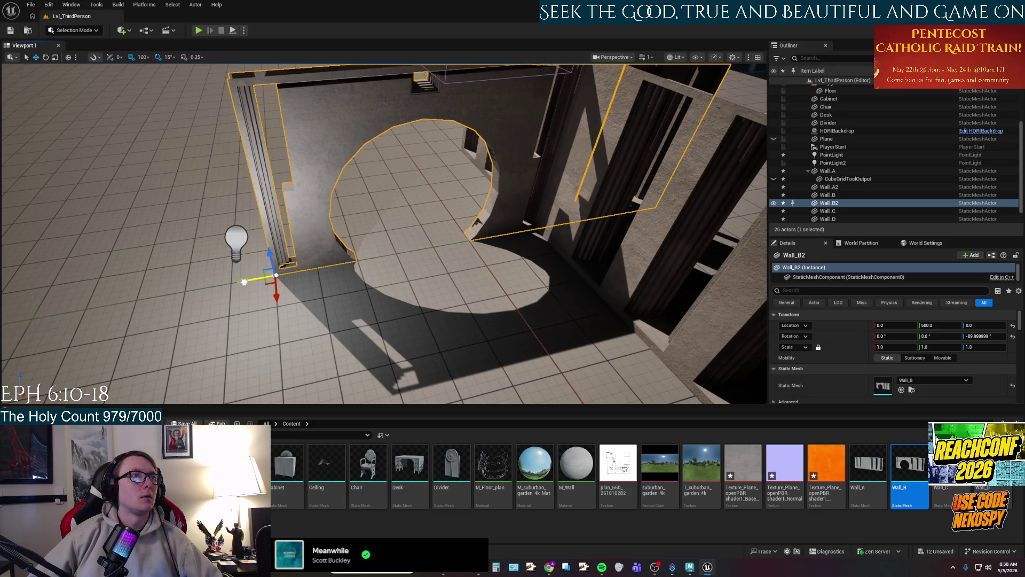
left_click_drag(244, 281, 59, 299)
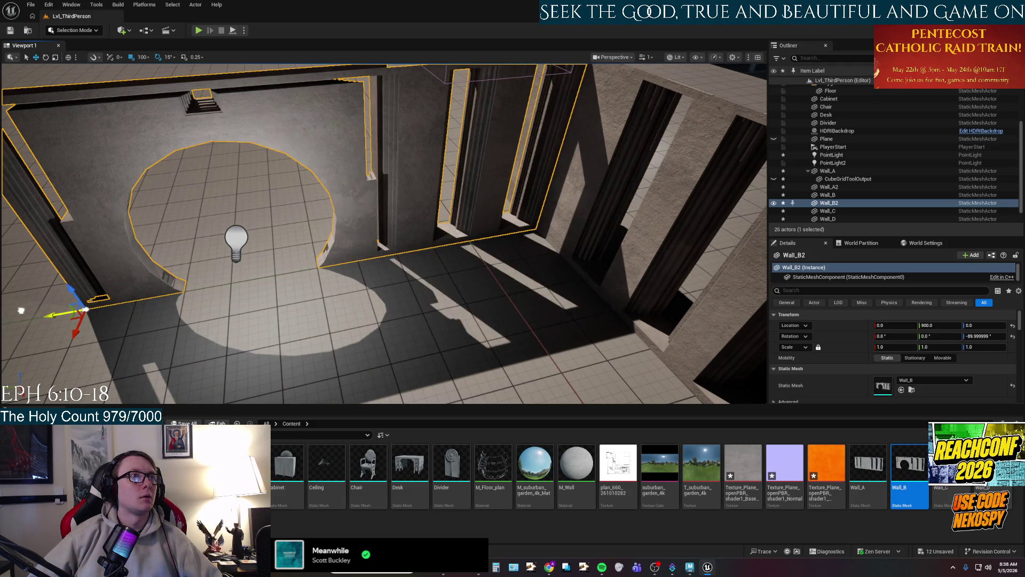
scroll(290, 291, "down", 3)
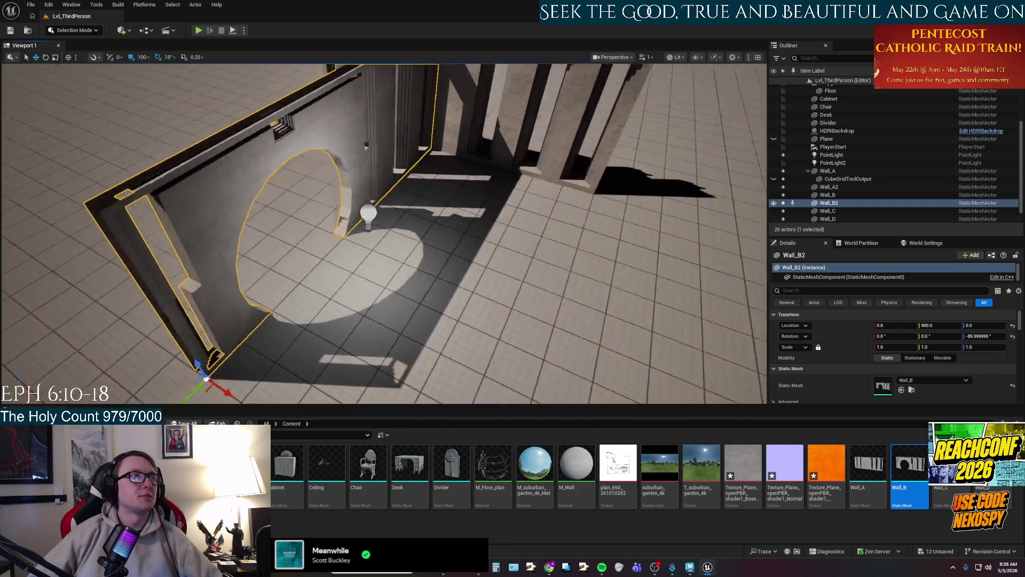
left_click_drag(598, 342, 574, 307)
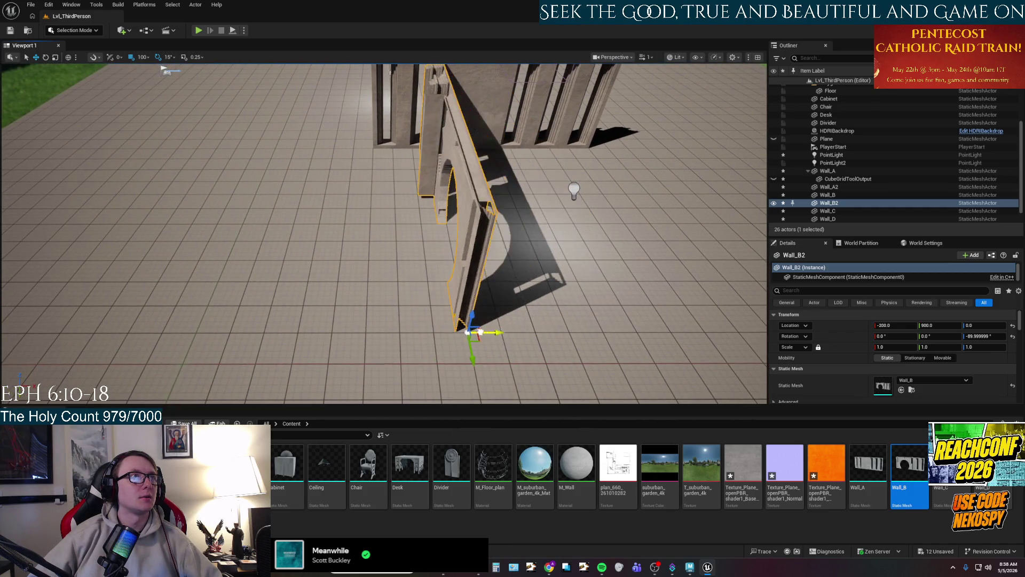
left_click_drag(389, 328, 355, 310)
mouse_move(521, 276)
left_mouse_down()
mouse_move(489, 270)
mouse_move(522, 276)
mouse_move(494, 267)
mouse_move(490, 302)
mouse_move(427, 291)
mouse_move(536, 275)
left_mouse_up()
left_click(521, 276)
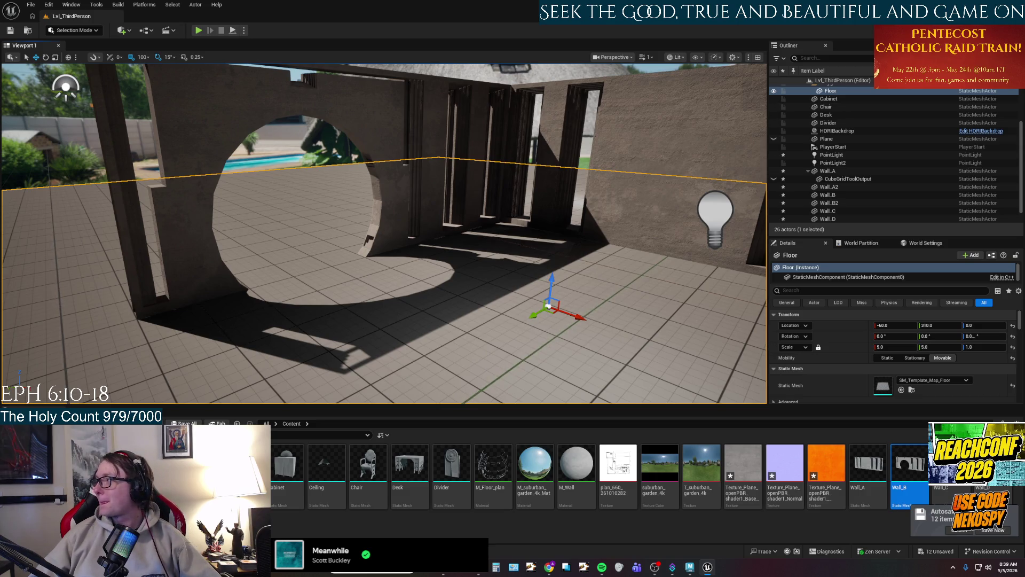
Place a Wall_C copy in the level at the room's corner.
mouse_move(544, 297)
left_mouse_down()
mouse_move(594, 315)
mouse_move(599, 289)
mouse_move(582, 337)
mouse_move(521, 341)
mouse_move(513, 315)
mouse_move(510, 329)
mouse_move(512, 320)
mouse_move(890, 404)
mouse_move(855, 425)
left_mouse_up()
left_click(513, 314)
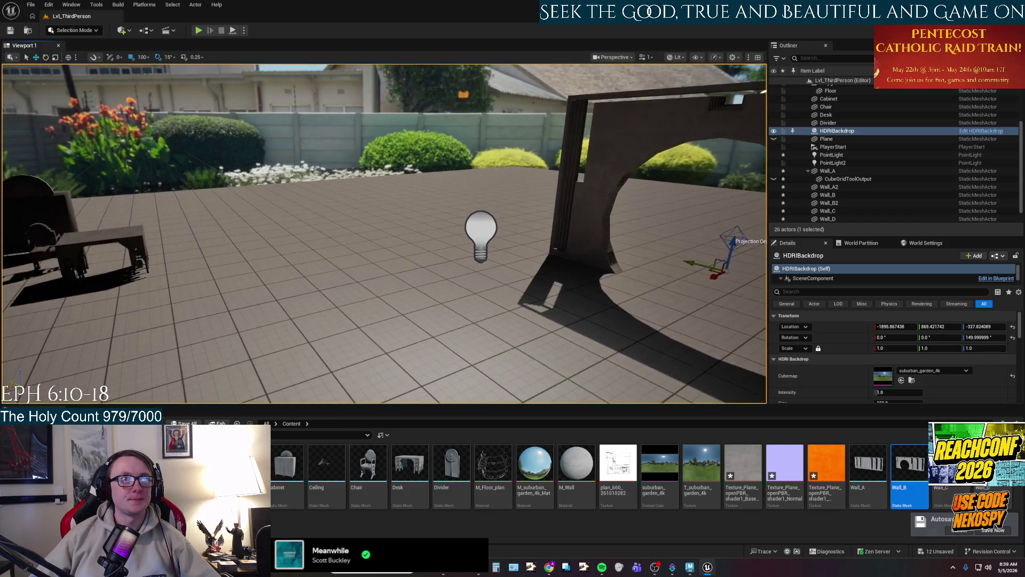
left_click_drag(950, 464, 381, 314)
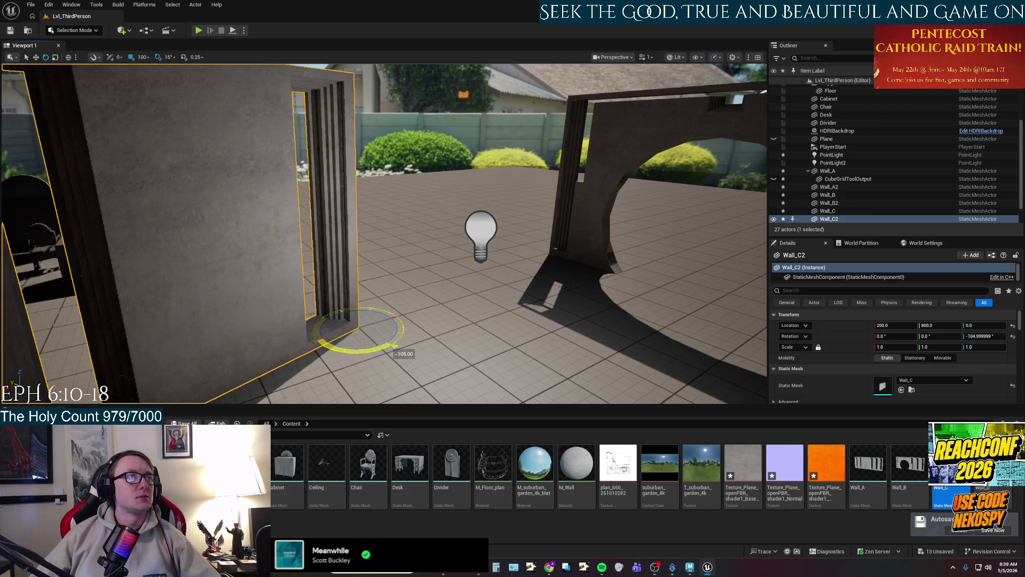
key("w")
mouse_move(384, 350)
left_mouse_down()
mouse_move(328, 184)
mouse_move(457, 221)
mouse_move(217, 276)
mouse_move(161, 279)
left_mouse_up()
mouse_move(303, 248)
left_mouse_down()
mouse_move(369, 256)
mouse_move(361, 283)
left_mouse_up()
left_click(361, 283)
scroll(361, 283, "up", 10)
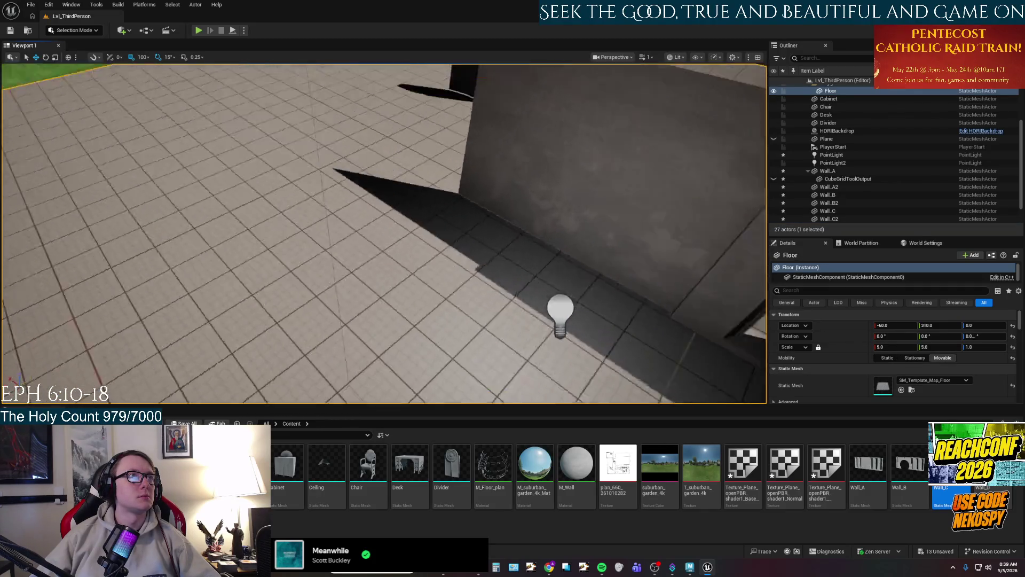
Place a Wall_D copy rotated 90° and move it to X 200, Y 400.
mouse_move(993, 465)
left_mouse_down()
mouse_move(382, 155)
mouse_move(348, 183)
mouse_move(335, 367)
mouse_move(398, 359)
mouse_move(401, 377)
left_mouse_up()
key("e")
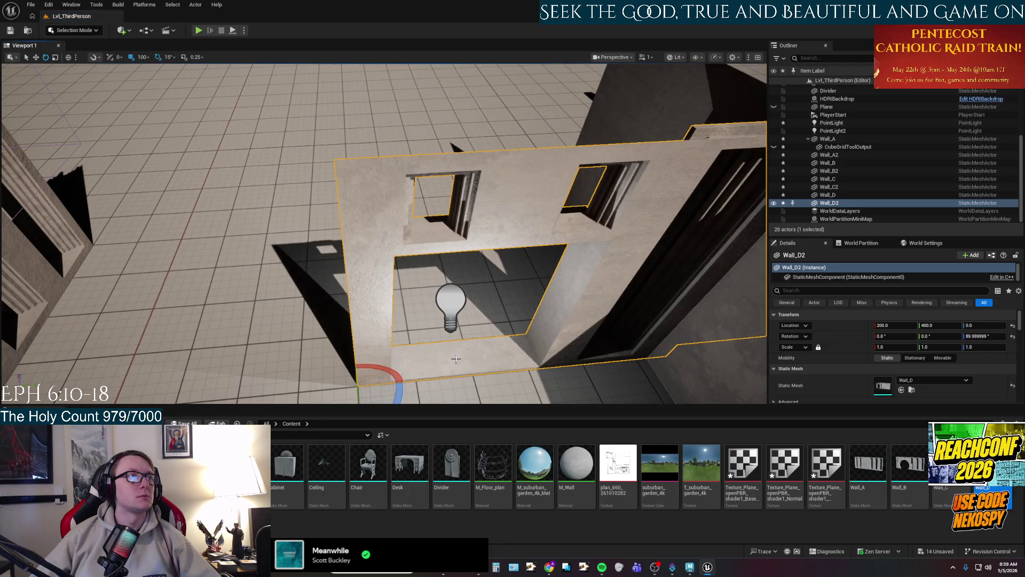
left_click_drag(373, 267, 321, 288)
left_click_drag(459, 255, 459, 255)
key("w")
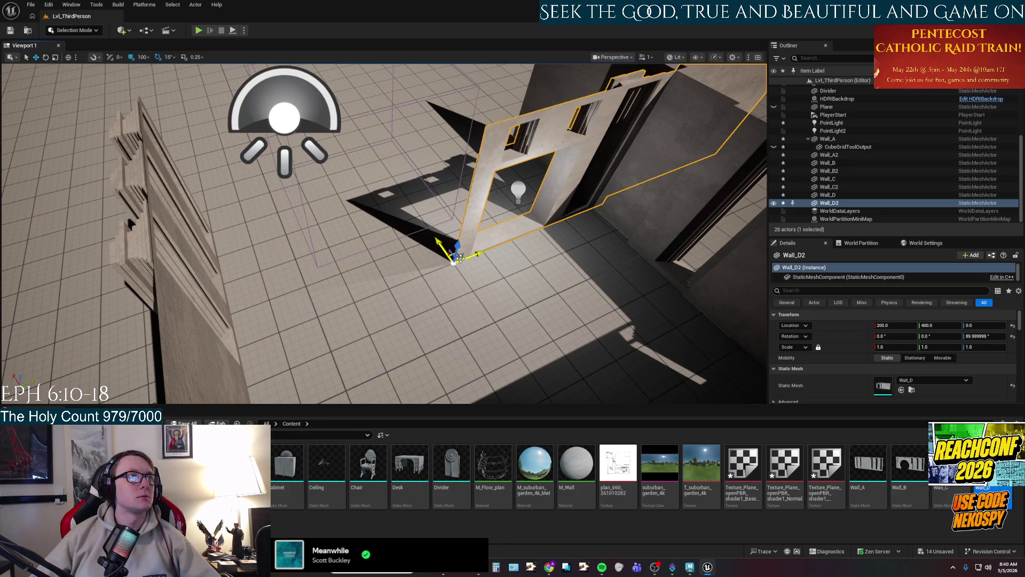
left_click_drag(460, 259, 220, 223)
left_click(395, 320)
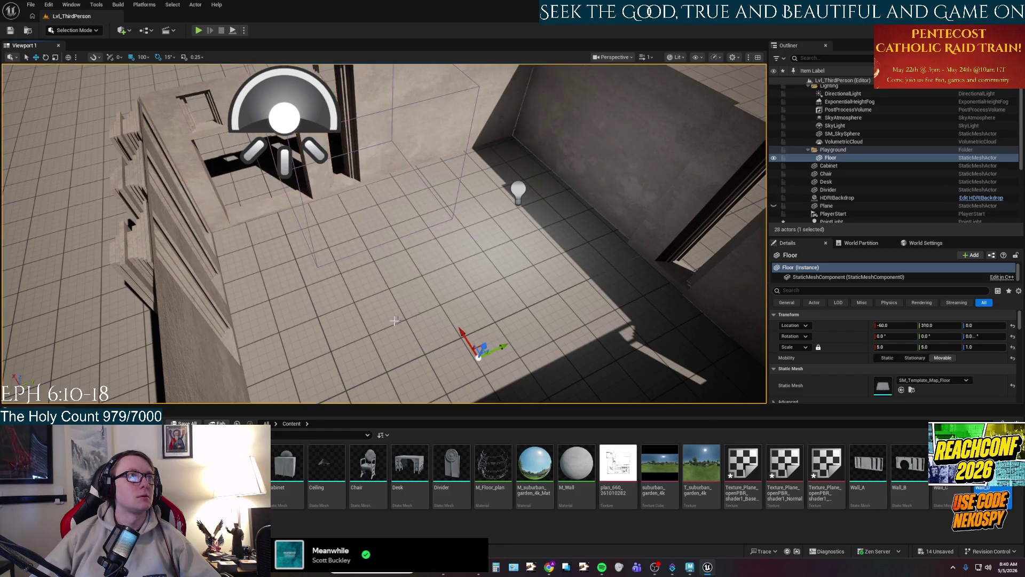
mouse_move(395, 321)
left_mouse_down()
mouse_move(394, 289)
mouse_move(405, 299)
mouse_move(396, 353)
mouse_move(396, 324)
left_mouse_up()
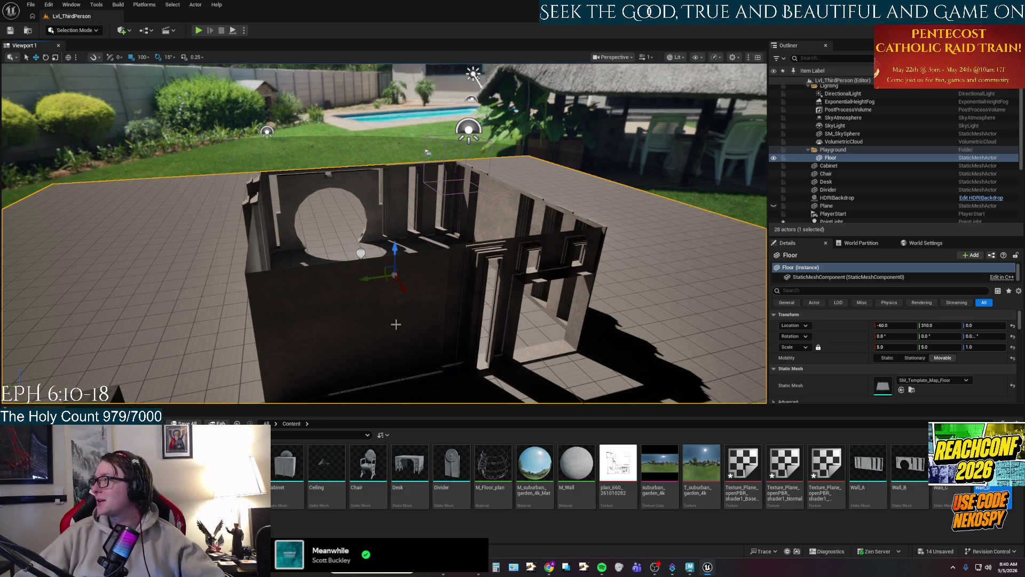
Open, save and close Texture_Plane's base colour, normal and metallic maps in turn.
scroll(394, 274, "down", 8)
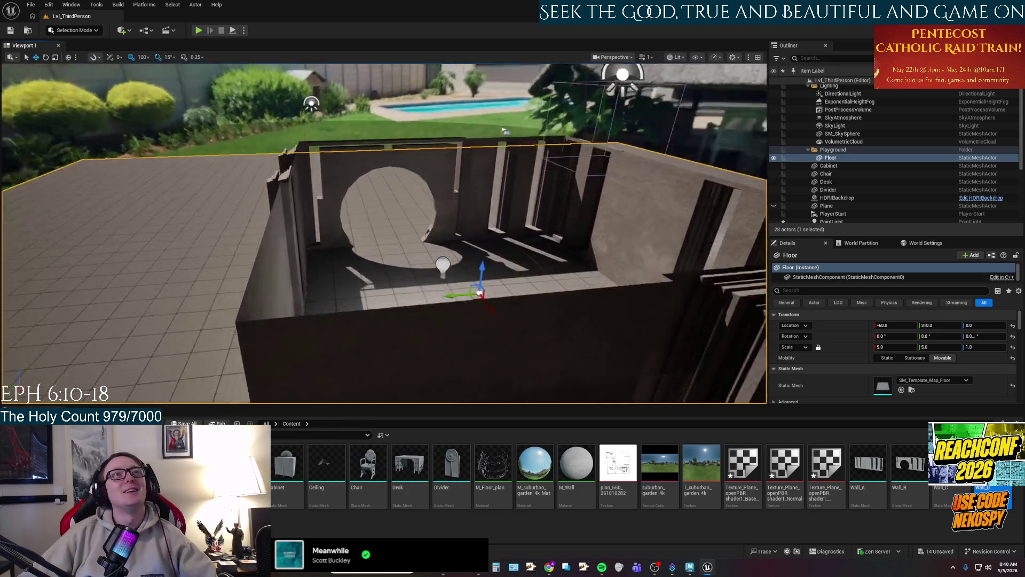
scroll(392, 270, "down", 5)
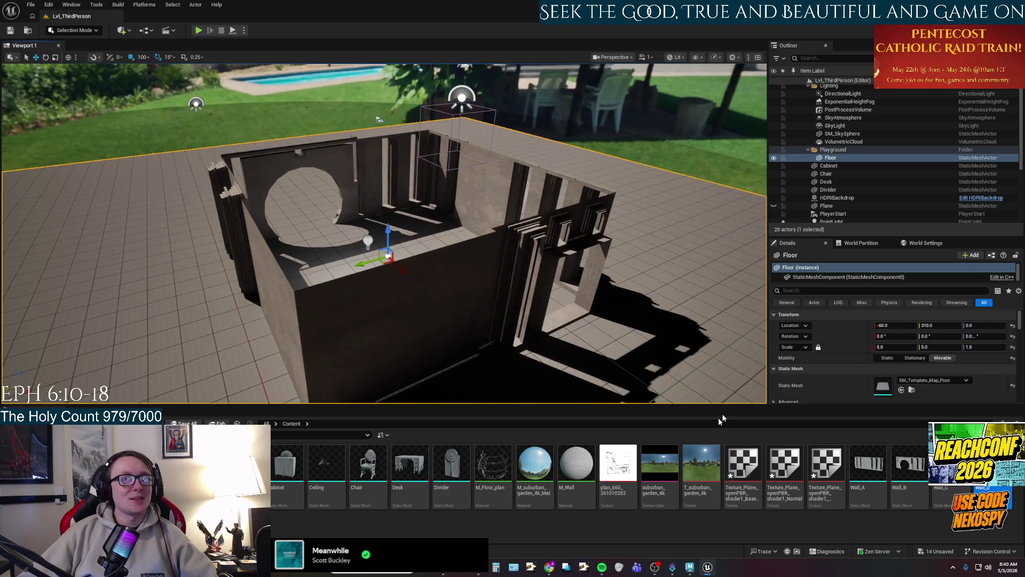
double_click(746, 468)
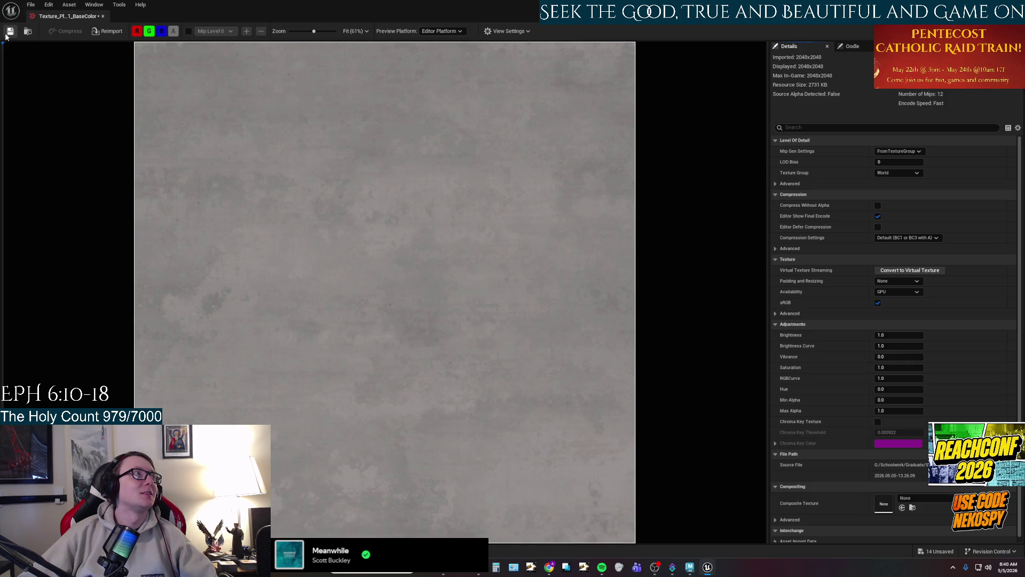
left_click(9, 32)
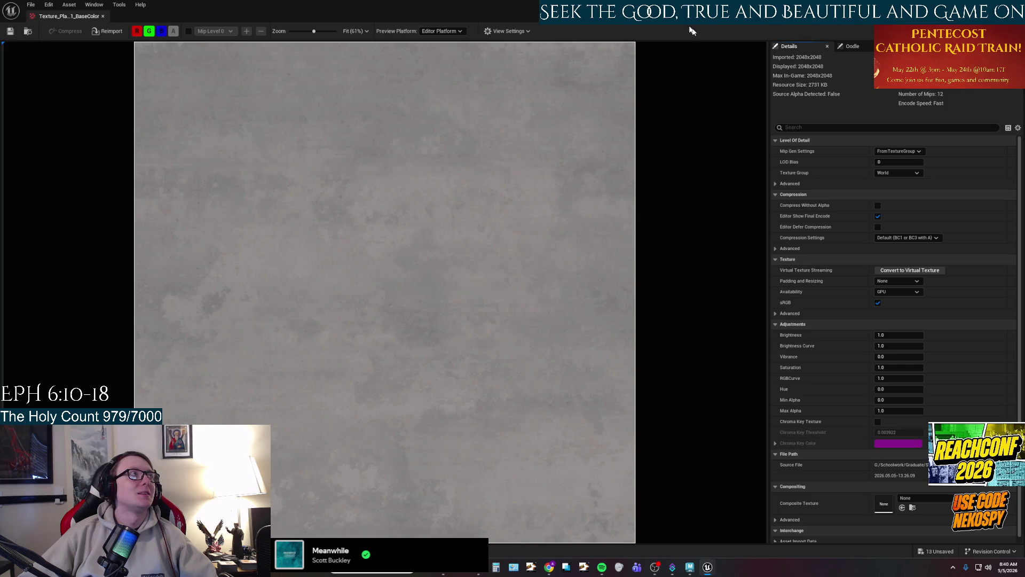
left_click(102, 16)
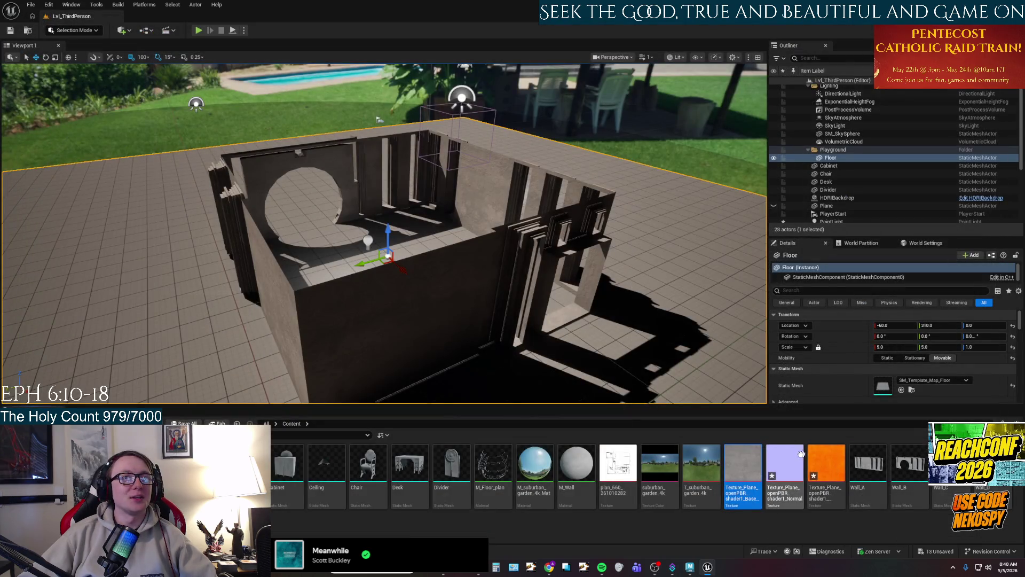
double_click(785, 475)
left_click(10, 31)
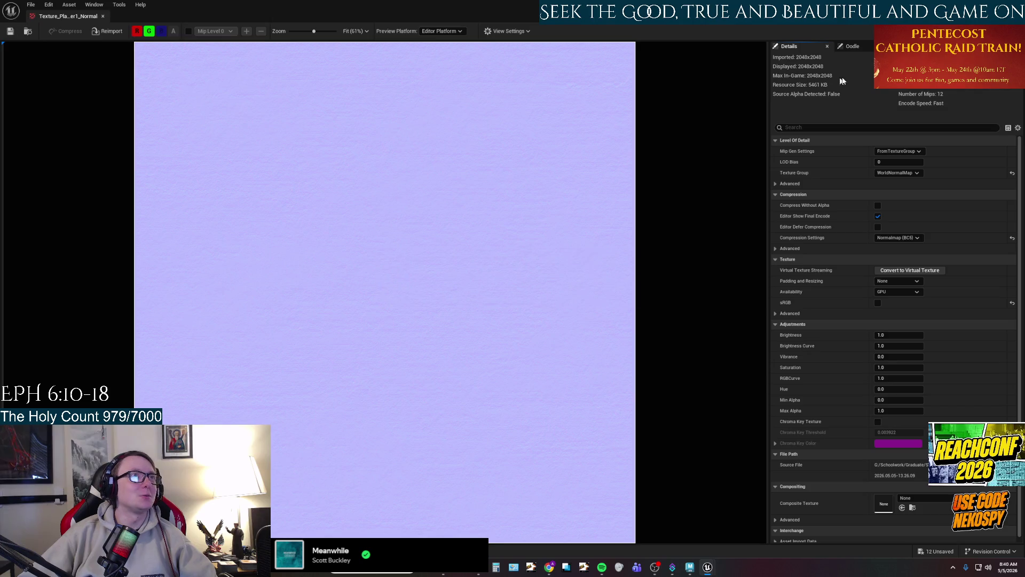
left_click(102, 16)
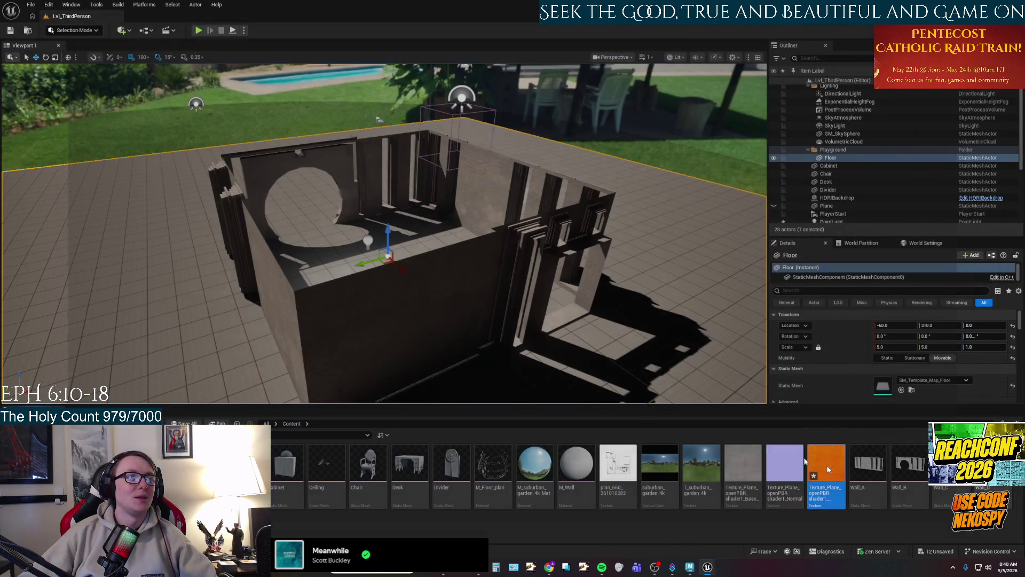
double_click(827, 464)
left_click(9, 31)
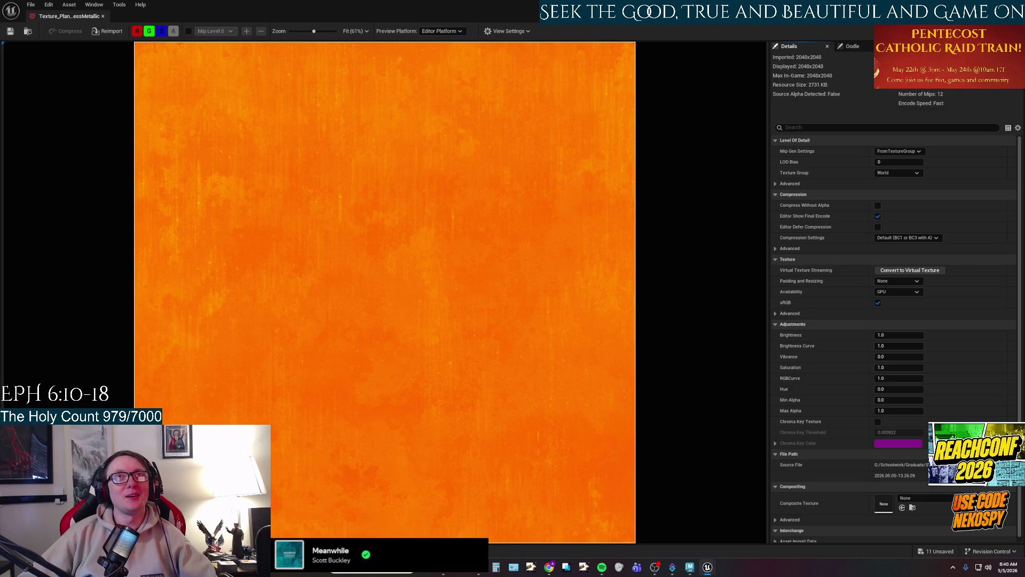
left_click(102, 16)
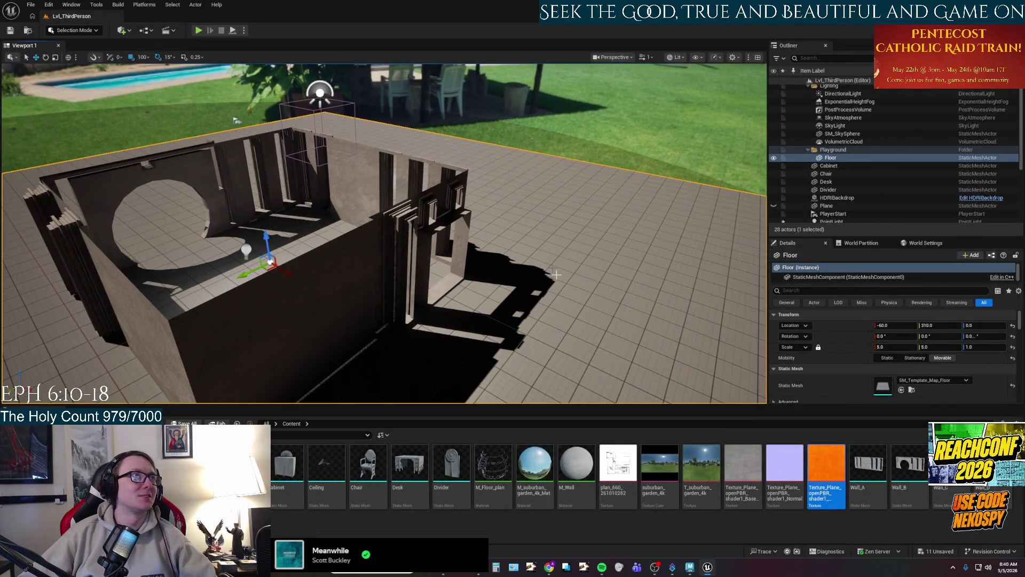
Move the view into the room, check Maya, then exit the Unreal Editor with Alt+F4.
mouse_move(237, 121)
left_mouse_down()
mouse_move(527, 242)
mouse_move(550, 288)
mouse_move(534, 278)
mouse_move(427, 302)
mouse_move(422, 289)
left_mouse_up()
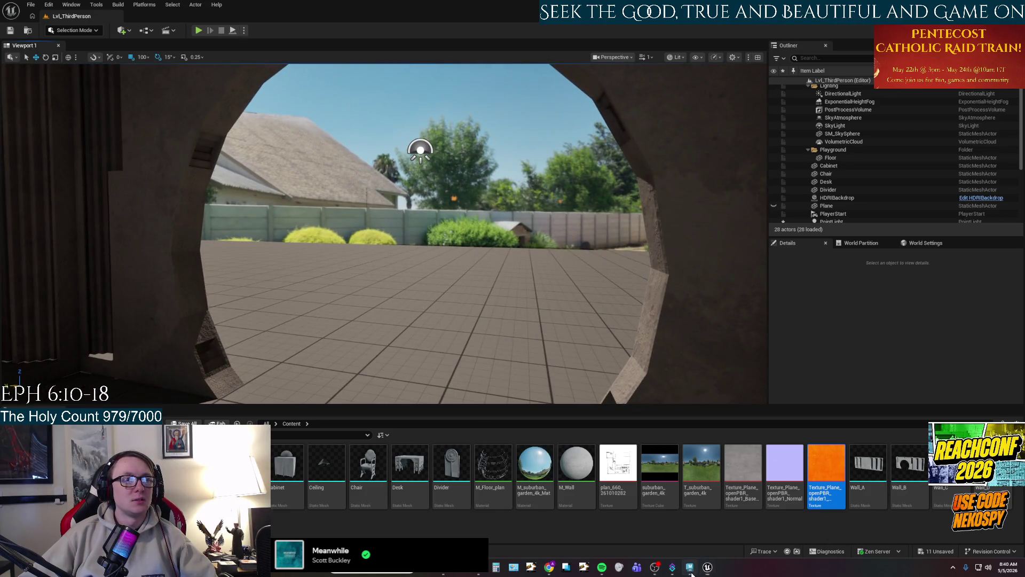
left_click(690, 567)
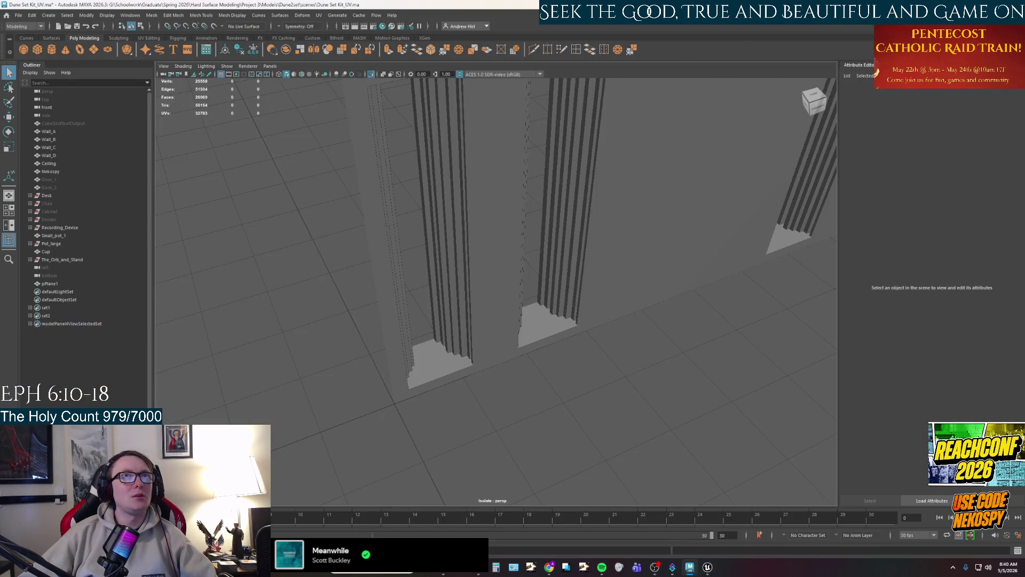
key("alt+Tab")
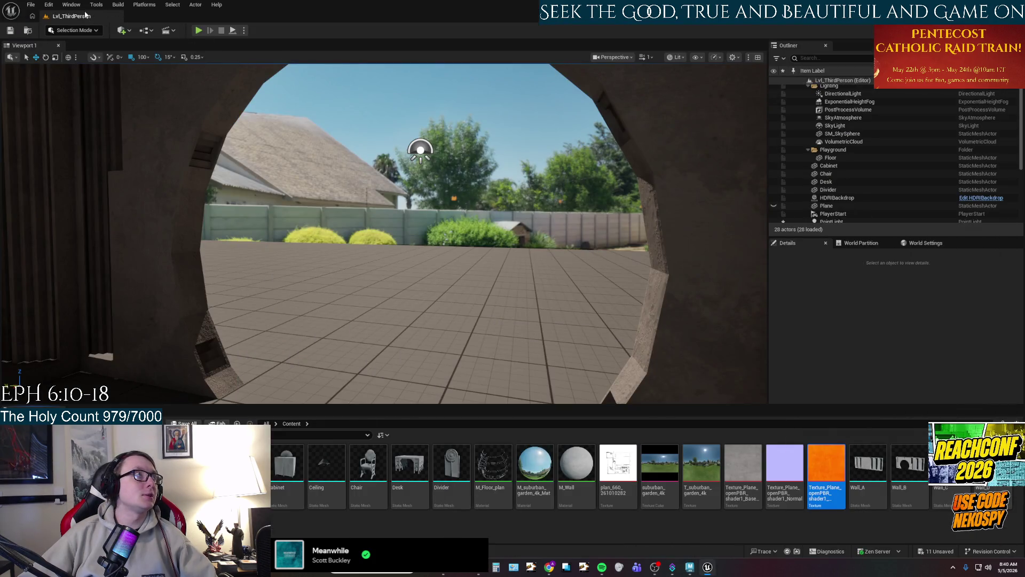
left_click(31, 5)
left_click(84, 104)
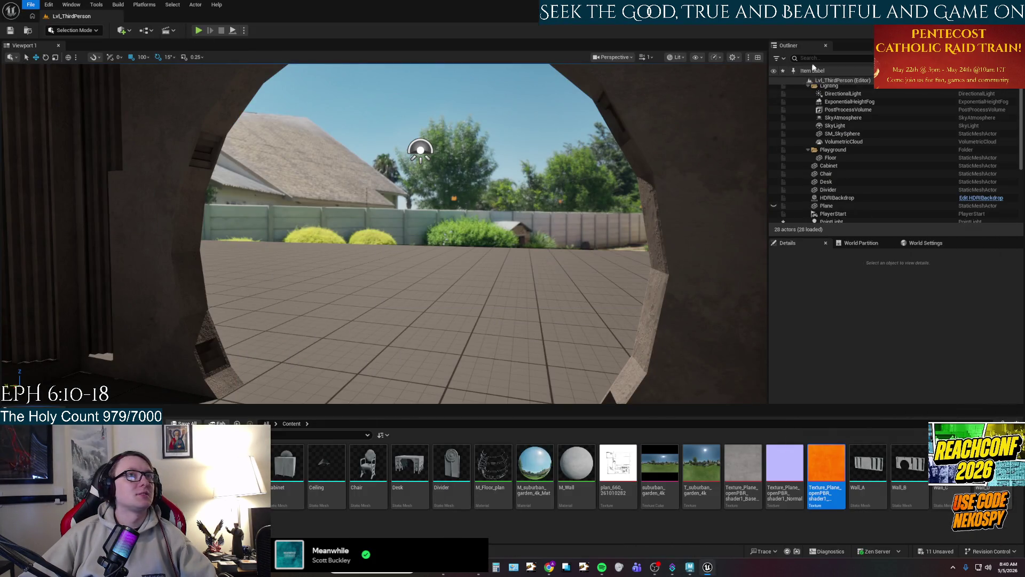
key("alt+F4")
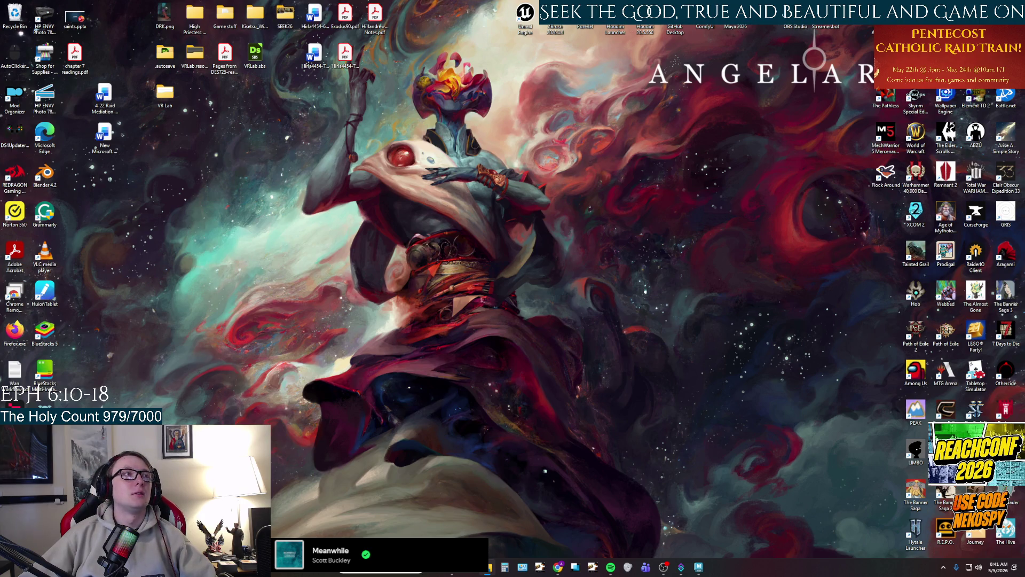
left_click(373, 567)
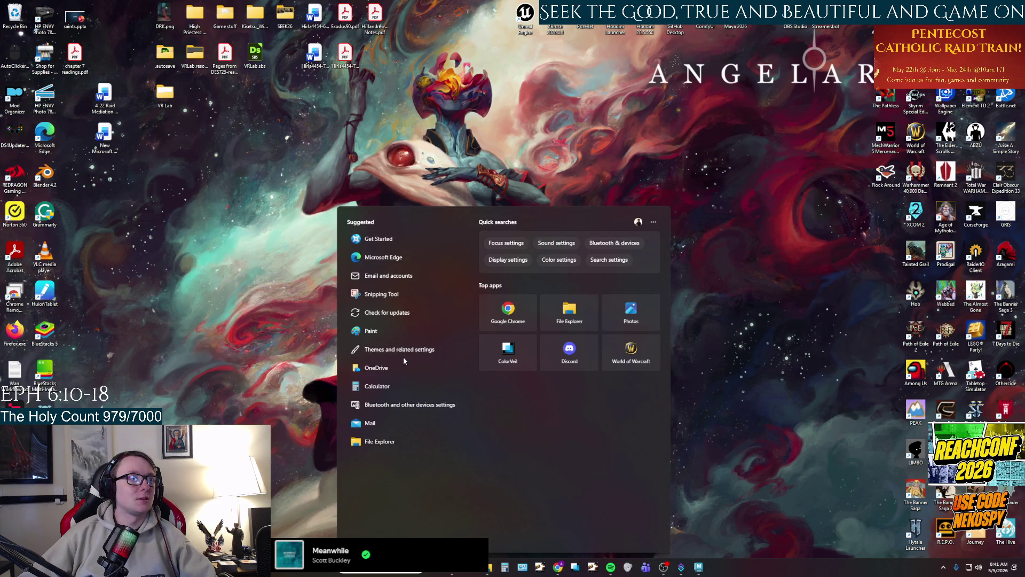
Search Windows for 'substance' and launch Adobe Substance 3D Painter.
type("substance")
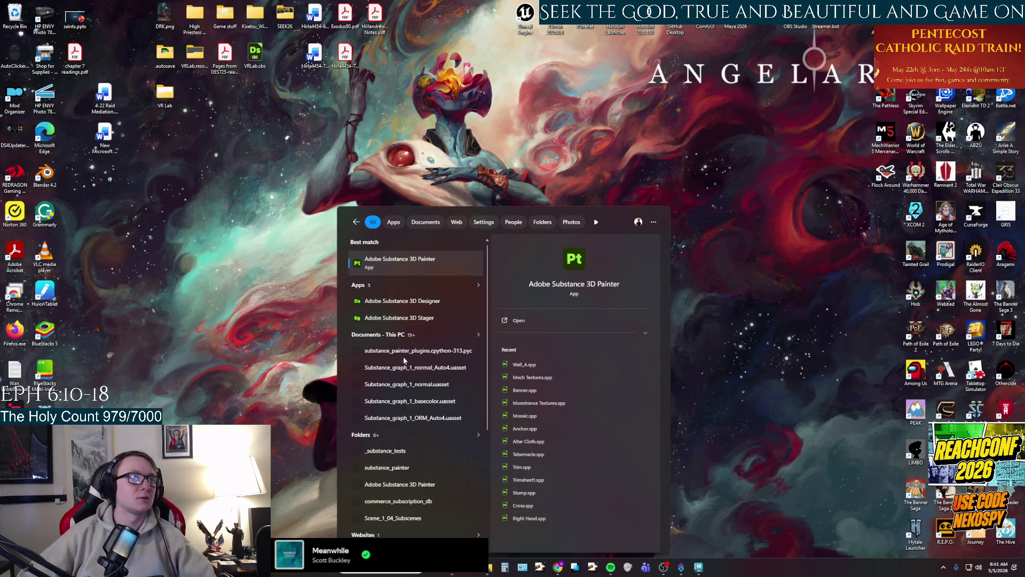
left_click(395, 262)
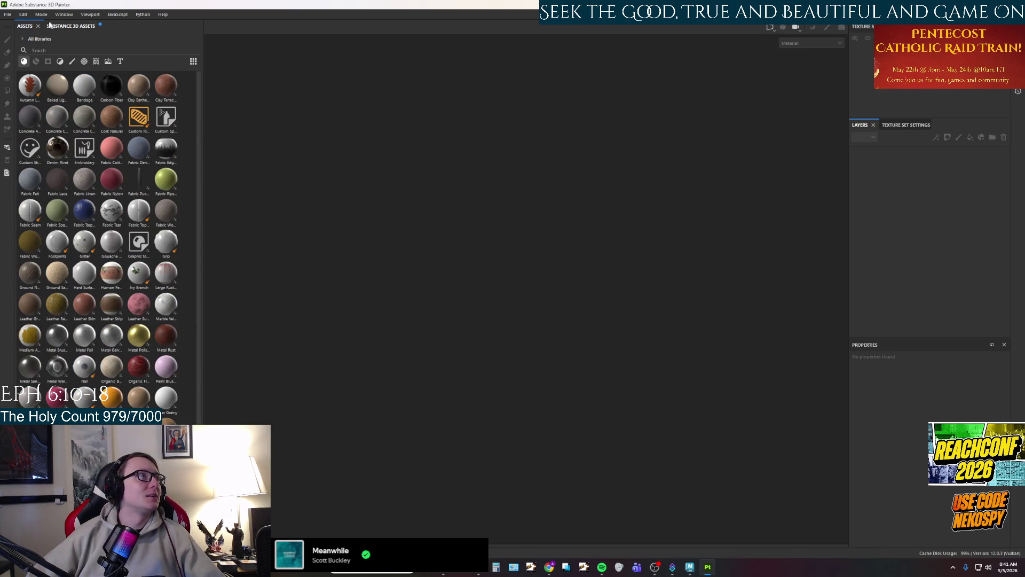
Start a new Painter project with Wall_B.fbx selected as the mesh.
left_click(8, 14)
left_click(22, 30)
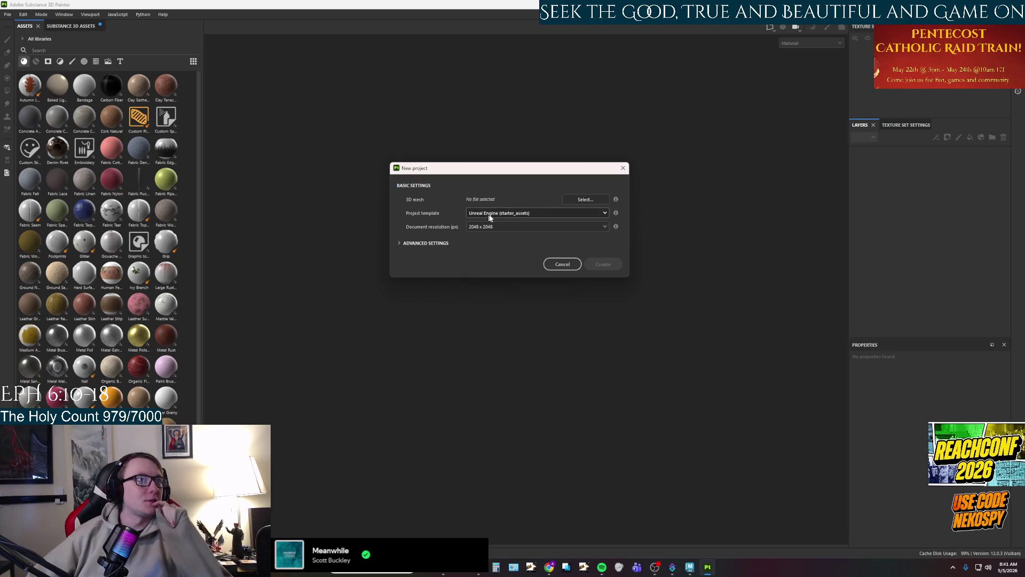
left_click(572, 199)
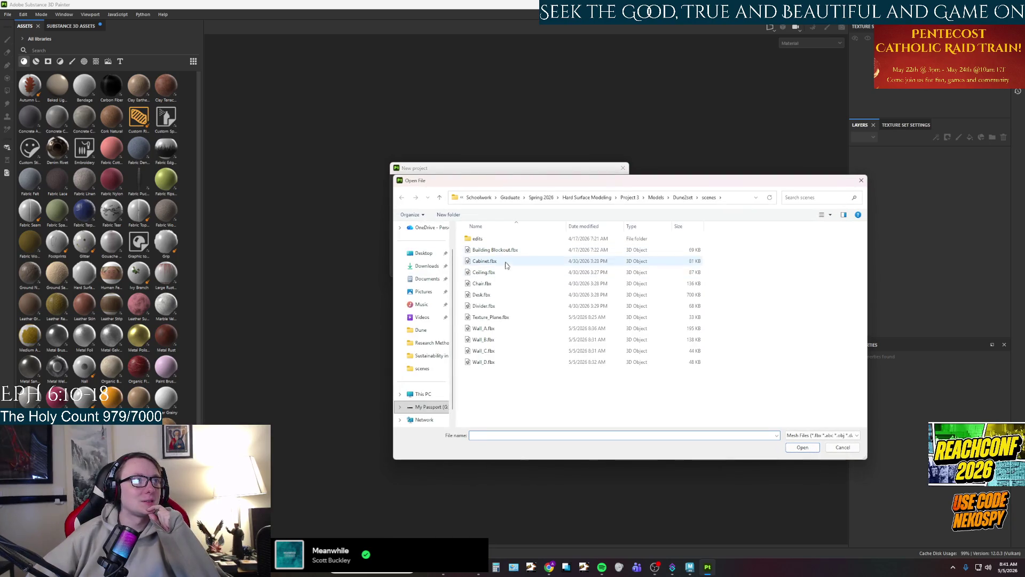
left_click(500, 340)
left_click(796, 448)
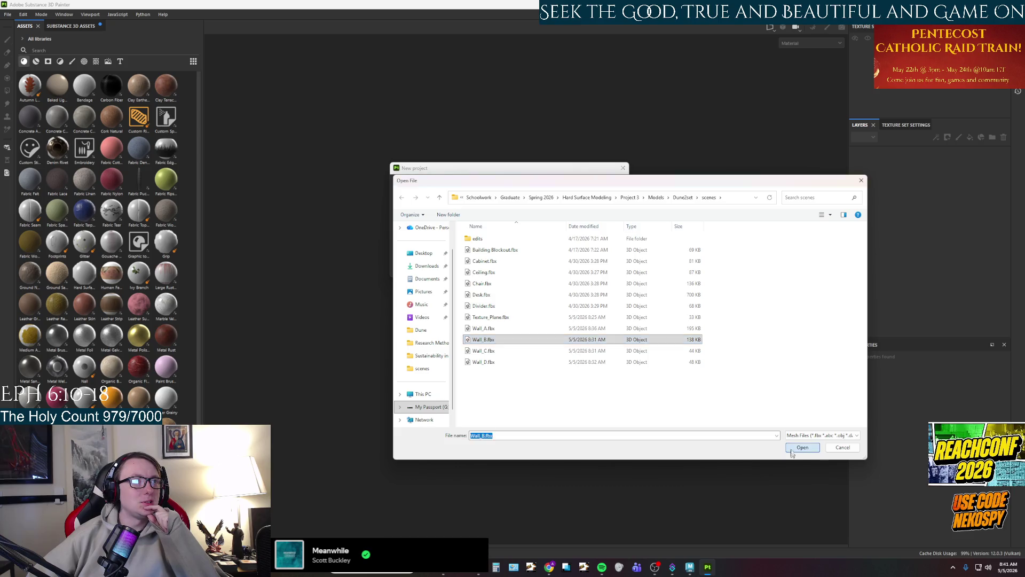
Launch PureRef, then create the project with the Unreal Engine template.
key("super")
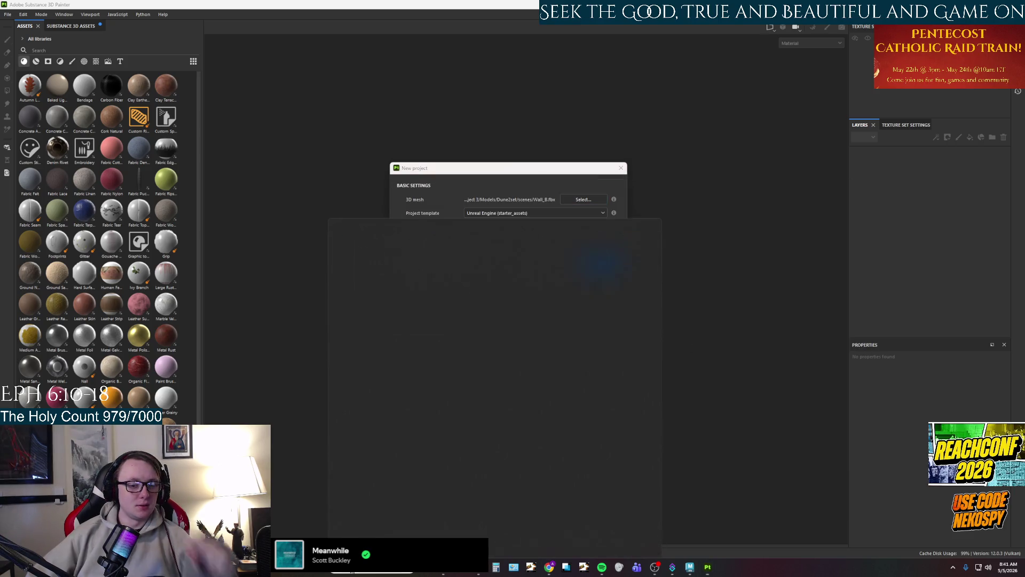
type("pur")
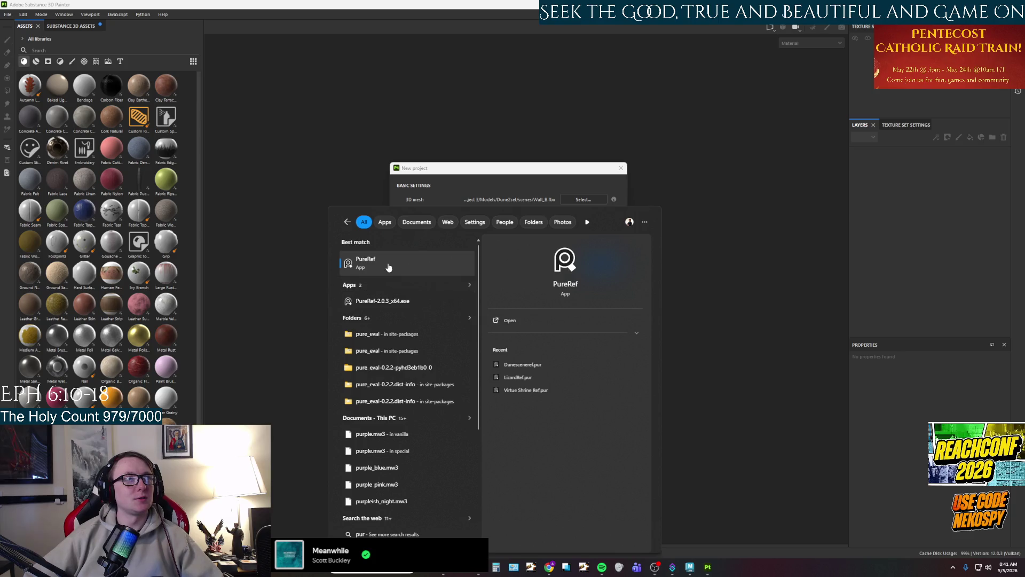
left_click(388, 262)
left_click(599, 264)
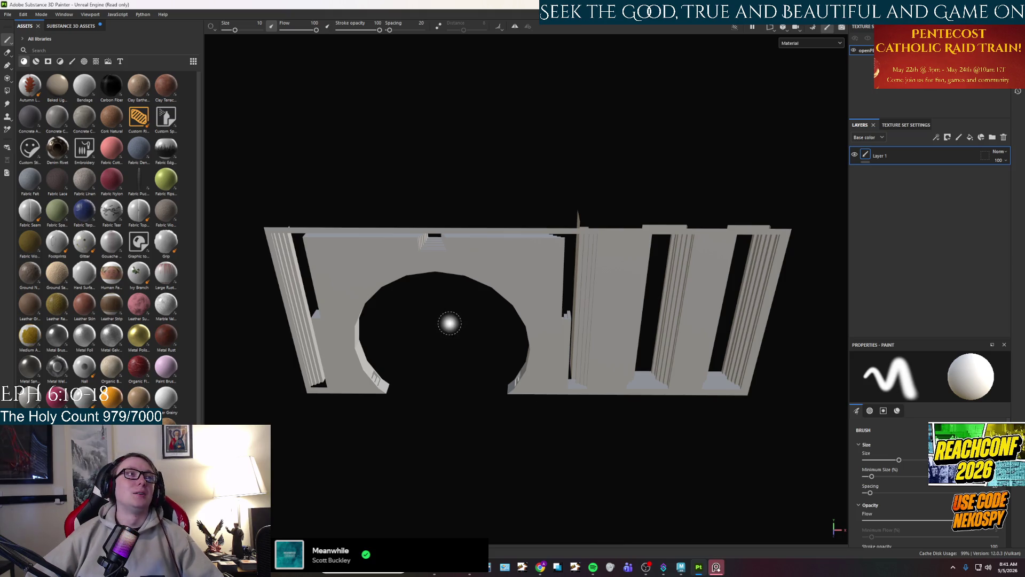
Try Concrete Coarse on the wall, then delete it and the empty Layer 1.
mouse_move(448, 383)
left_mouse_down("alt")
mouse_move(499, 367)
mouse_move(511, 321)
mouse_move(486, 284)
left_mouse_up("alt")
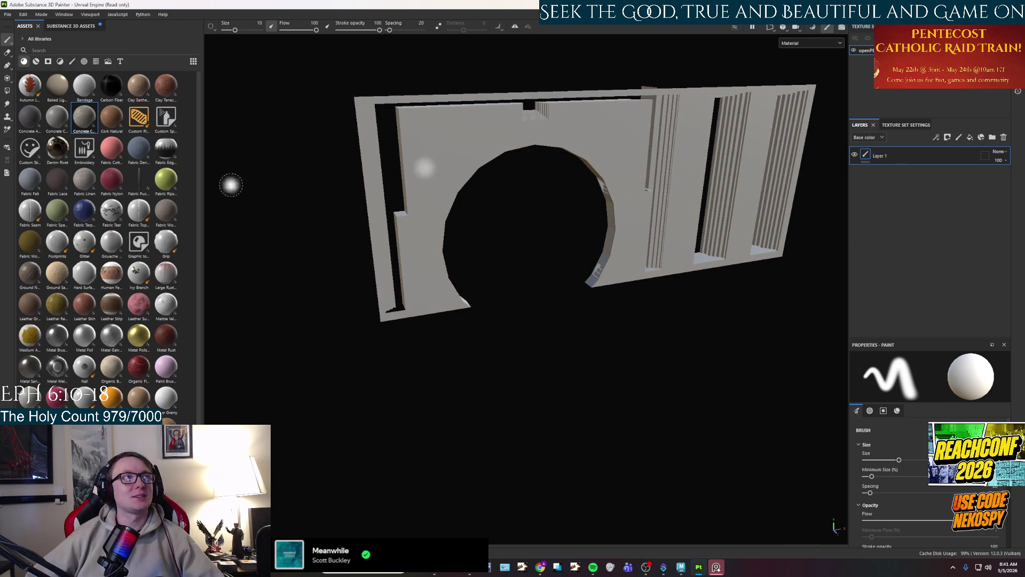
mouse_move(86, 124)
left_mouse_down()
mouse_move(462, 160)
mouse_move(908, 176)
mouse_move(899, 172)
left_mouse_up()
key("Delete")
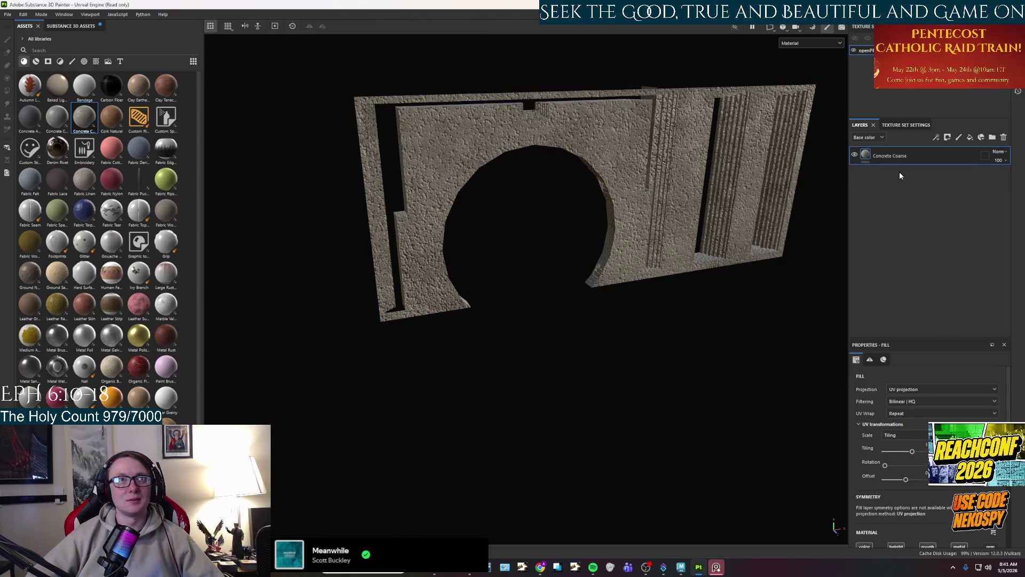
key("Delete")
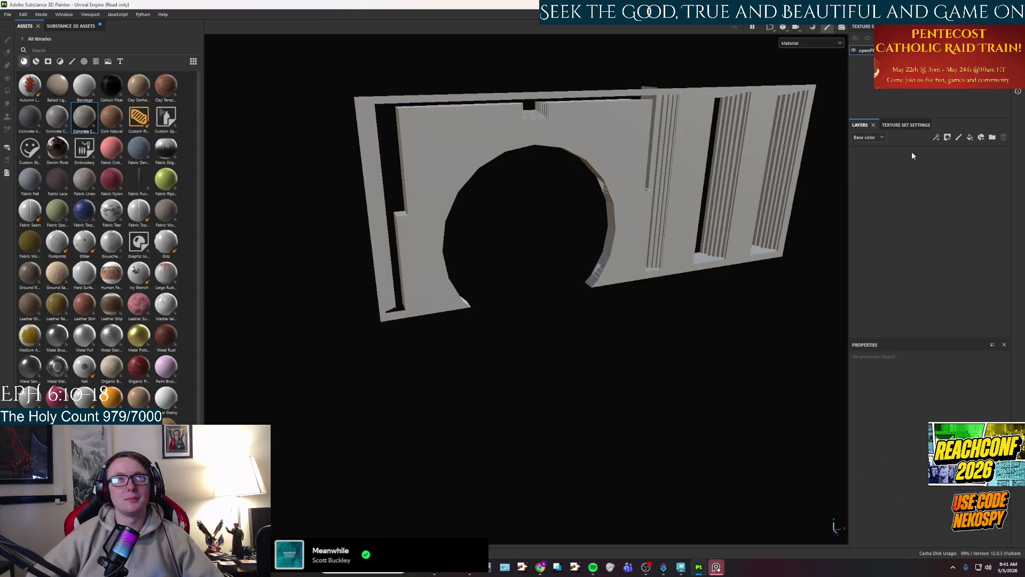
Apply Concrete Cast to the whole wall and view the arch from the front.
mouse_move(57, 117)
left_mouse_down()
mouse_move(427, 144)
mouse_move(493, 243)
mouse_move(528, 227)
mouse_move(490, 322)
left_mouse_up()
scroll(490, 324, "up", 3)
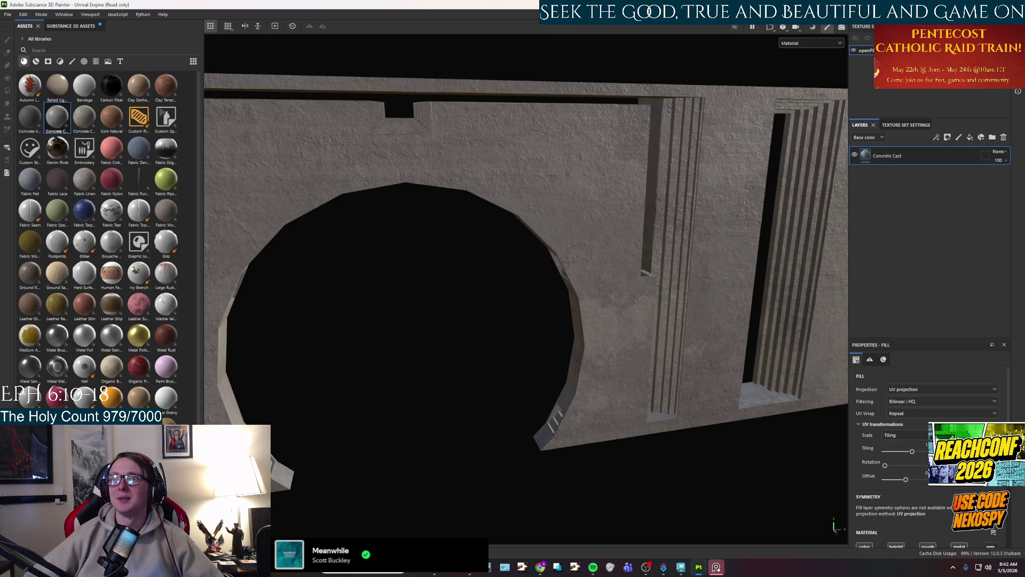
mouse_move(565, 385)
left_mouse_down()
mouse_move(537, 400)
mouse_move(524, 394)
left_mouse_up()
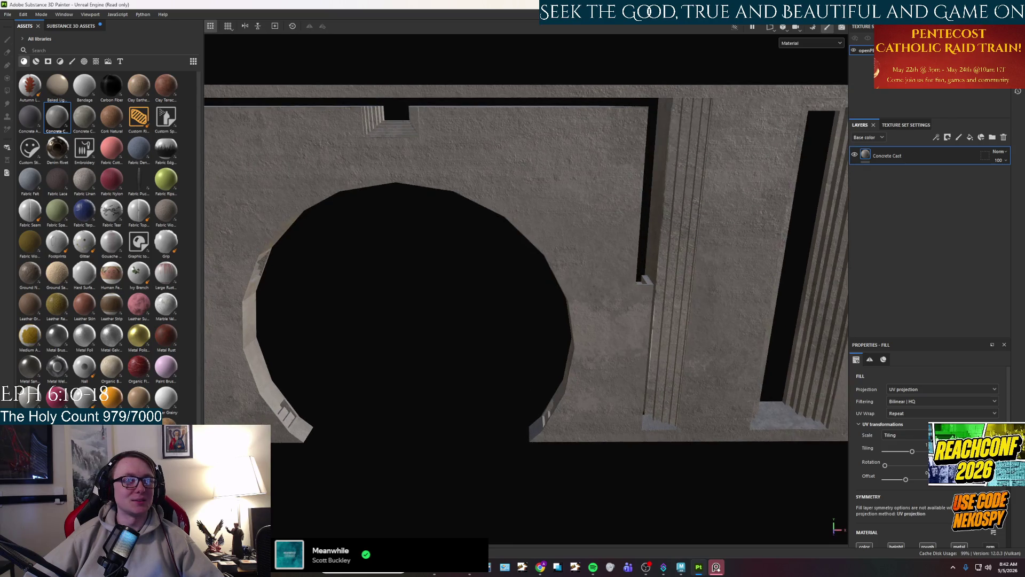
key("alt+Tab")
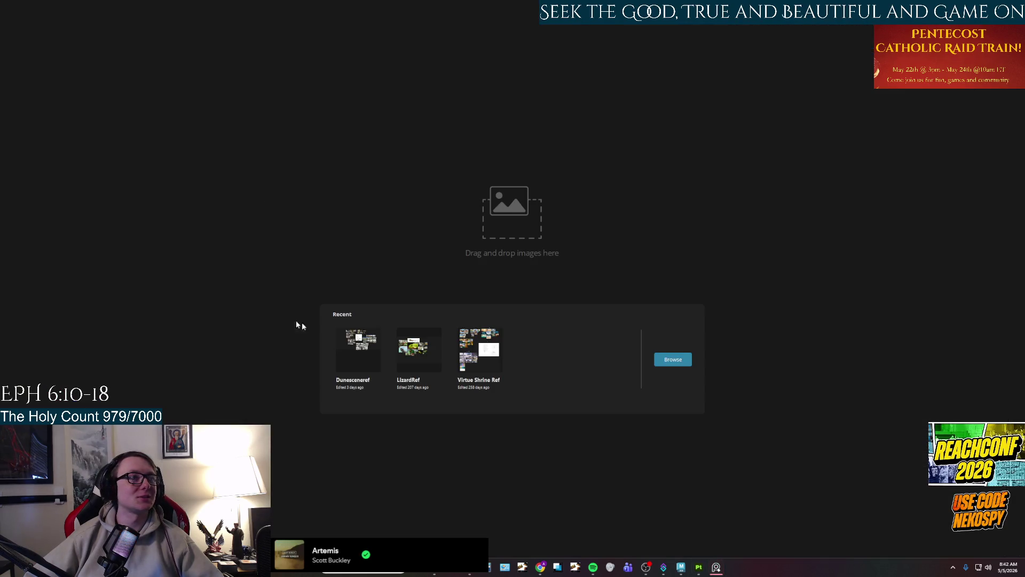
Open the Dunesceneref board, zoom to the arch room photo, then return to Painter.
left_click(361, 347)
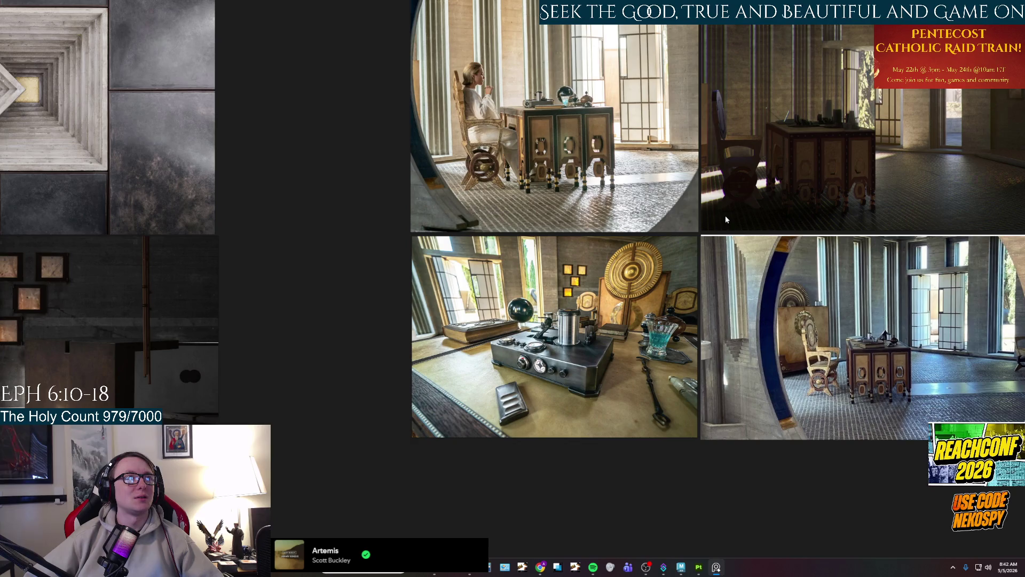
scroll(725, 216, "down", 5)
scroll(589, 162, "up", 6)
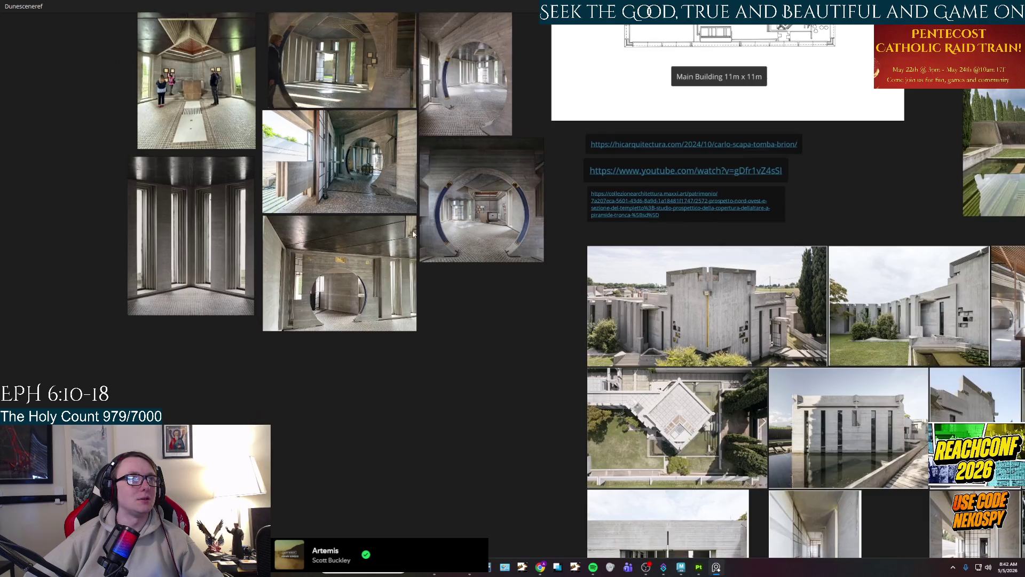
scroll(495, 219, "up", 6)
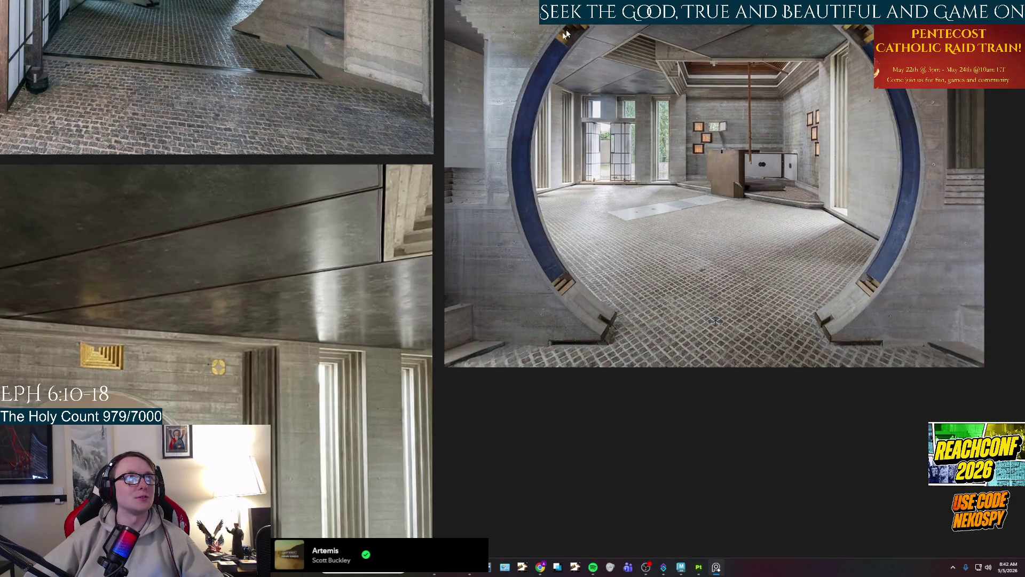
left_click(700, 569)
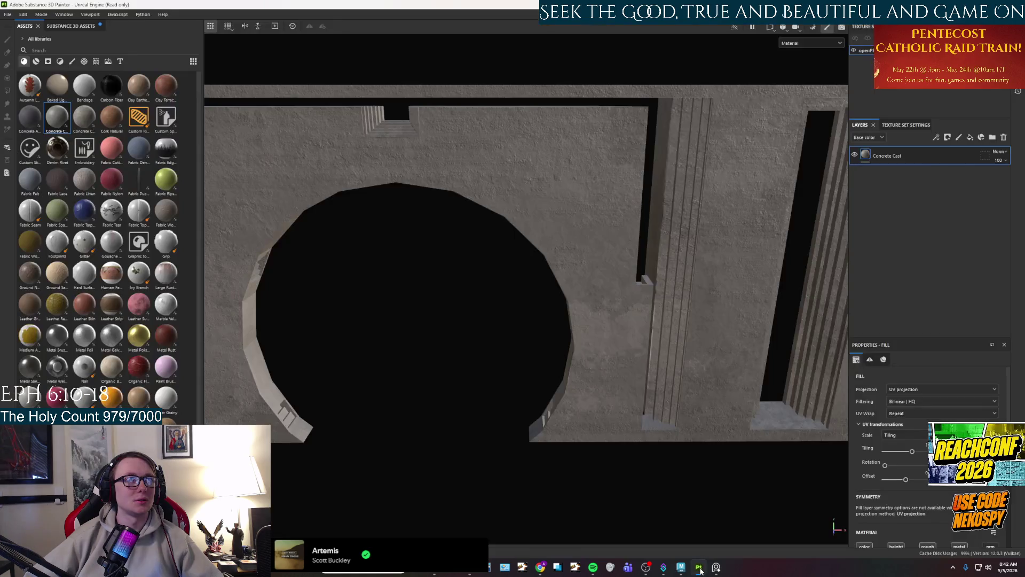
Drop a Stylized Raw Metal fill layer over the wall.
mouse_move(375, 317)
left_mouse_down()
mouse_move(355, 319)
mouse_move(492, 266)
mouse_move(403, 247)
mouse_move(473, 280)
mouse_move(578, 299)
mouse_move(565, 284)
left_mouse_up()
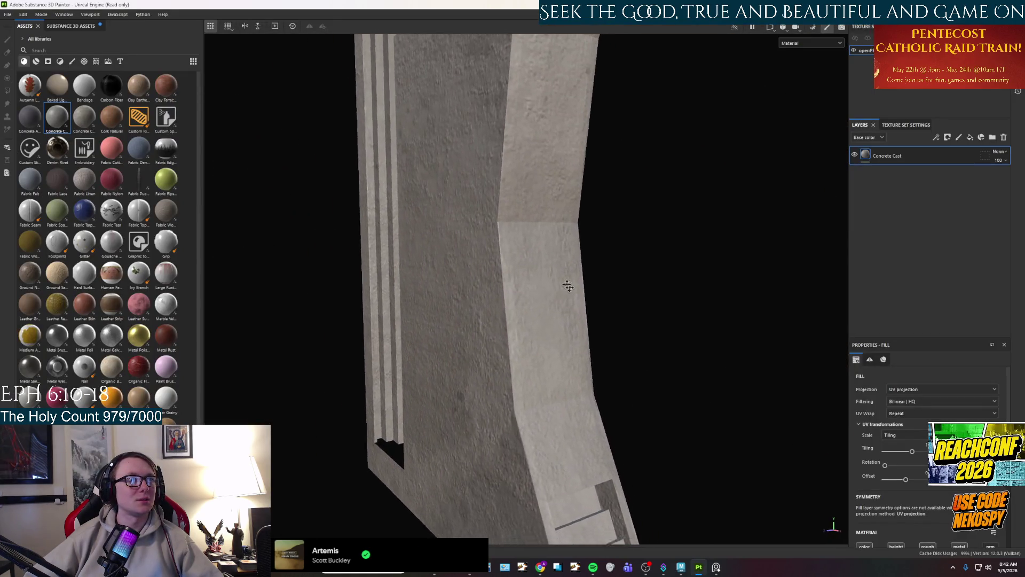
scroll(460, 178, "down", 3)
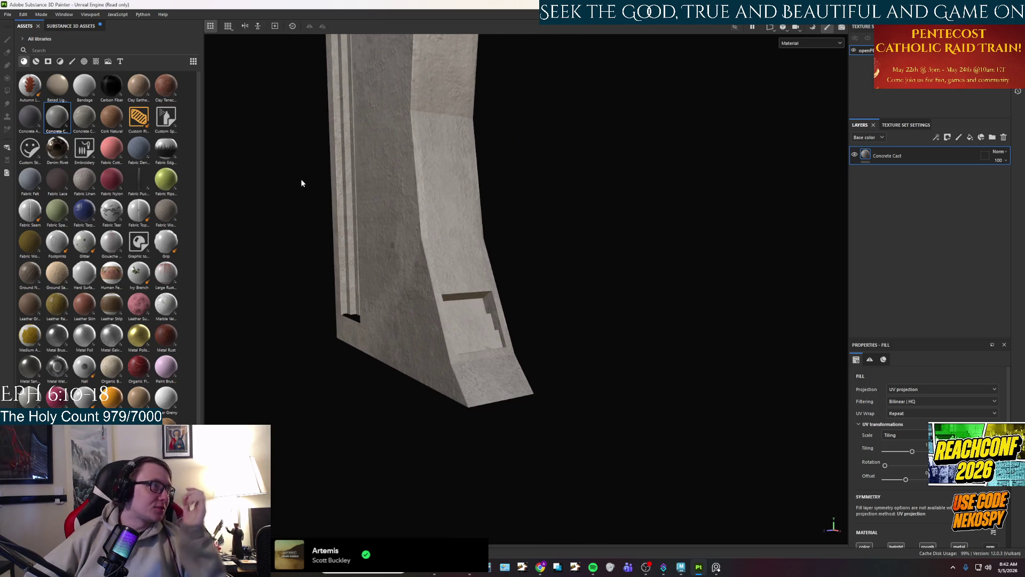
scroll(70, 306, "down", 3)
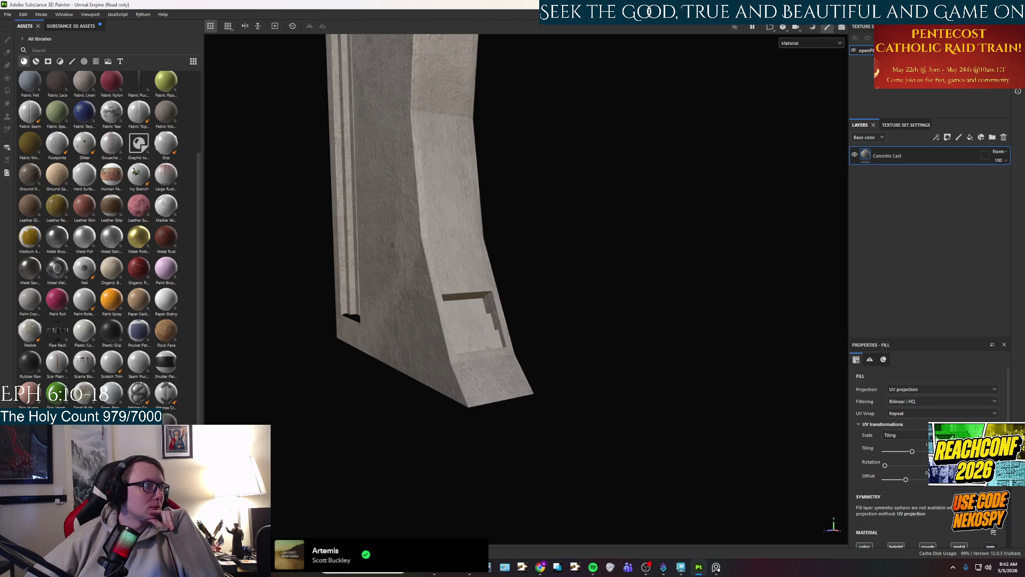
mouse_move(30, 422)
left_mouse_down()
mouse_move(568, 355)
mouse_move(481, 291)
left_mouse_up()
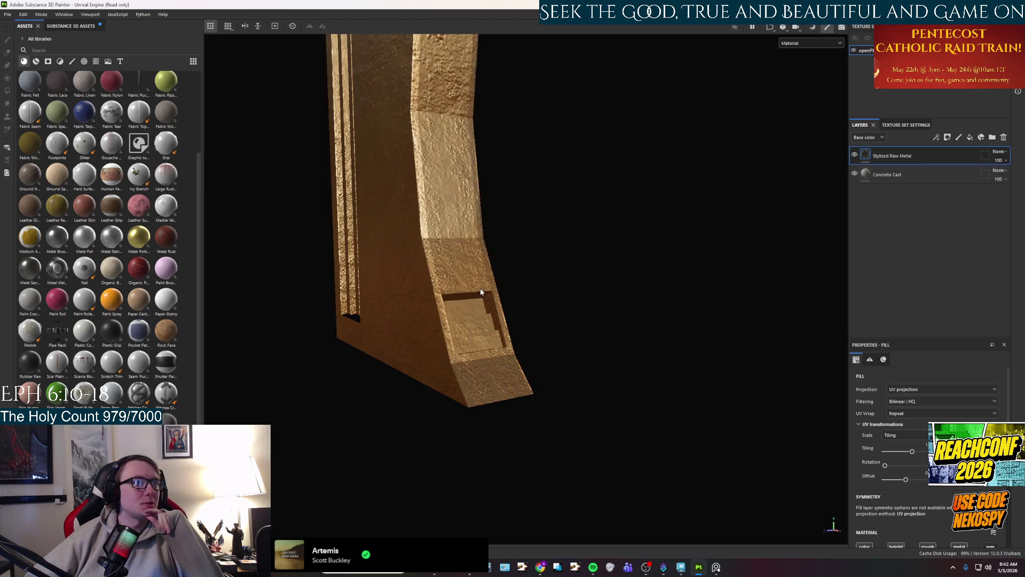
Add a mask to the Concrete Cast layer and hide the Stylized Raw Metal layer.
right_click(895, 153)
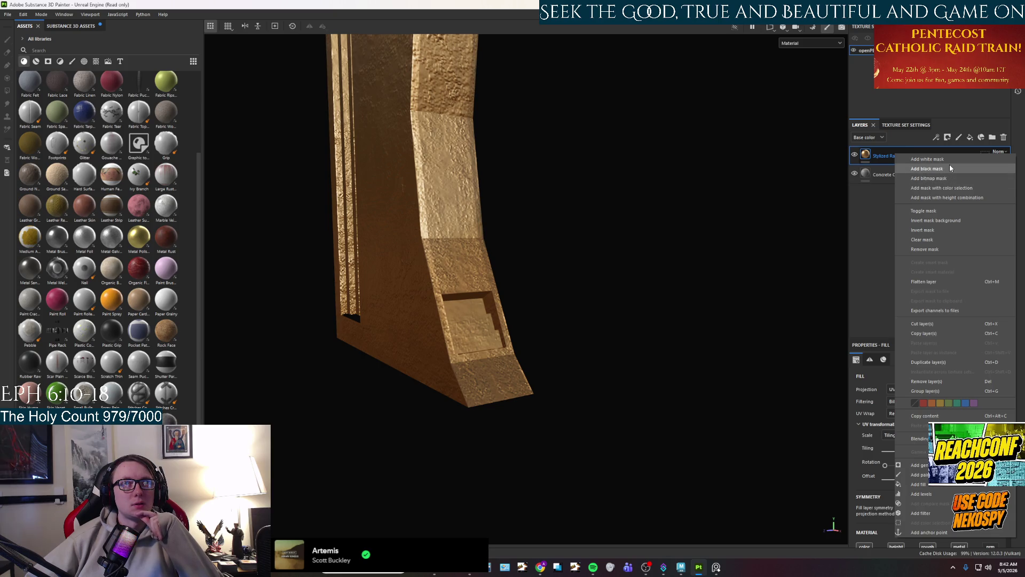
left_click(884, 175)
right_click(884, 175)
left_click(902, 180)
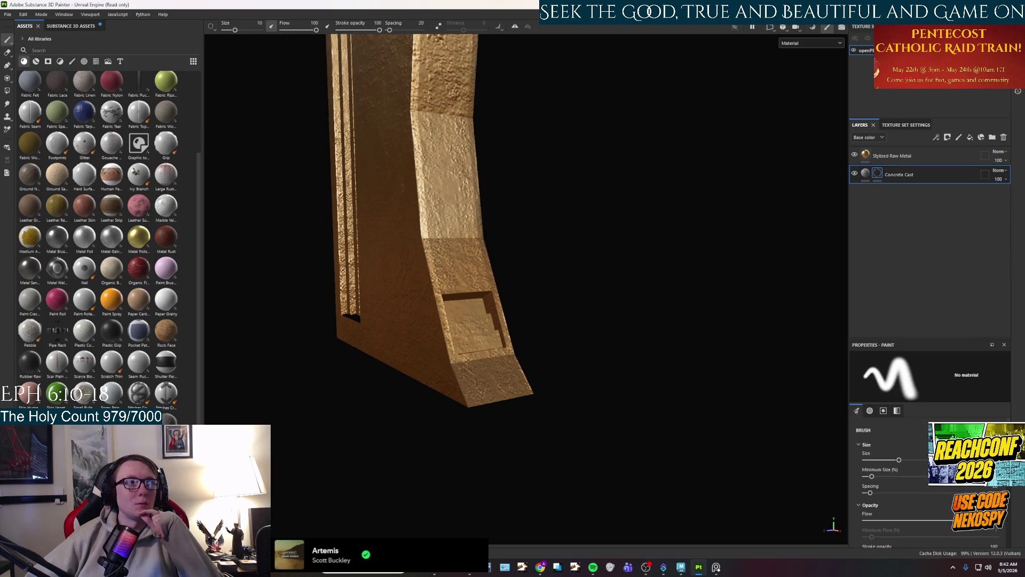
left_click(854, 155)
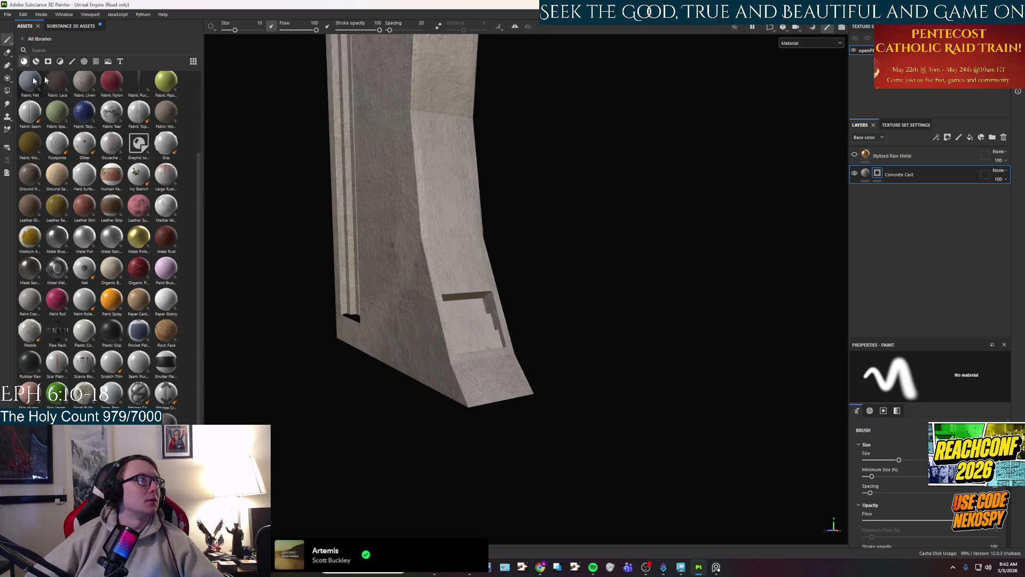
Switch to Polygon Fill and orbit to a straight front view of the wall.
left_click(7, 91)
scroll(556, 384, "up", 3)
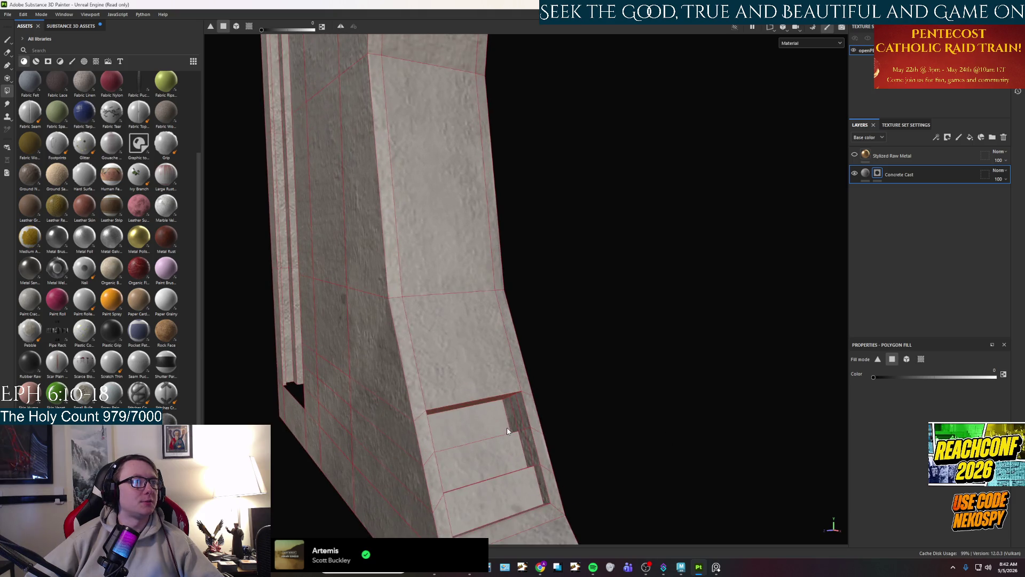
mouse_move(507, 431)
left_mouse_down()
mouse_move(449, 414)
mouse_move(423, 307)
mouse_move(413, 342)
mouse_move(385, 341)
left_mouse_up()
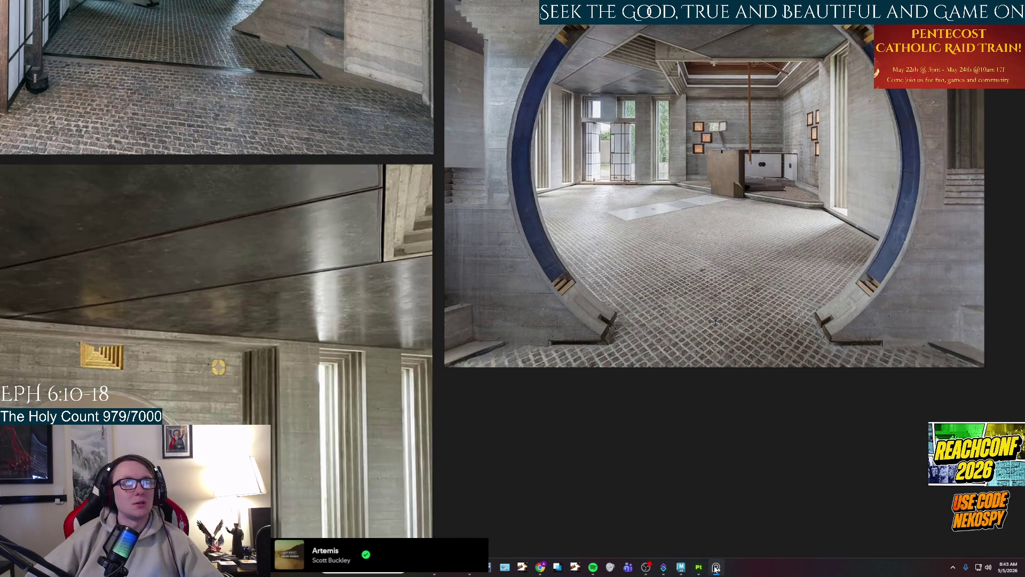
Zoom around the arch photo's blue band, then go back to Substance Painter.
scroll(917, 313, "up", 5)
scroll(660, 160, "down", 5)
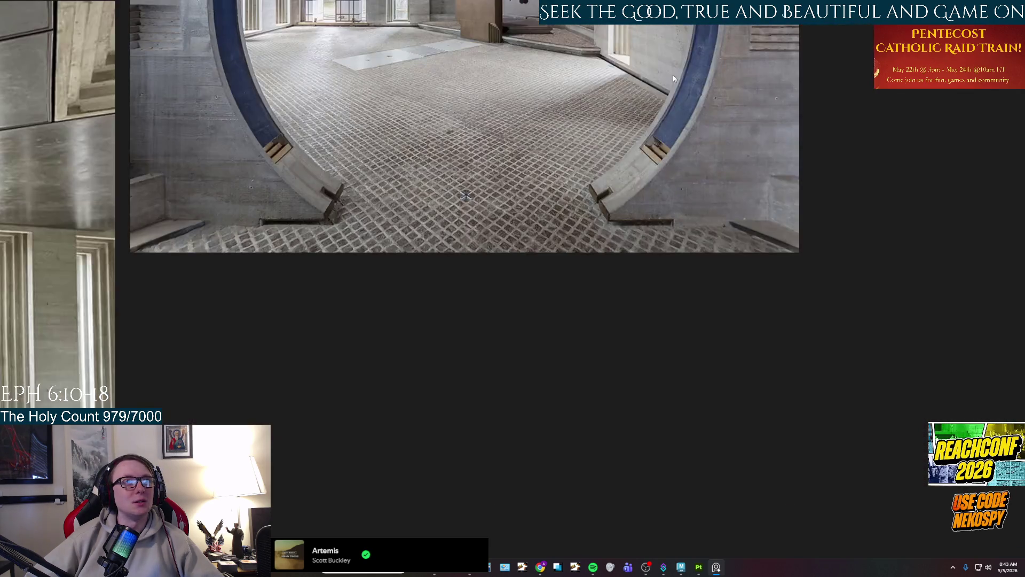
scroll(673, 75, "up", 8)
scroll(669, 274, "down", 6)
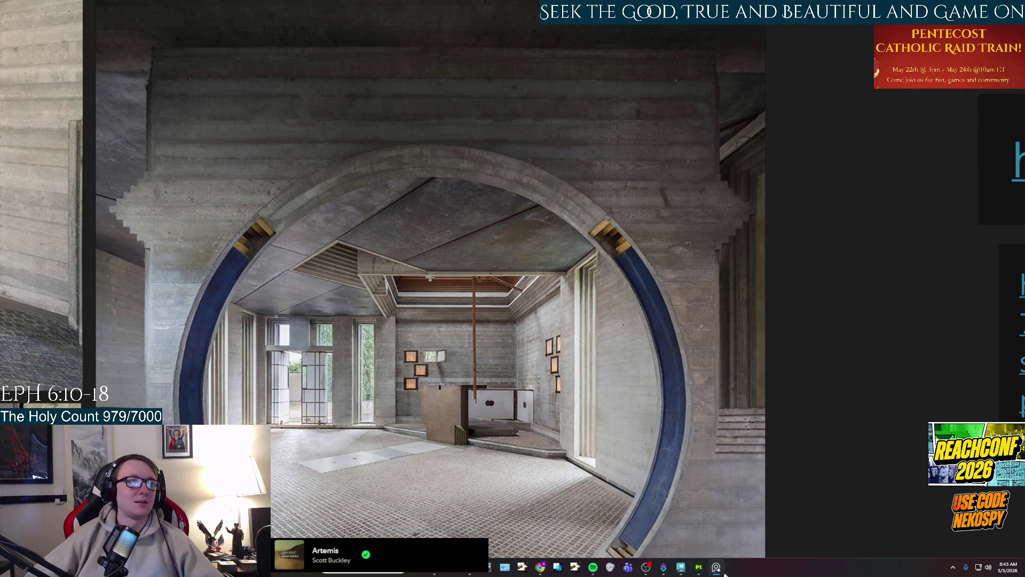
left_click(698, 567)
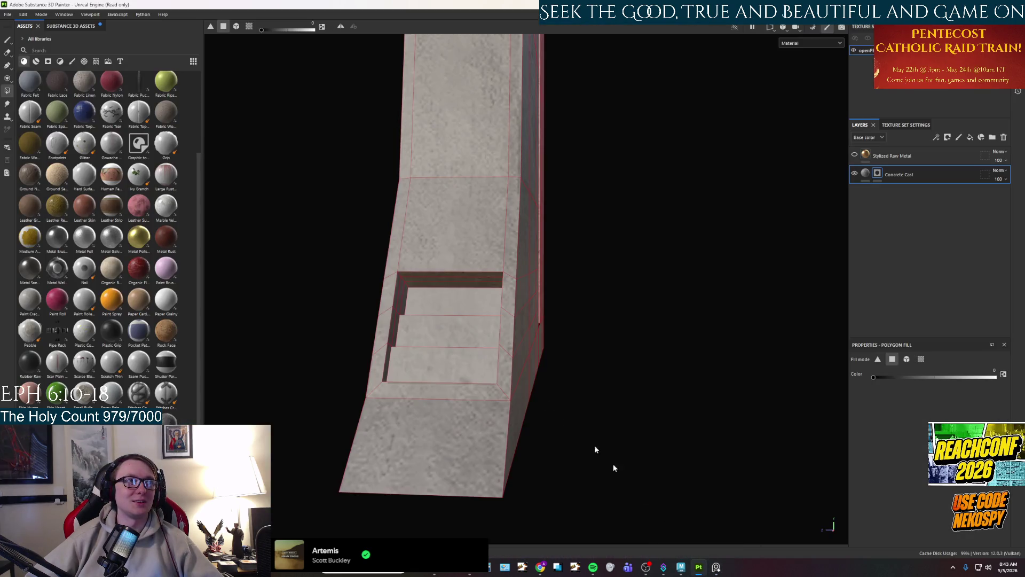
Polygon-fill the bottom, middle and top step faces and two side step faces.
left_click(428, 374)
left_click(428, 342)
left_click(430, 306)
mouse_move(436, 370)
left_mouse_down()
mouse_move(574, 393)
mouse_move(517, 444)
mouse_move(441, 378)
mouse_move(540, 370)
mouse_move(508, 251)
left_mouse_up()
scroll(539, 371, "up", 5)
scroll(581, 270, "up", 2)
left_click(582, 270)
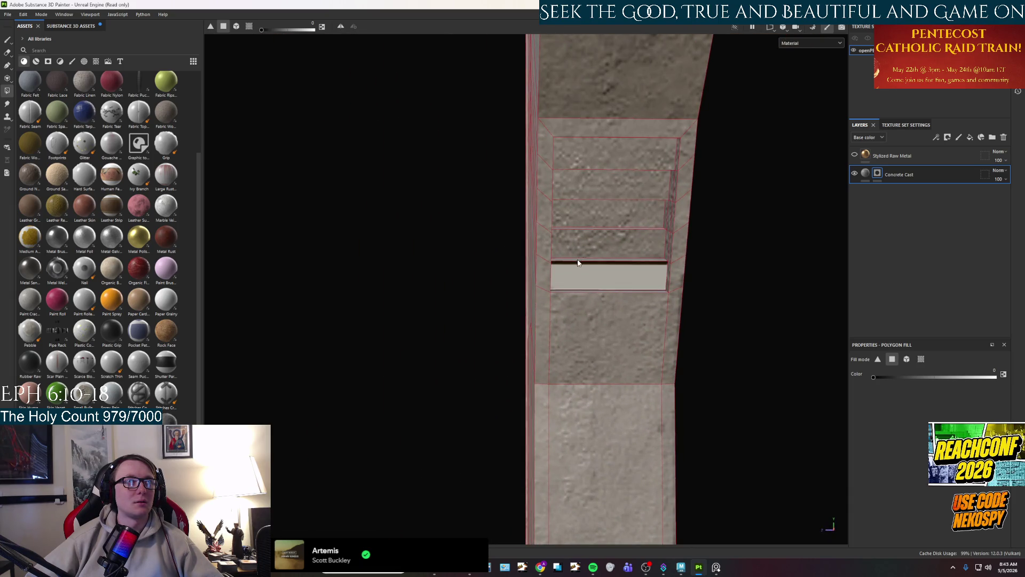
left_click(575, 255)
Fill the remaining step faces up to the top, then bring up PureRef.
mouse_move(583, 237)
left_mouse_down()
mouse_move(582, 184)
mouse_move(571, 275)
mouse_move(589, 166)
left_mouse_up()
left_click(582, 236)
left_click(571, 201)
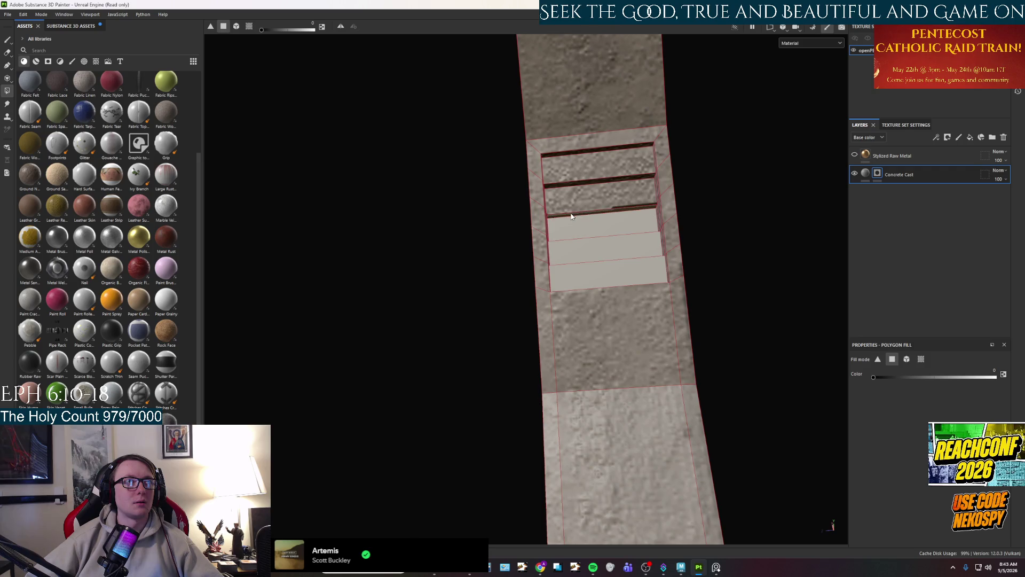
left_click(575, 159)
left_click_drag(575, 171, 683, 546)
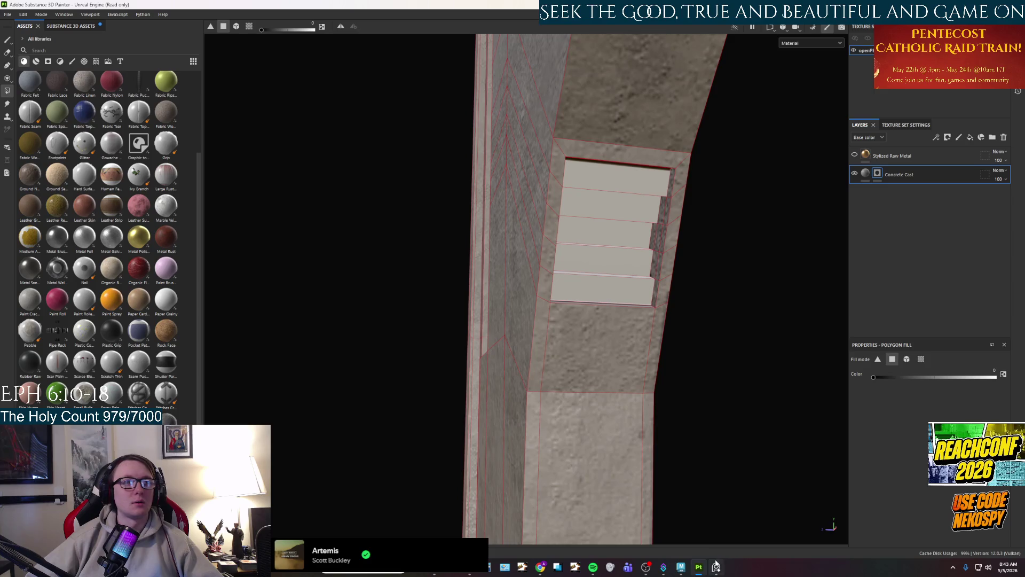
left_click(716, 567)
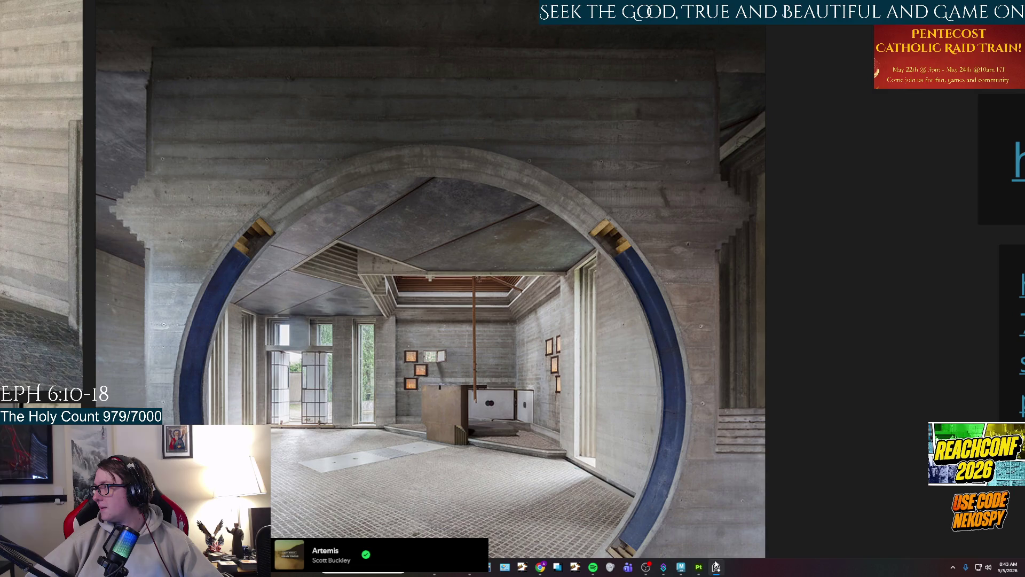
Zoom in on the arch's blue strip, wooden blocks and tiled floor, then return to Painter.
scroll(623, 330, "up", 4)
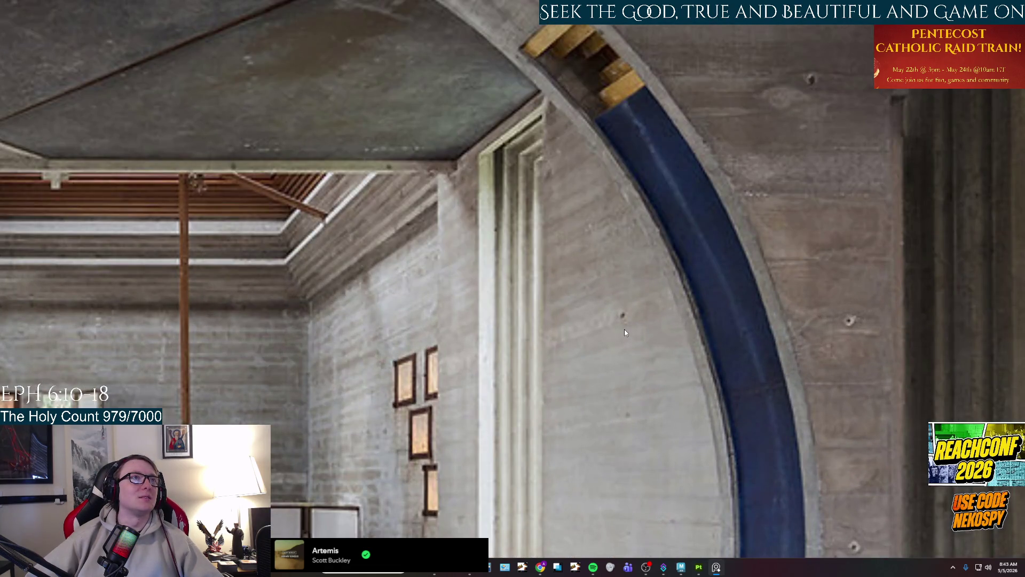
scroll(624, 332, "down", 4)
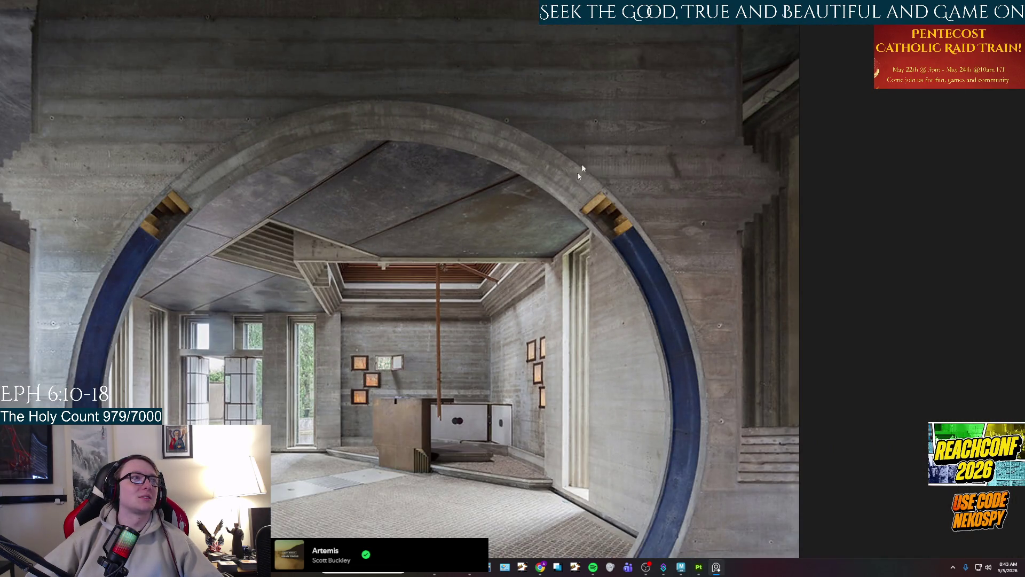
scroll(579, 171, "down", 3)
scroll(505, 479, "up", 5)
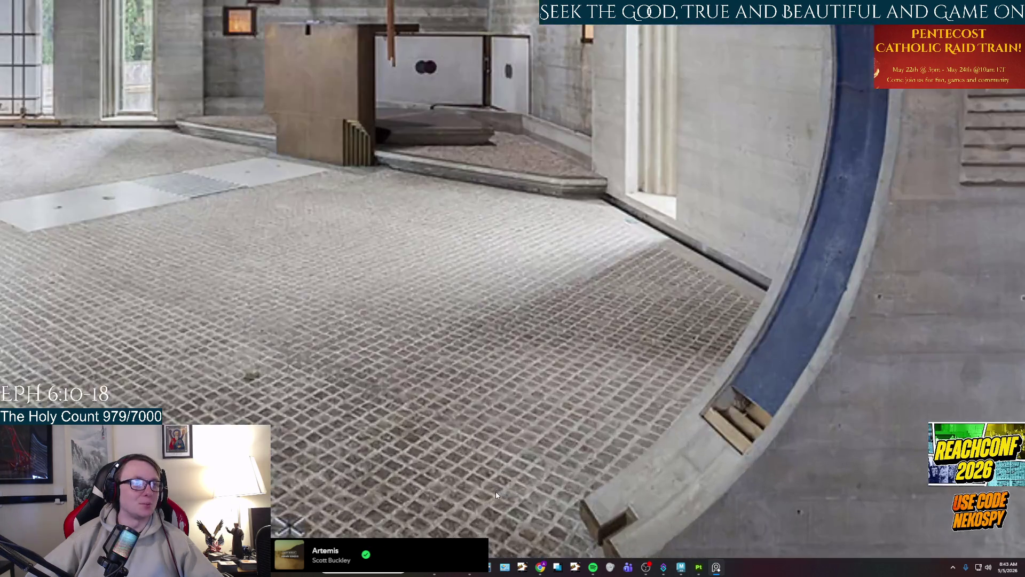
scroll(745, 430, "up", 2)
scroll(636, 370, "down", 4)
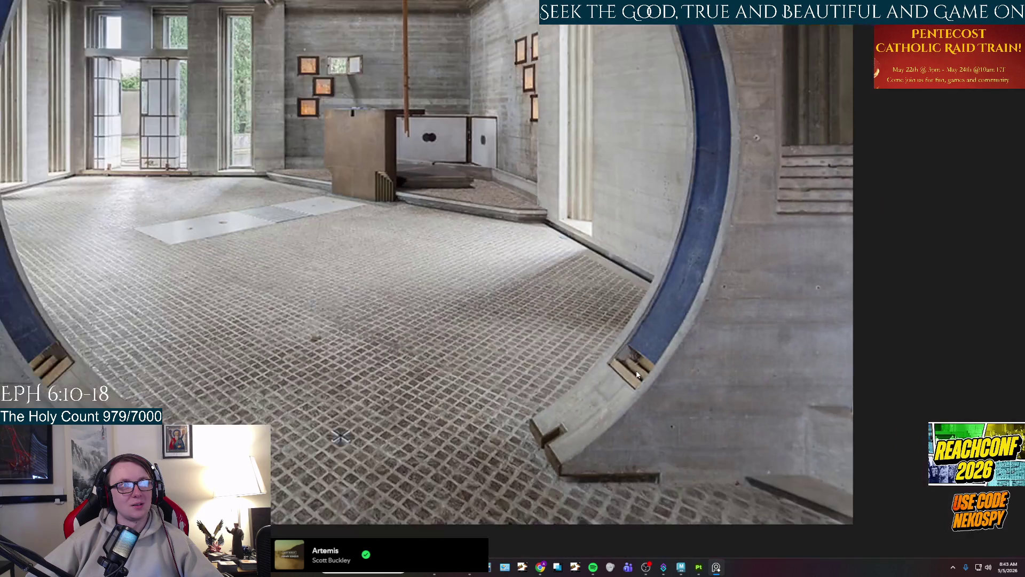
scroll(665, 385, "up", 2)
scroll(555, 418, "up", 3)
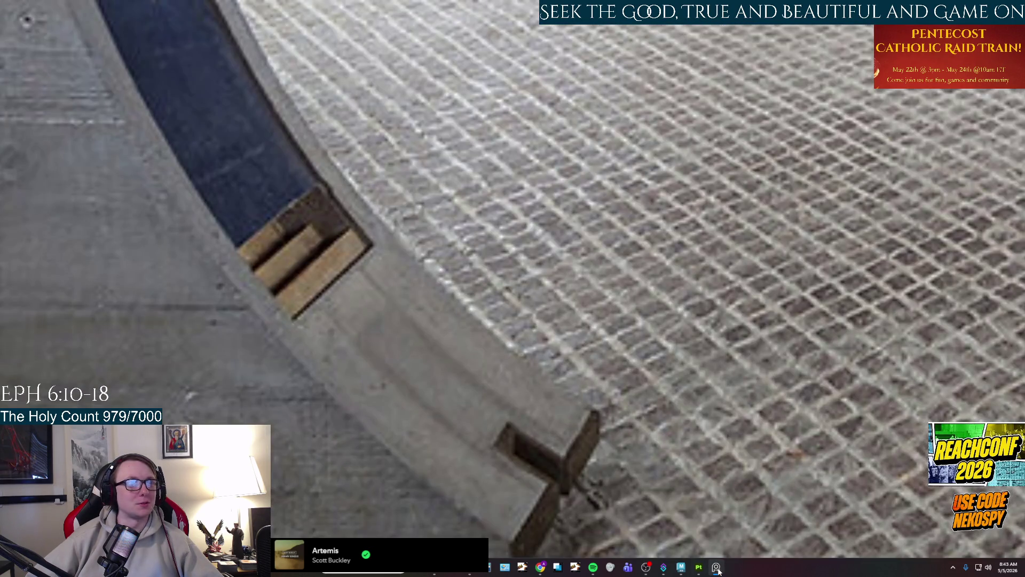
left_click(716, 567)
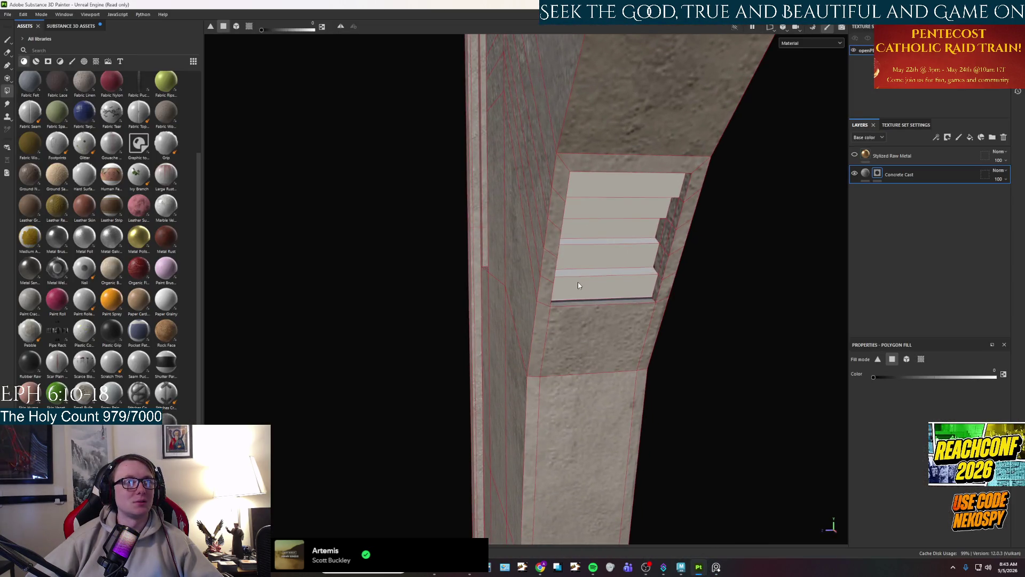
Fill the dark strips beside the slats and the faces between the slats.
mouse_move(584, 306)
left_mouse_down()
mouse_move(629, 270)
mouse_move(617, 209)
mouse_move(601, 299)
mouse_move(604, 418)
mouse_move(592, 320)
mouse_move(561, 366)
mouse_move(599, 256)
left_mouse_up()
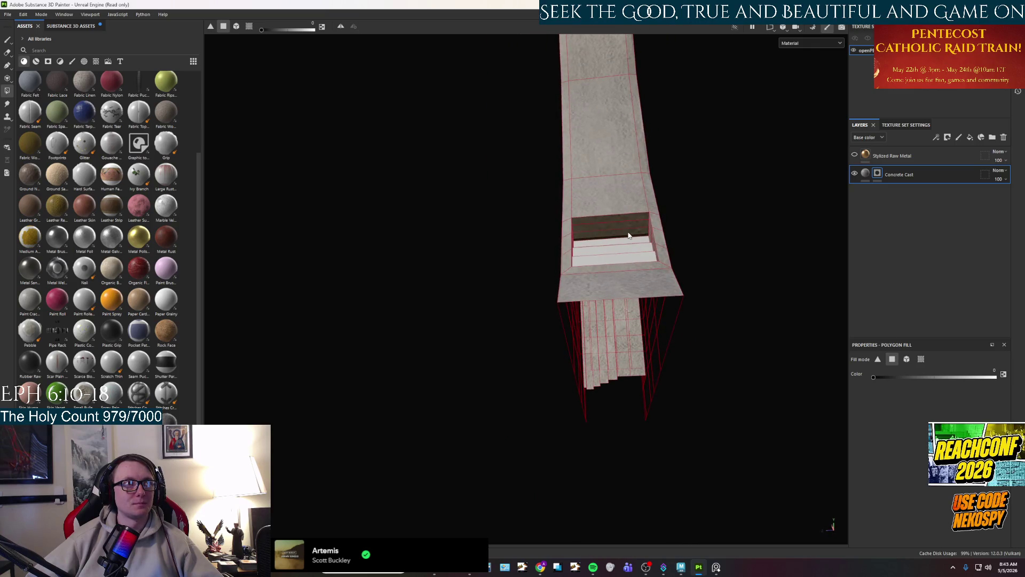
mouse_move(624, 223)
left_mouse_down()
mouse_move(574, 359)
mouse_move(633, 464)
mouse_move(652, 337)
left_mouse_up()
left_click_drag(551, 218, 523, 197)
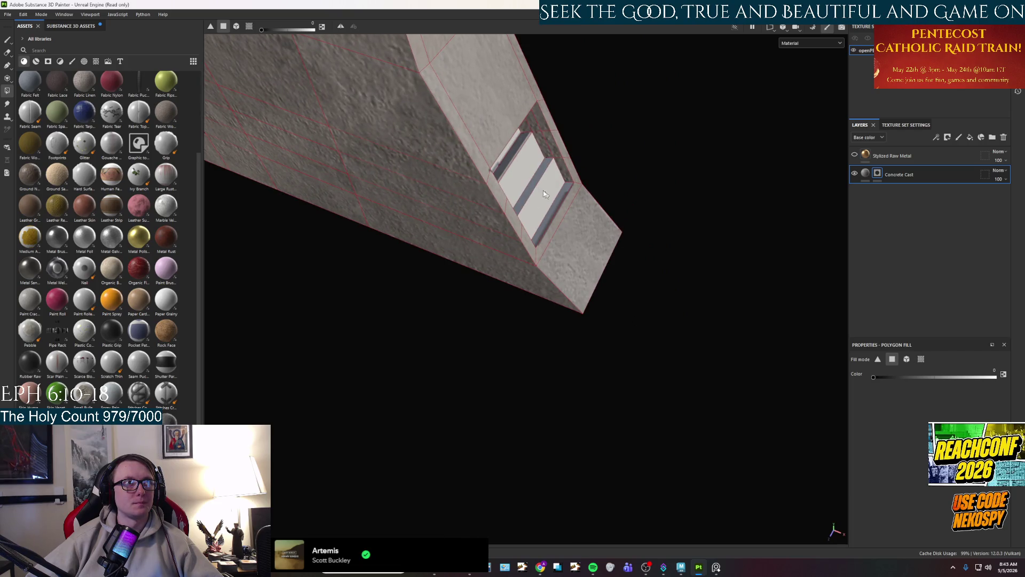
mouse_move(511, 164)
left_mouse_down()
mouse_move(430, 71)
mouse_move(507, 160)
mouse_move(593, 234)
mouse_move(647, 224)
left_mouse_up()
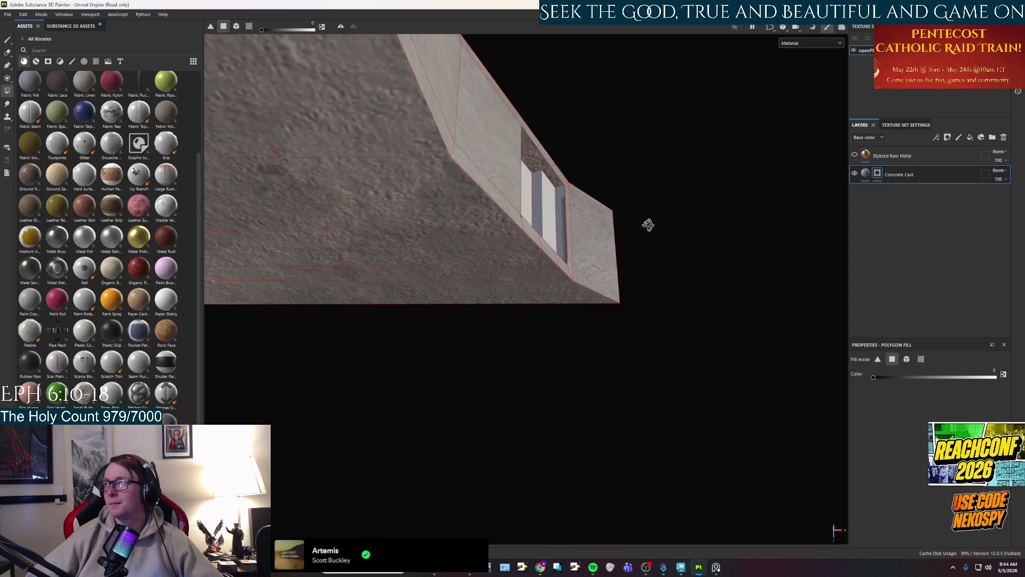
mouse_move(700, 148)
left_mouse_down()
mouse_move(286, 245)
mouse_move(355, 257)
mouse_move(411, 283)
mouse_move(389, 355)
mouse_move(588, 174)
left_mouse_up()
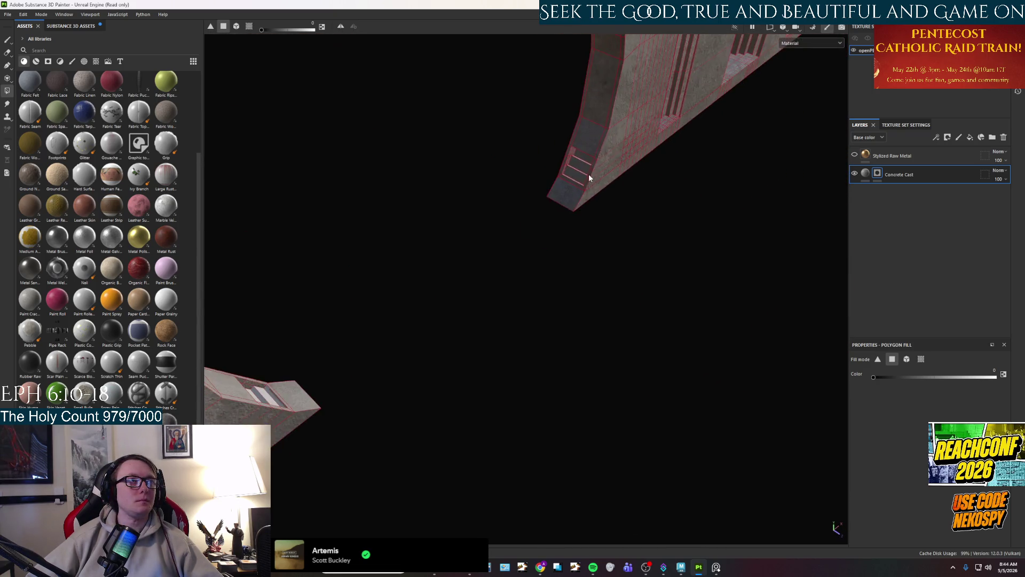
scroll(588, 174, "up", 5)
left_click(510, 204)
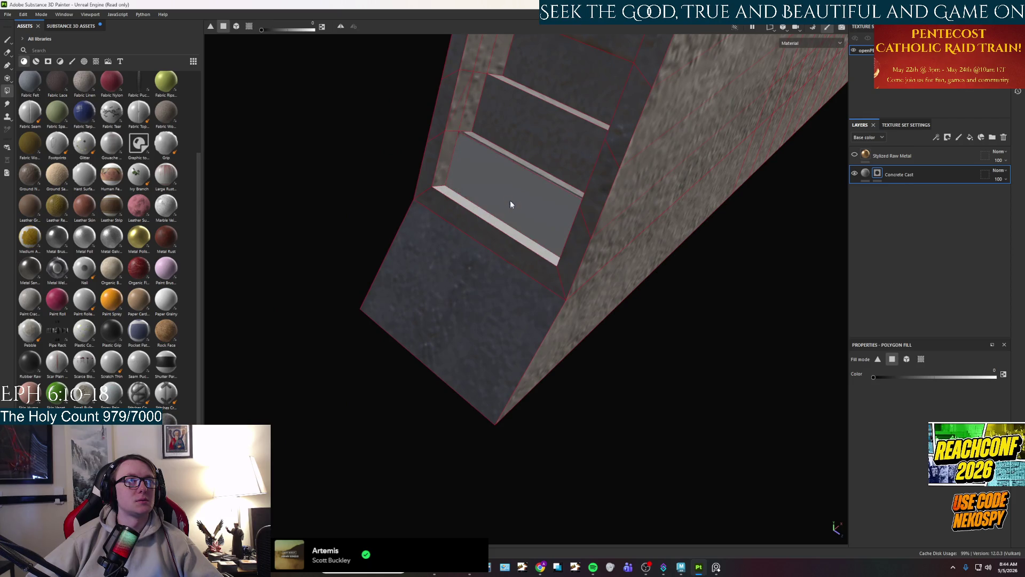
left_click(534, 131)
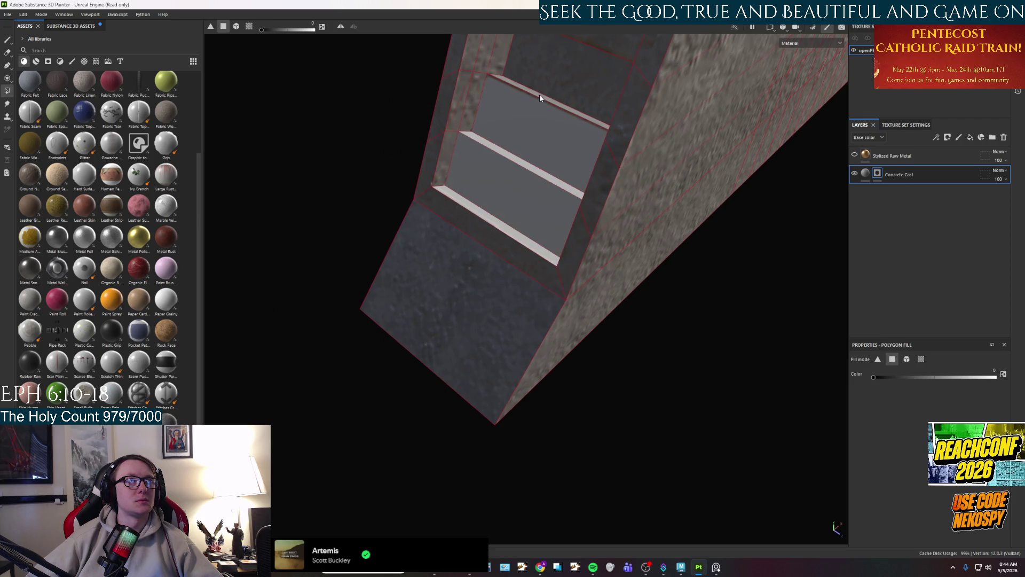
Fill the remaining slat, step and top faces of the stair from other angles.
mouse_move(545, 84)
left_mouse_down()
mouse_move(467, 316)
mouse_move(485, 309)
mouse_move(514, 249)
mouse_move(487, 275)
mouse_move(529, 245)
mouse_move(462, 288)
left_mouse_up()
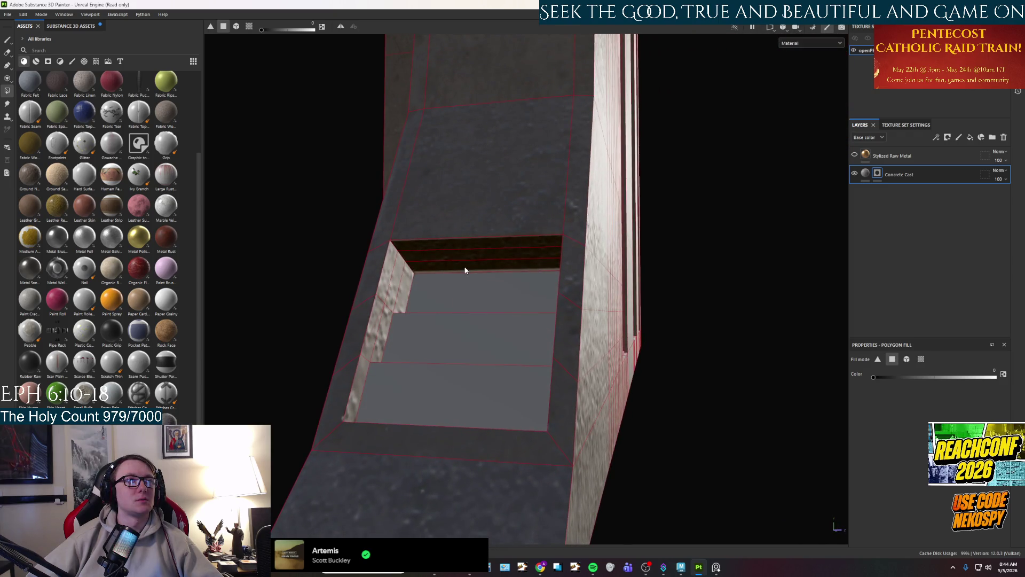
scroll(453, 254, "down", 3)
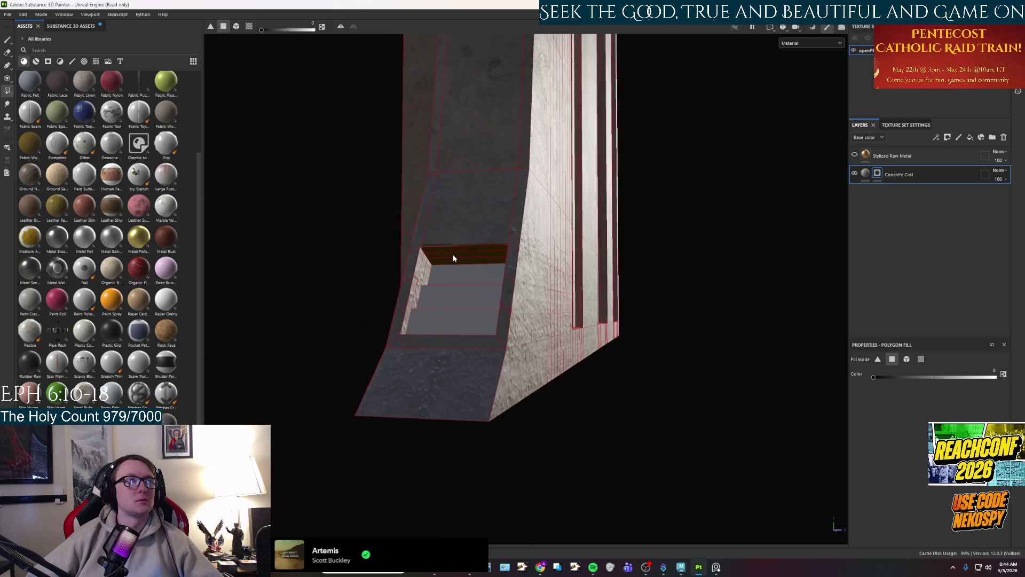
mouse_move(453, 255)
left_mouse_down()
mouse_move(471, 188)
mouse_move(501, 359)
mouse_move(515, 371)
mouse_move(531, 277)
mouse_move(487, 115)
mouse_move(497, 264)
mouse_move(497, 201)
mouse_move(478, 127)
left_mouse_up()
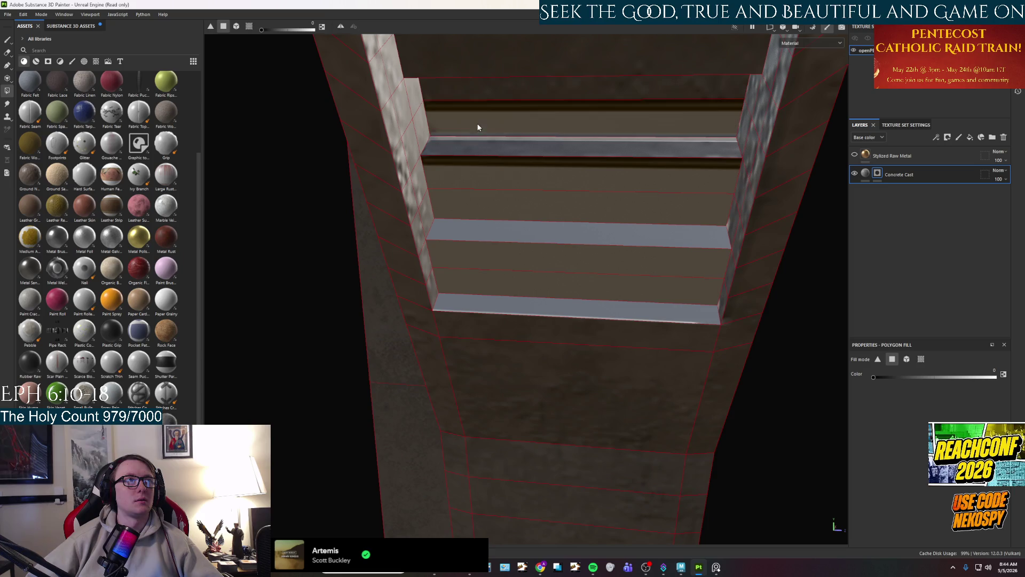
left_click(461, 153)
left_click(464, 84)
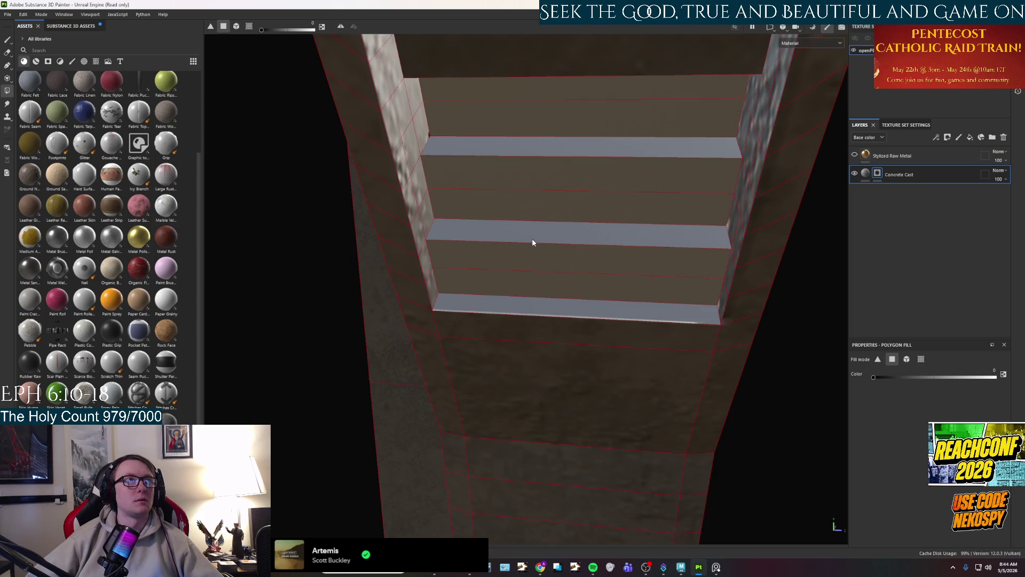
mouse_move(534, 240)
left_mouse_down()
mouse_move(543, 149)
mouse_move(530, 97)
left_mouse_up()
left_click_drag(482, 155, 462, 102)
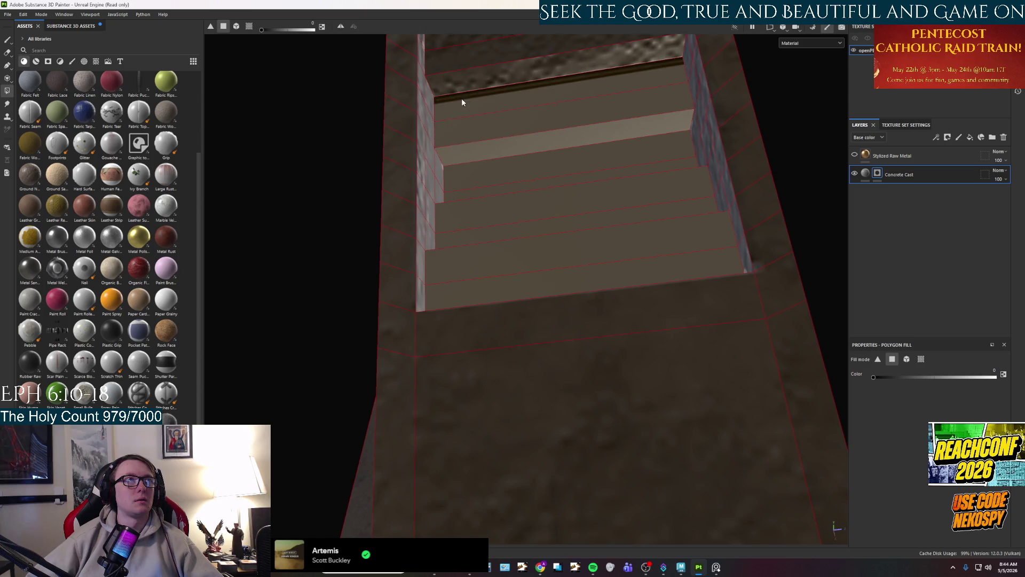
left_click(504, 87)
mouse_move(538, 112)
left_mouse_down()
mouse_move(595, 263)
mouse_move(599, 376)
left_mouse_up()
mouse_move(525, 315)
left_mouse_down()
mouse_move(812, 206)
mouse_move(646, 248)
mouse_move(390, 378)
mouse_move(511, 370)
mouse_move(518, 336)
mouse_move(535, 350)
mouse_move(499, 360)
mouse_move(464, 391)
left_mouse_up()
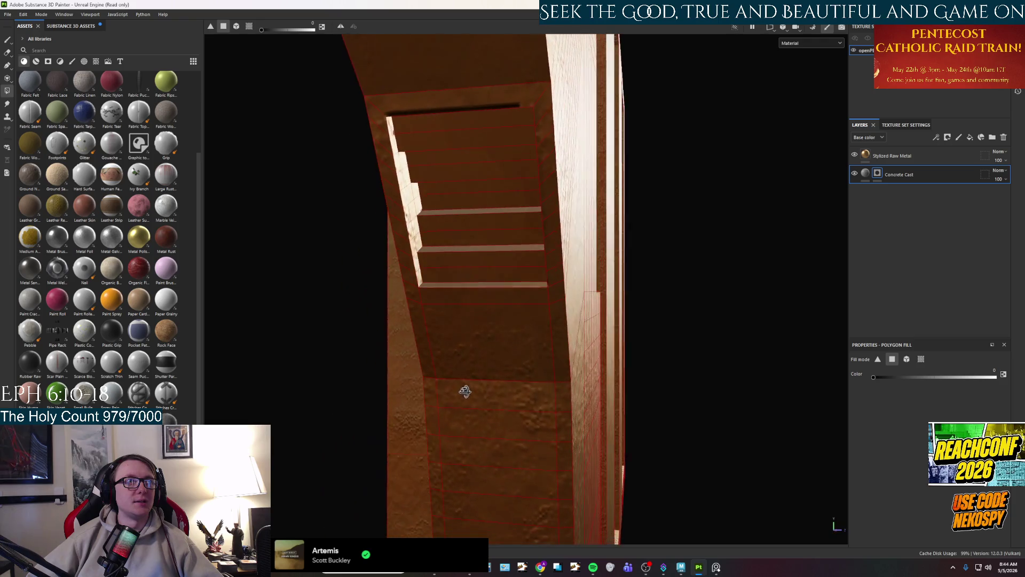
left_click(892, 156)
Add a black mask to Stylized Raw Metal and switch to Polygon Fill.
right_click(870, 157)
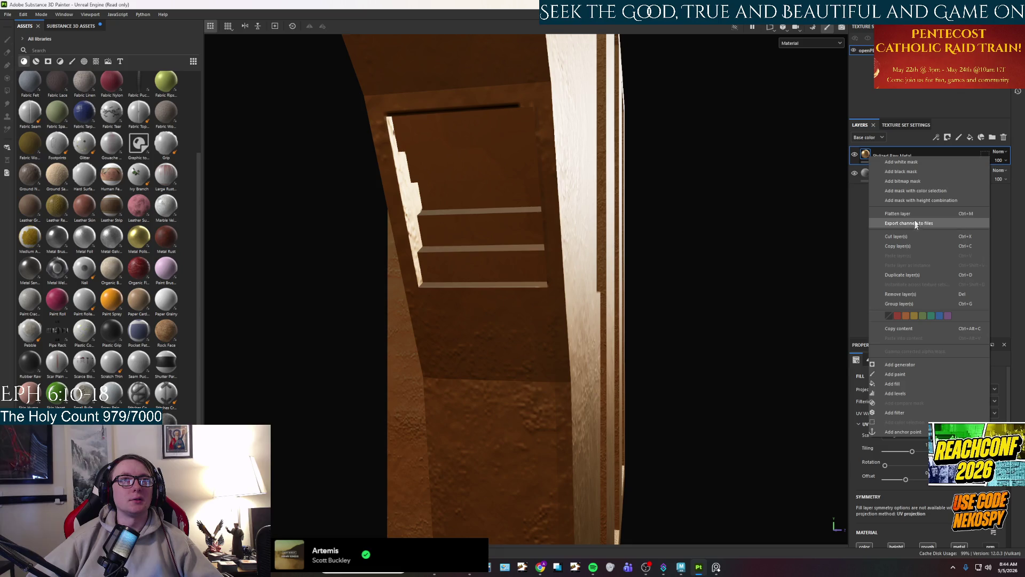
left_click(909, 174)
key("4")
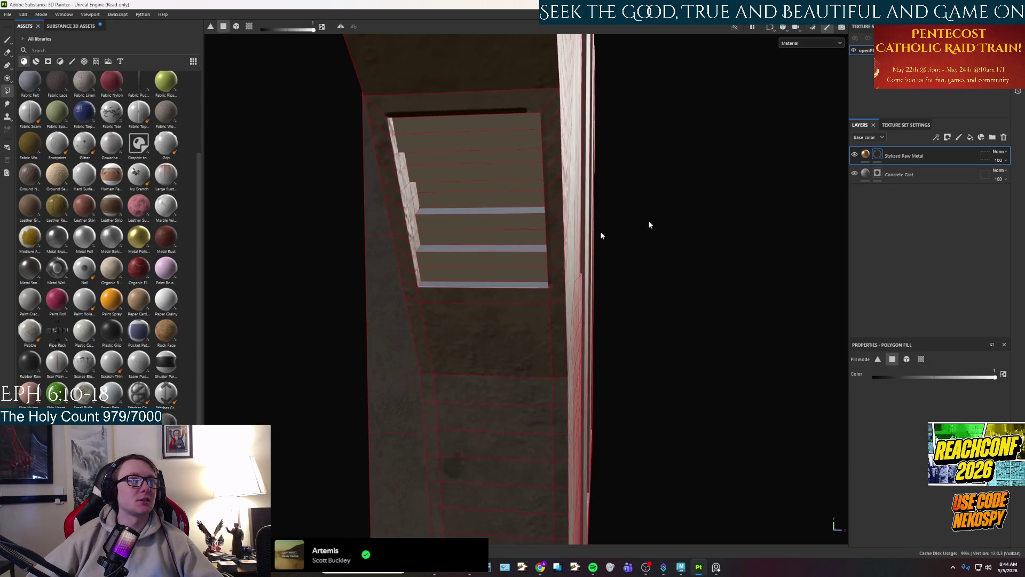
scroll(505, 236, "up", 3)
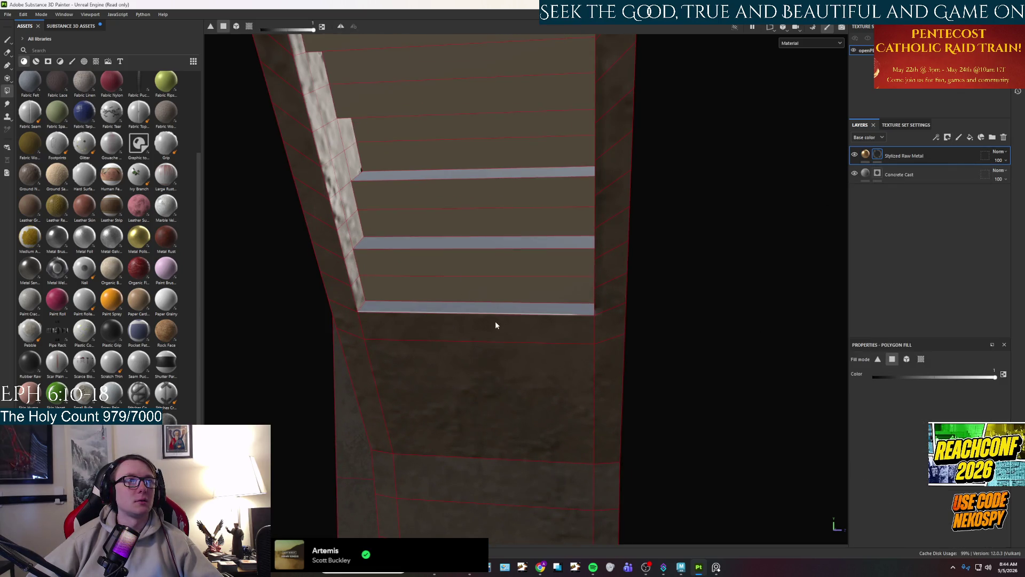
Fill the panel's rows and strips with the orange metal.
left_click(480, 288)
left_click(425, 260)
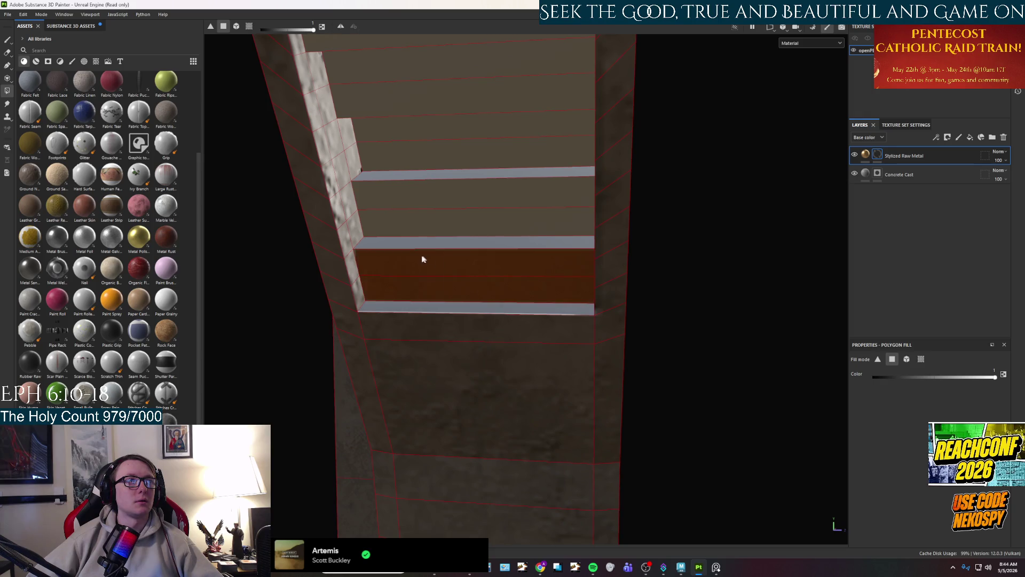
left_click(399, 308)
left_click_drag(404, 246, 395, 67)
mouse_move(443, 226)
left_mouse_down()
mouse_move(463, 124)
mouse_move(474, 293)
mouse_move(481, 258)
mouse_move(431, 305)
mouse_move(412, 184)
mouse_move(430, 257)
mouse_move(433, 357)
mouse_move(332, 427)
mouse_move(519, 203)
mouse_move(565, 462)
mouse_move(611, 458)
mouse_move(595, 75)
mouse_move(562, 273)
mouse_move(583, 263)
mouse_move(518, 266)
mouse_move(547, 277)
left_mouse_up()
Fill the lower, upper and grey stair risers and the white step top with metal.
scroll(562, 273, "up", 3)
left_click(548, 278)
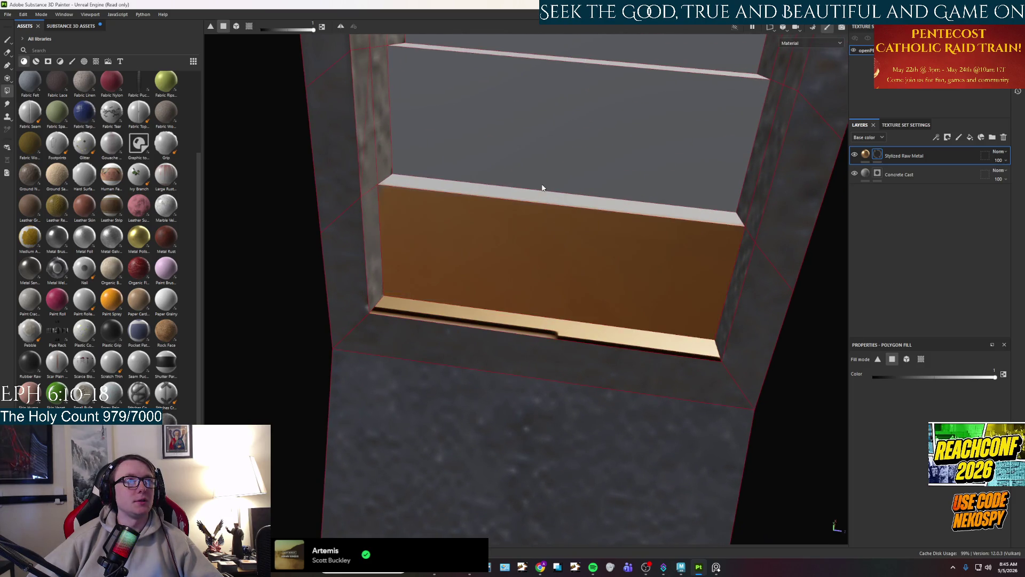
left_click(533, 164)
scroll(523, 190, "down", 3)
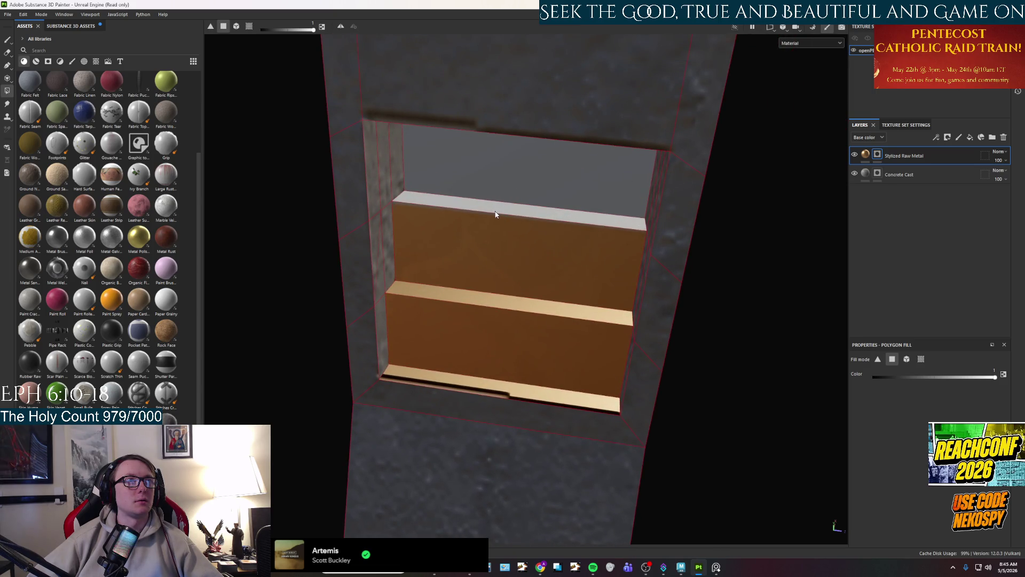
left_click(503, 184)
left_click(495, 212)
left_click_drag(500, 286, 532, 175)
mouse_move(532, 136)
left_mouse_down()
mouse_move(504, 242)
mouse_move(375, 309)
mouse_move(713, 312)
mouse_move(315, 295)
mouse_move(430, 355)
mouse_move(534, 369)
mouse_move(659, 367)
mouse_move(596, 315)
mouse_move(603, 345)
left_mouse_up()
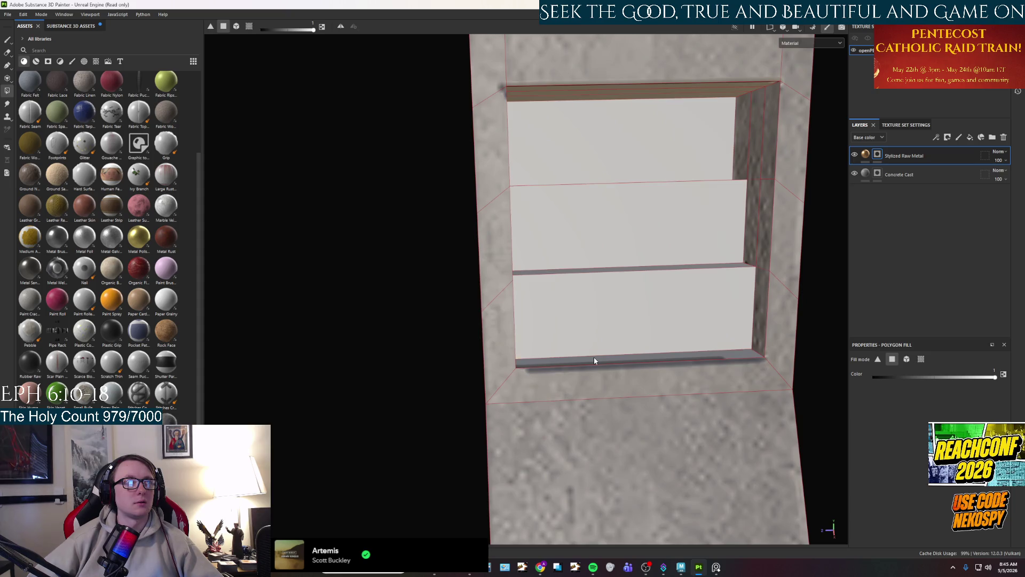
Fill the bottom, middle and top step faces and the back riser with metal.
left_click(594, 356)
left_click(584, 333)
left_click(579, 274)
left_click(572, 240)
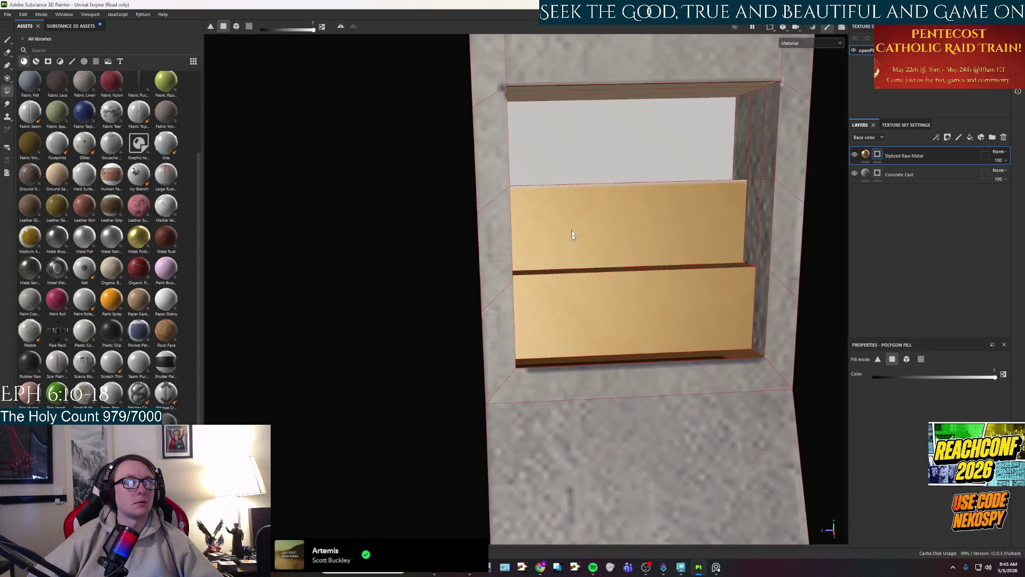
left_click(555, 177)
mouse_move(556, 186)
left_mouse_down()
mouse_move(654, 187)
mouse_move(630, 151)
mouse_move(607, 181)
mouse_move(582, 168)
mouse_move(550, 373)
mouse_move(551, 343)
left_mouse_up()
left_click(607, 182)
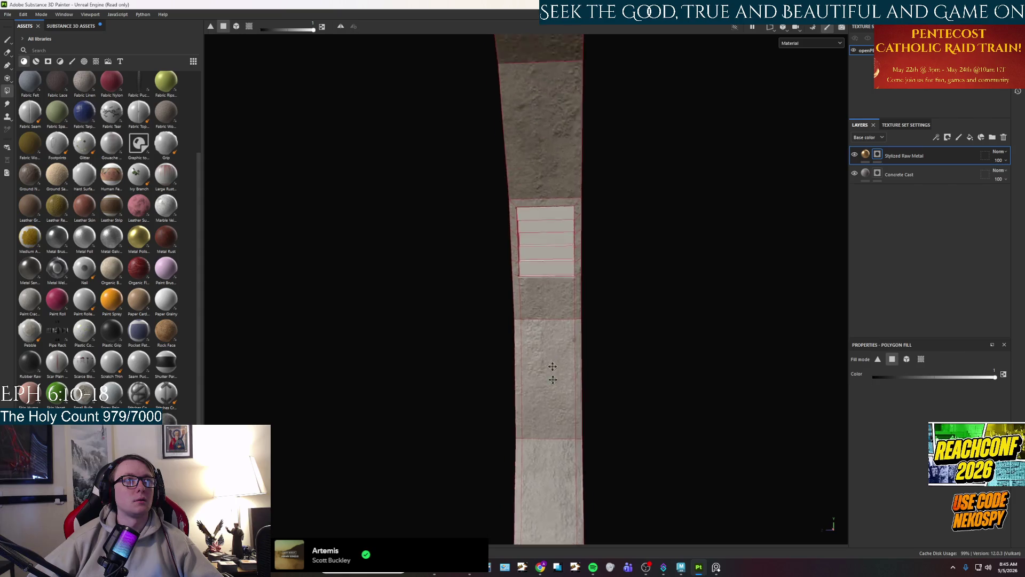
Fill the next stair's risers, tread, upper face and edge strip with metal.
scroll(549, 383, "up", 10)
left_click(502, 252)
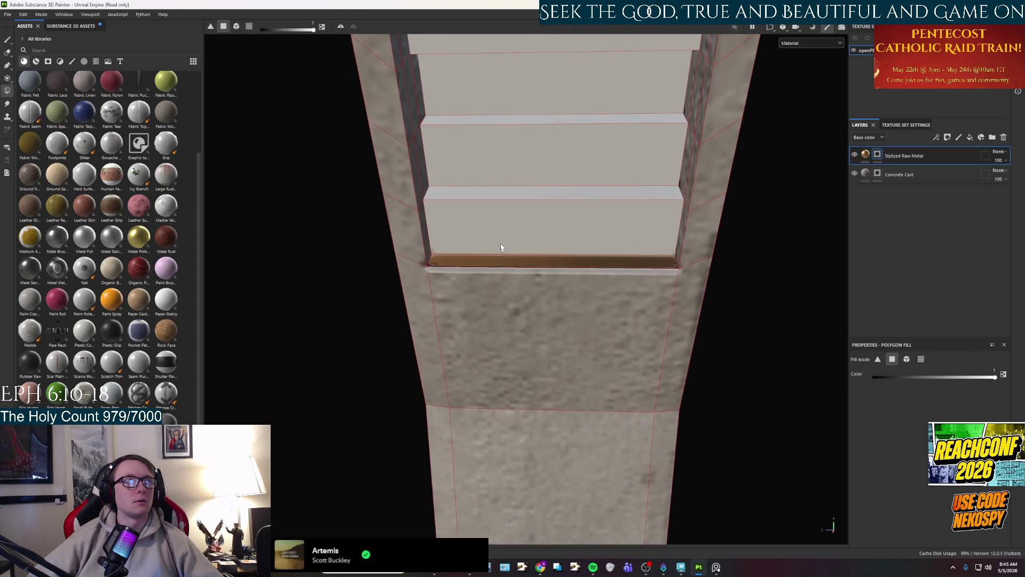
left_click(488, 207)
left_click(483, 194)
left_click(491, 143)
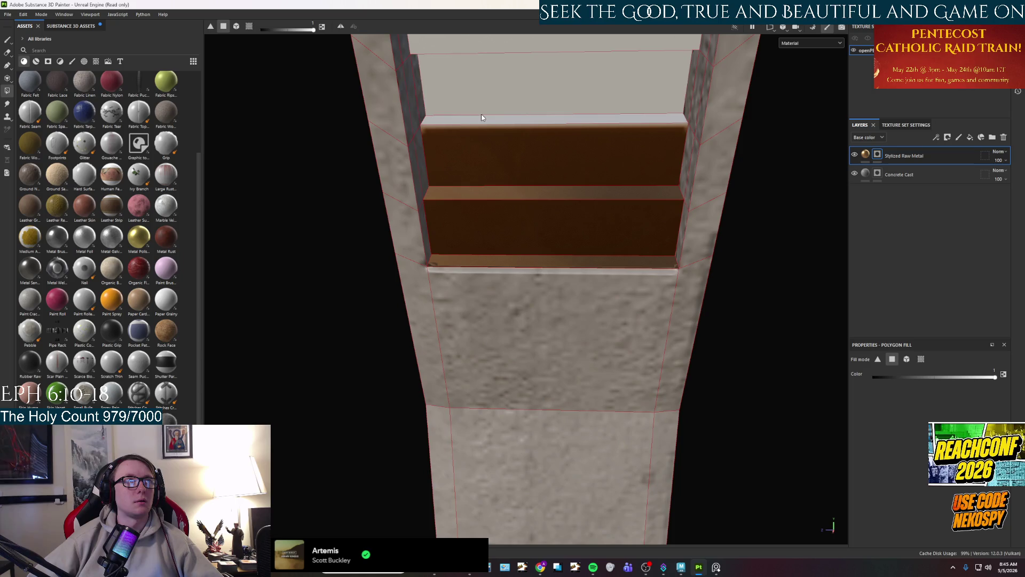
left_click(481, 117)
left_click(494, 125)
Fill the dark riser strip and two grey stair faces with metal.
mouse_move(505, 199)
left_mouse_down()
mouse_move(522, 92)
mouse_move(518, 332)
left_mouse_up()
left_click(509, 328)
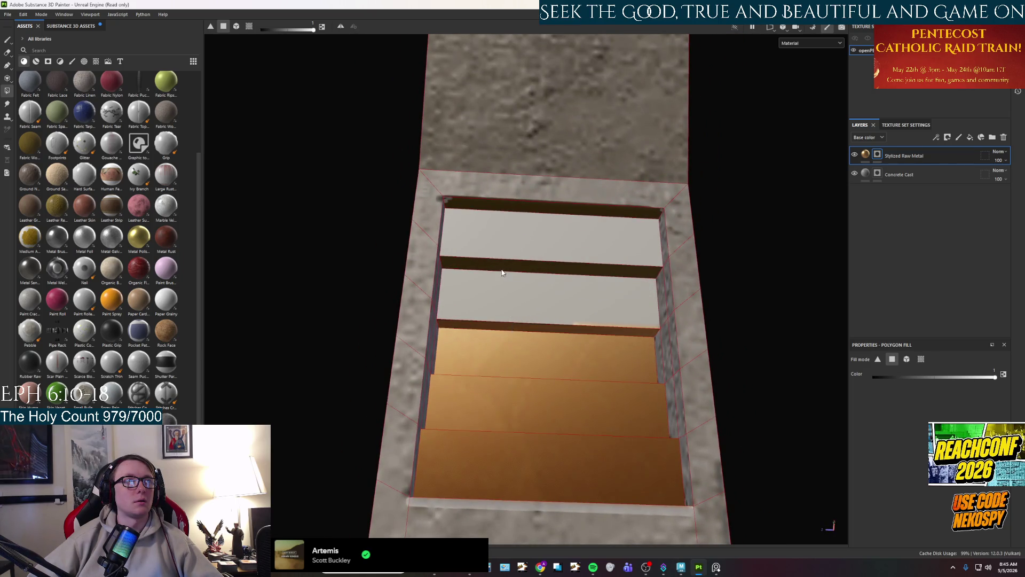
left_click(496, 291)
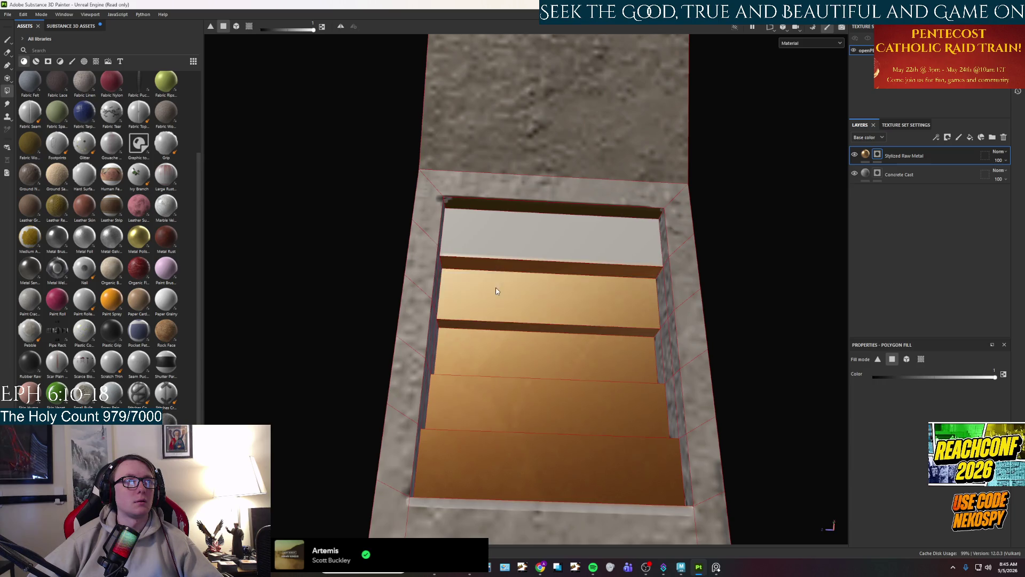
left_click(525, 257)
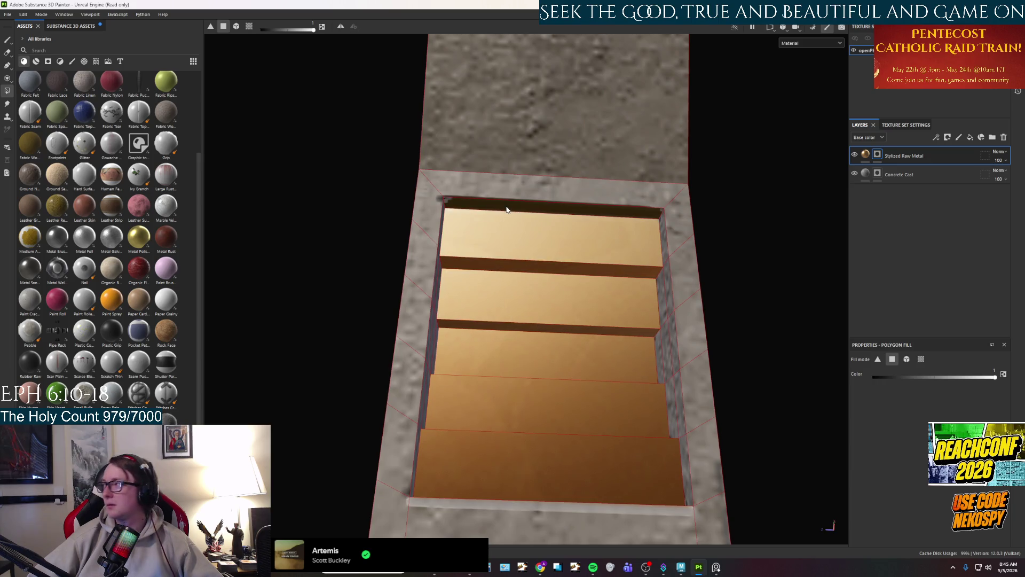
mouse_move(506, 210)
left_mouse_down()
mouse_move(527, 308)
mouse_move(480, 320)
mouse_move(382, 378)
mouse_move(532, 424)
left_mouse_up()
scroll(560, 427, "down", 5)
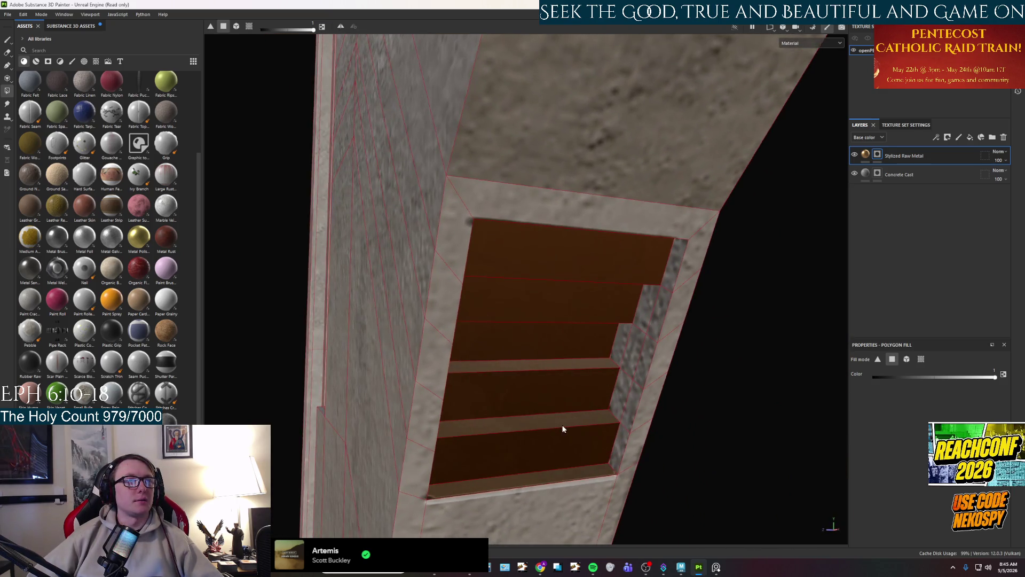
mouse_move(491, 373)
left_mouse_down()
mouse_move(527, 383)
mouse_move(508, 315)
mouse_move(569, 392)
left_mouse_up()
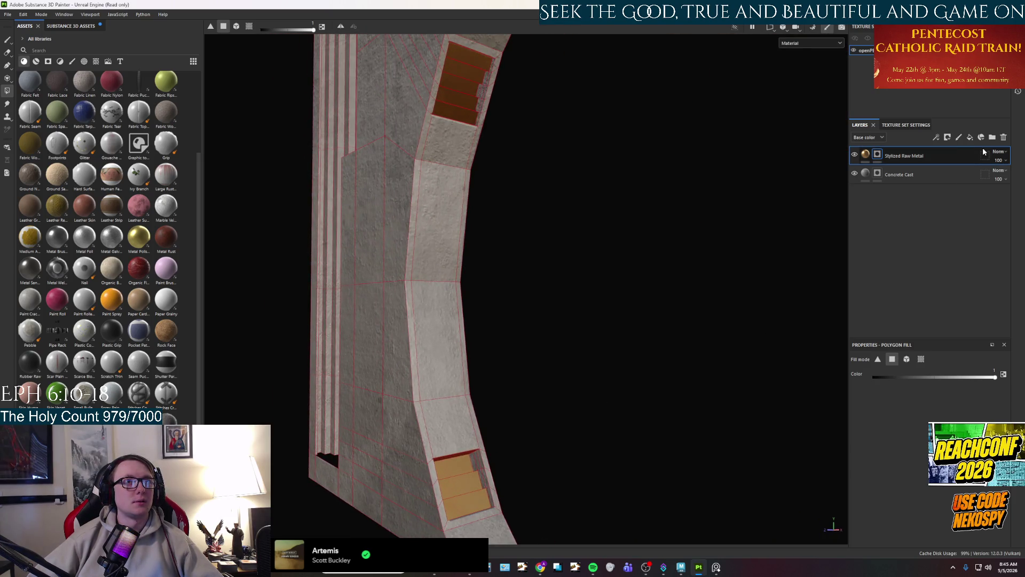
On Concrete Cast, clear the concrete from the upper and lower recess faces, then check references.
left_click(877, 177)
left_click_drag(639, 320, 585, 326)
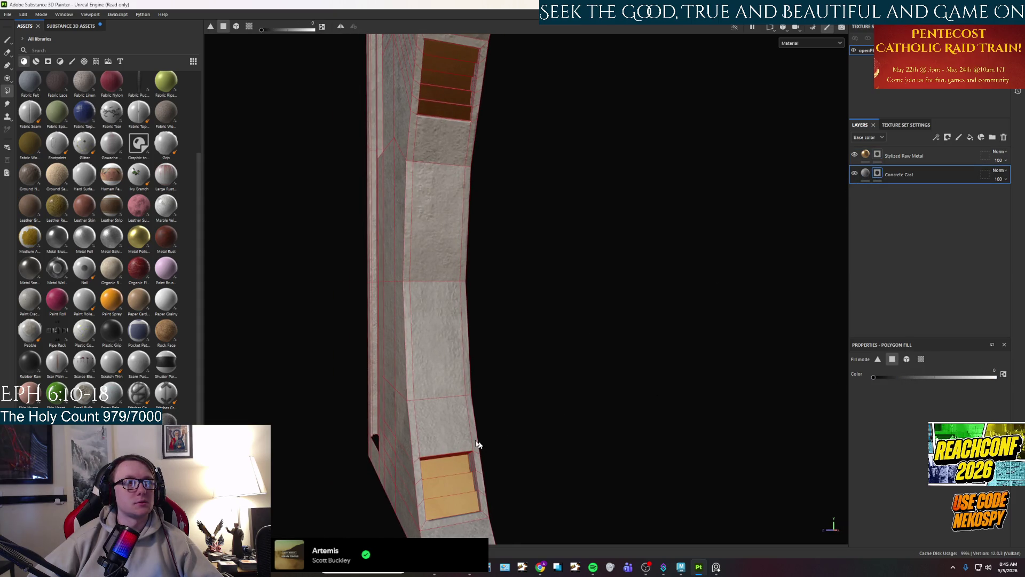
left_click(432, 287)
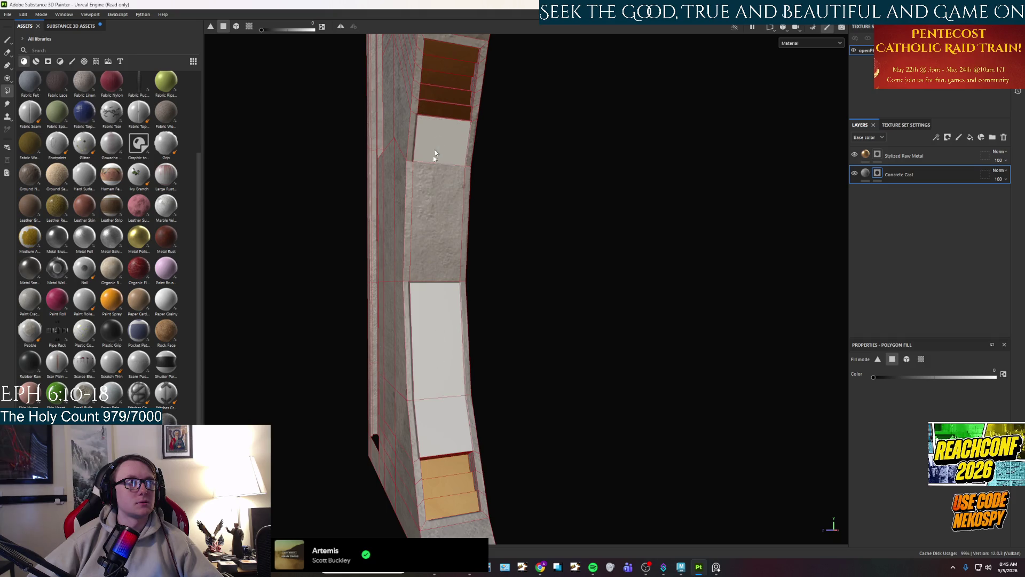
left_click(425, 219)
left_click(714, 570)
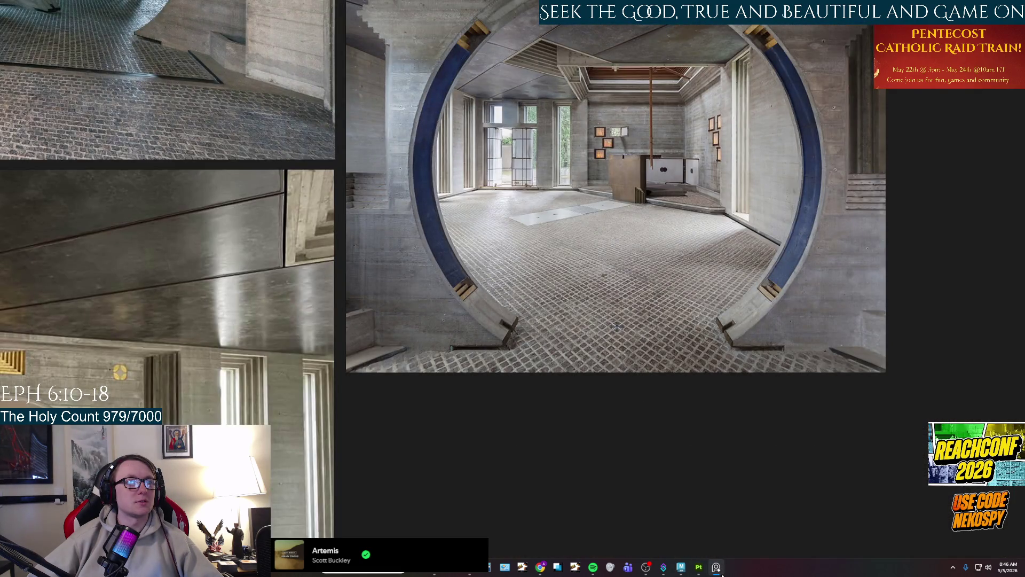
left_click(716, 567)
mouse_move(526, 354)
left_mouse_down()
mouse_move(469, 321)
mouse_move(675, 331)
mouse_move(364, 260)
mouse_move(483, 292)
left_mouse_up()
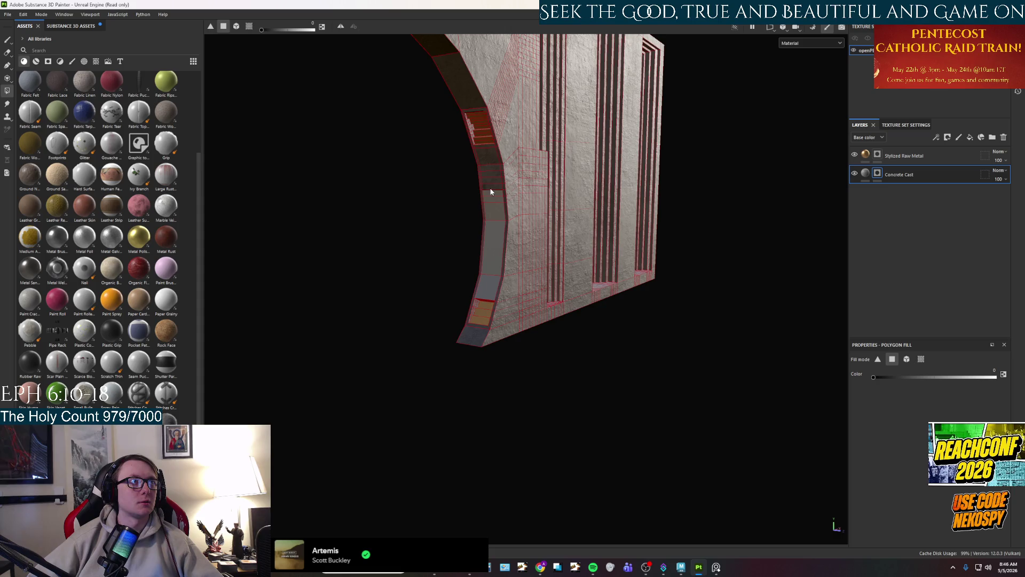
Polygon-fill the last thin recess face black on Concrete Cast, then orbit and zoom to check it.
left_click(488, 170)
scroll(485, 153, "up", 2)
mouse_move(465, 416)
left_mouse_down()
mouse_move(297, 384)
mouse_move(639, 348)
mouse_move(560, 335)
left_mouse_up()
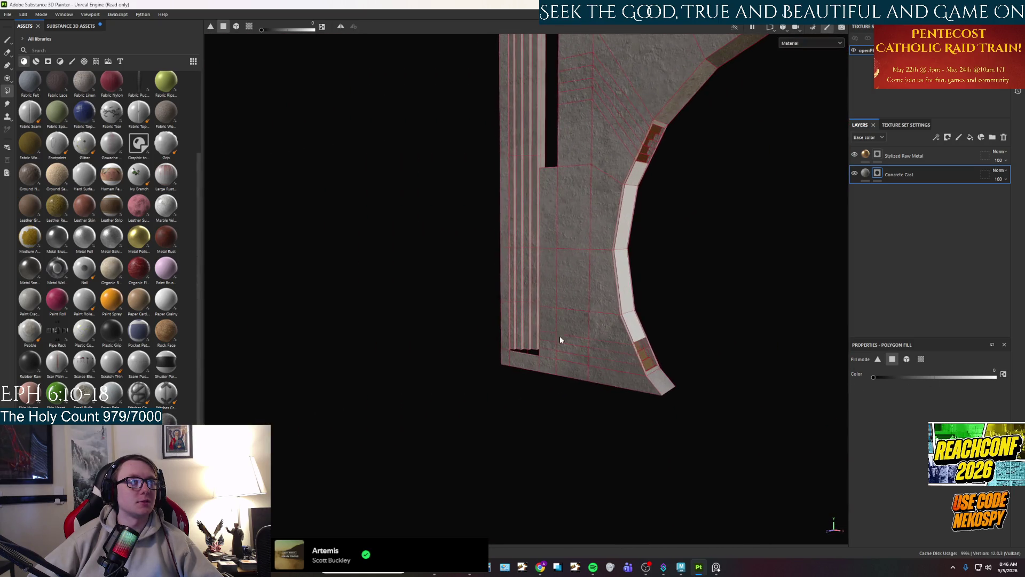
scroll(644, 344, "up", 6)
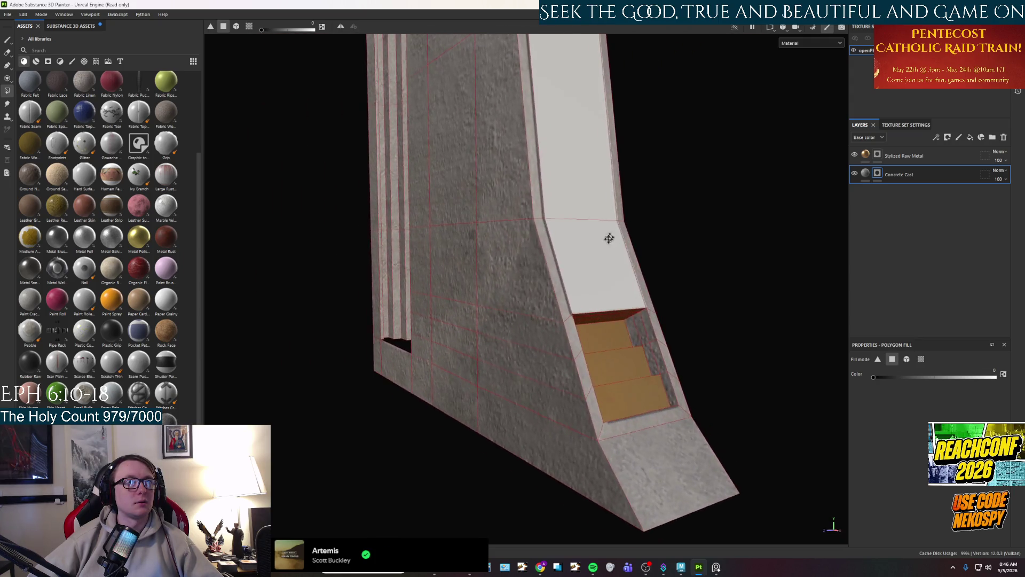
scroll(497, 326, "down", 3)
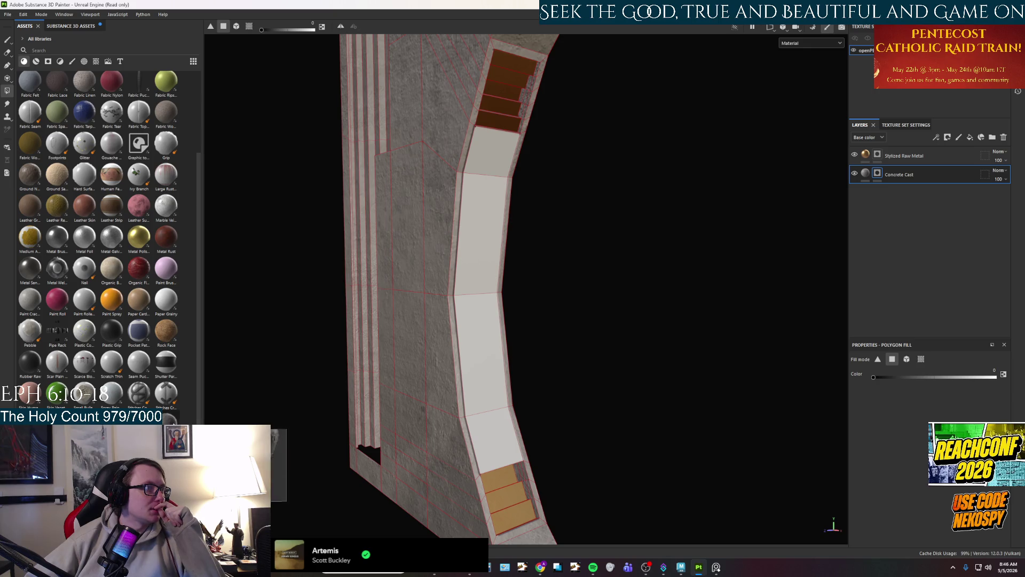
mouse_move(170, 418)
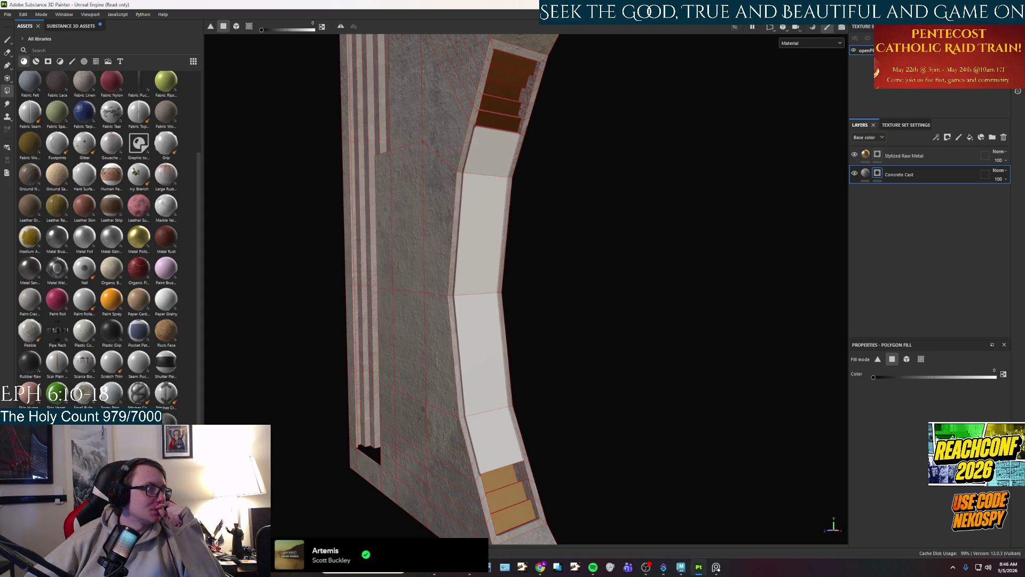
mouse_move(83, 395)
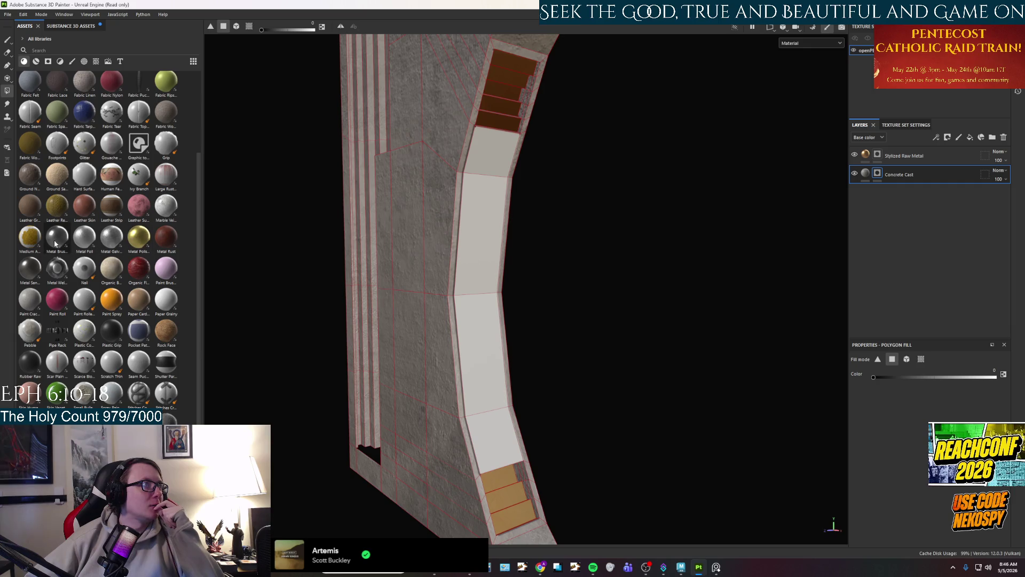
mouse_move(136, 235)
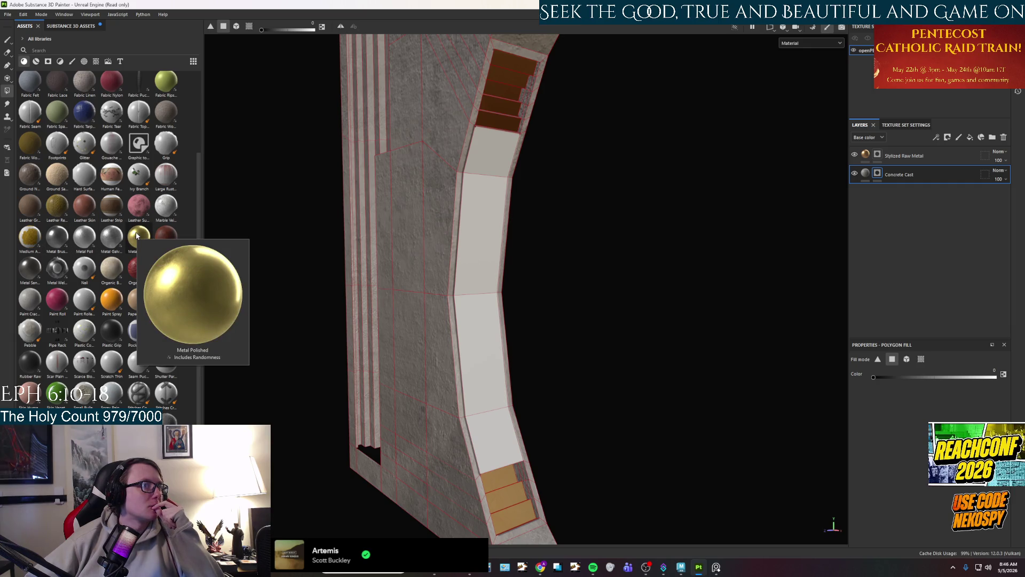
Shift the Stylized Raw Metal layer's Metal Color hue from orange to golden yellow.
left_click(904, 156)
scroll(908, 449, "down", 5)
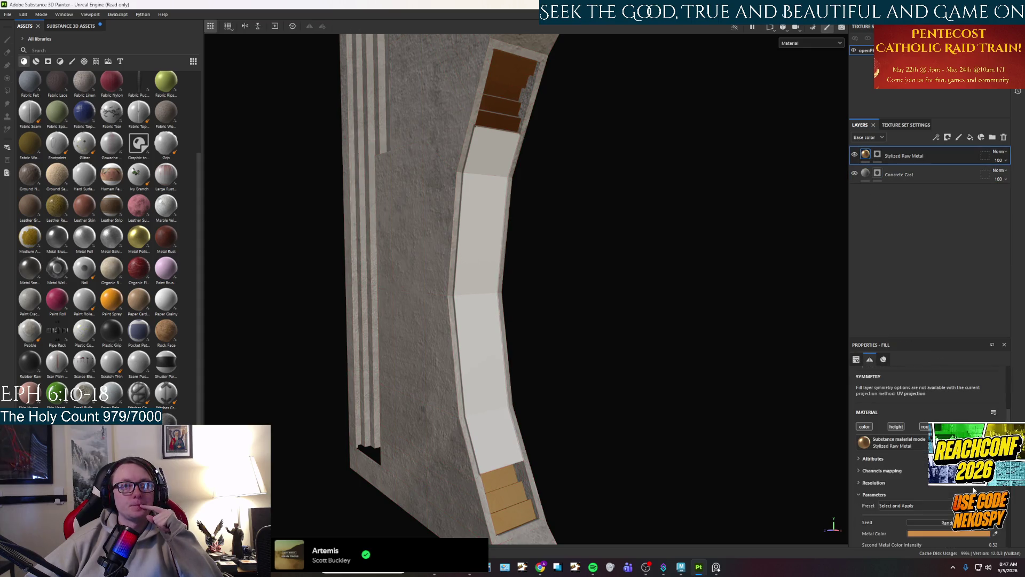
left_click(917, 462)
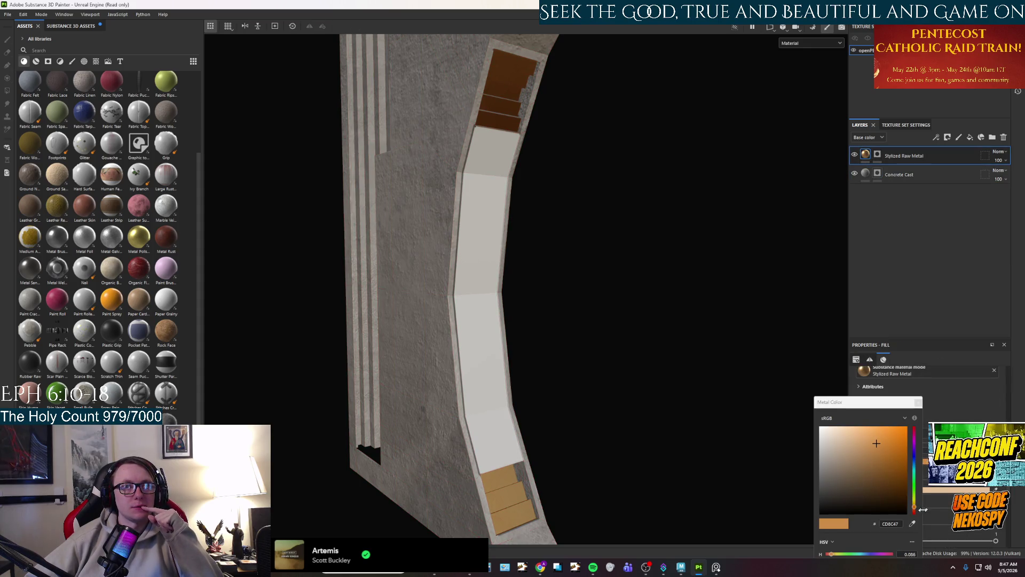
left_click_drag(915, 510, 916, 508)
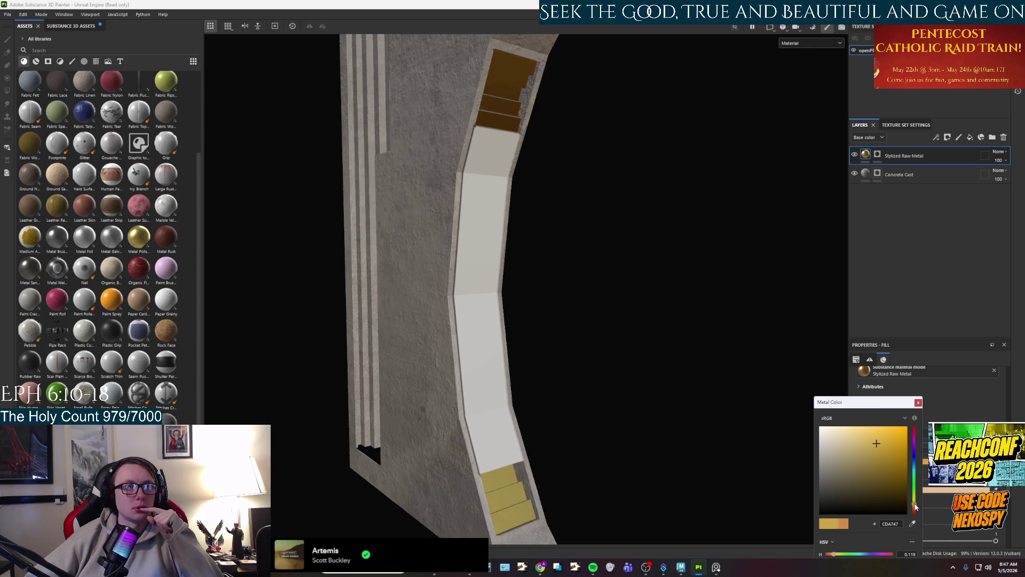
left_click(918, 402)
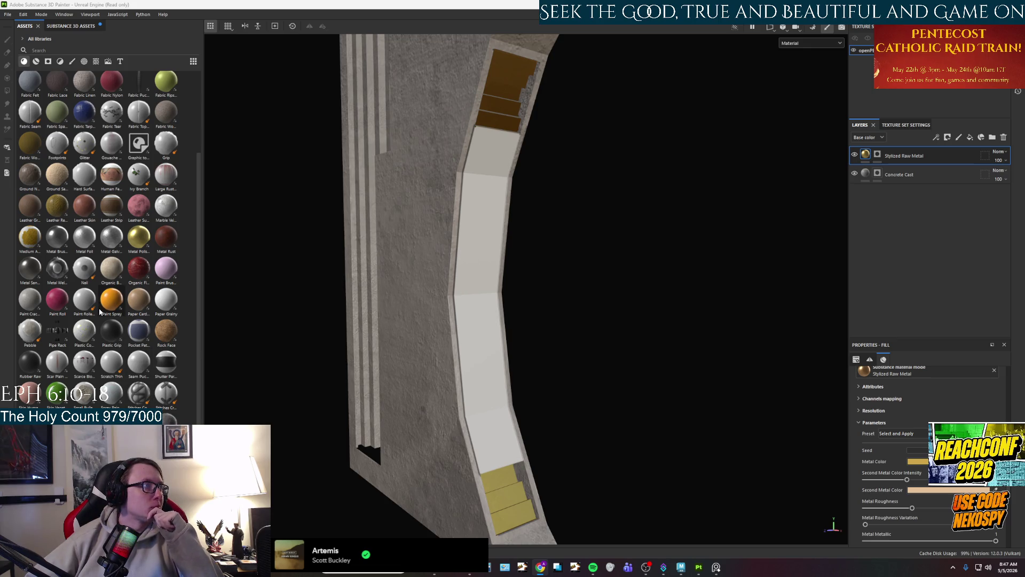
scroll(58, 304, "up", 3)
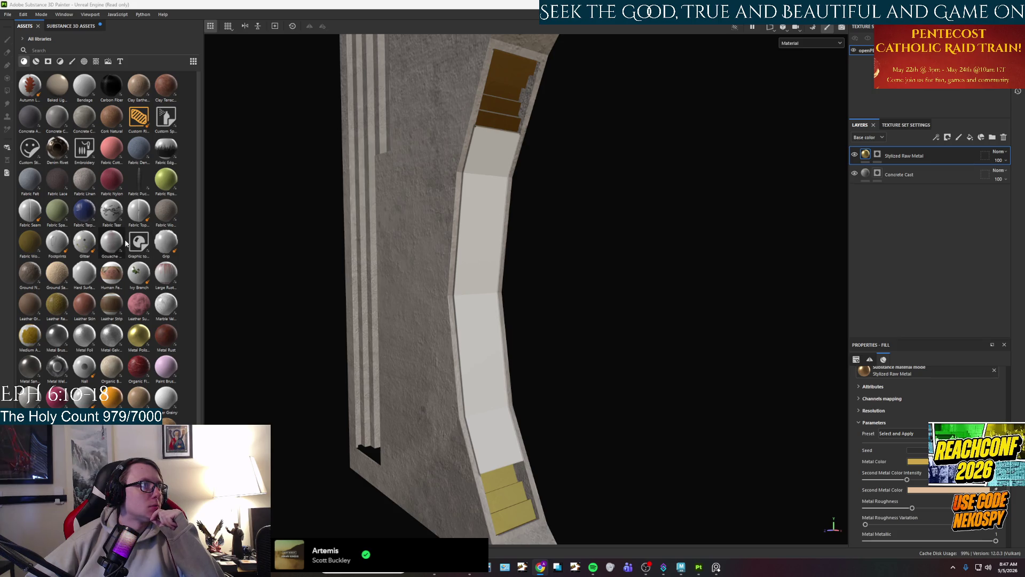
left_click(234, 170)
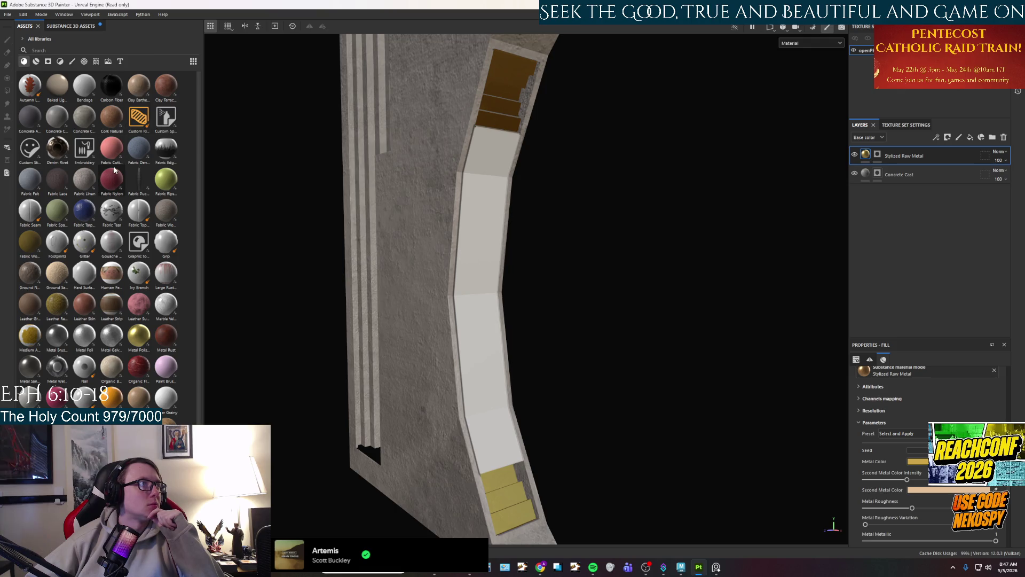
mouse_move(77, 114)
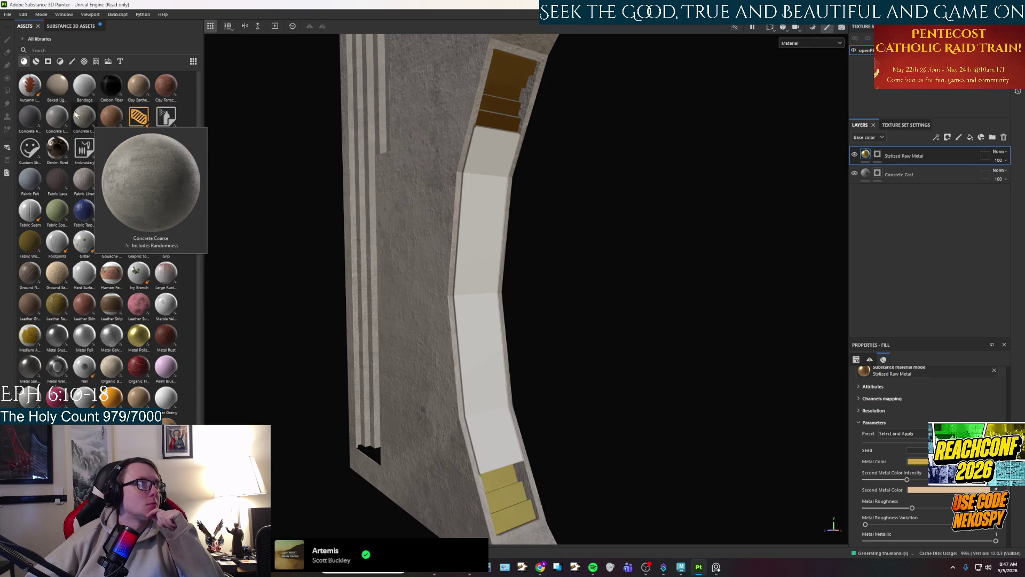
mouse_move(60, 98)
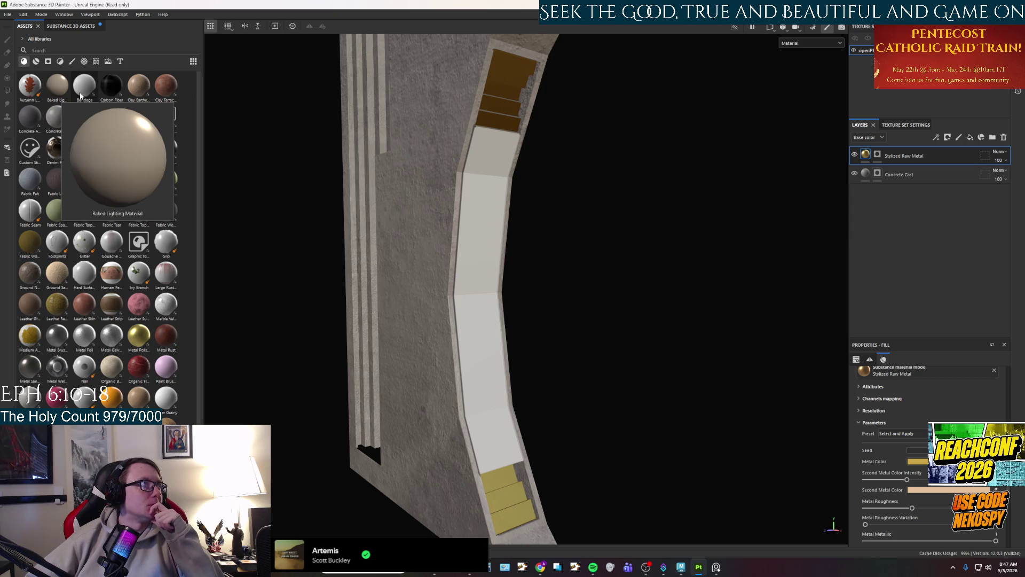
mouse_move(167, 152)
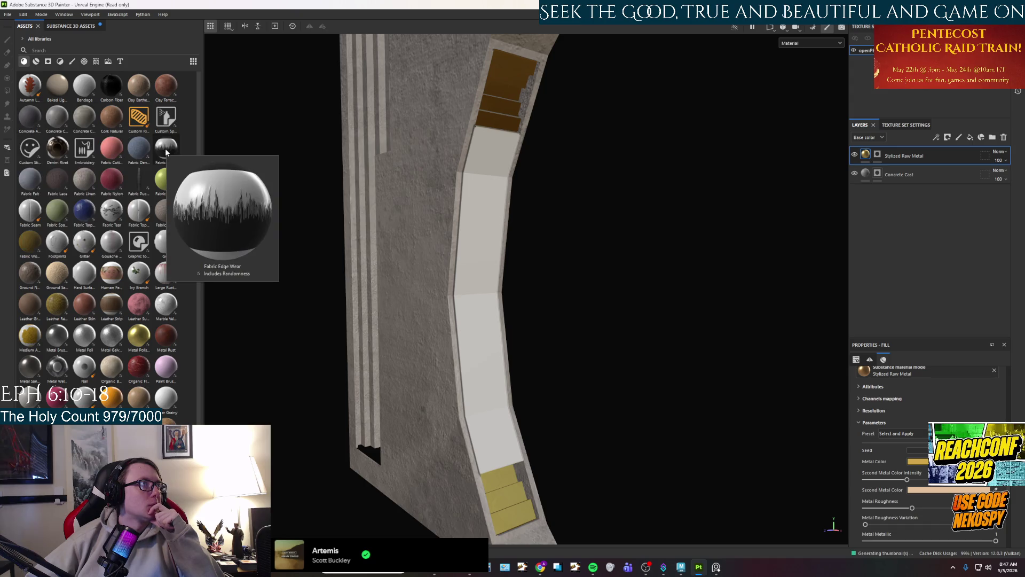
mouse_move(173, 90)
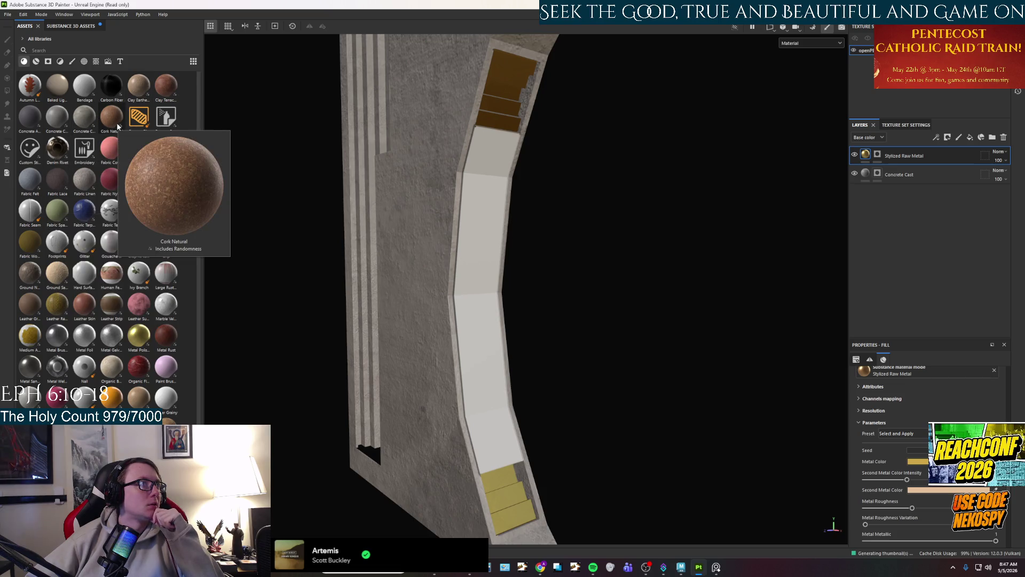
mouse_move(24, 132)
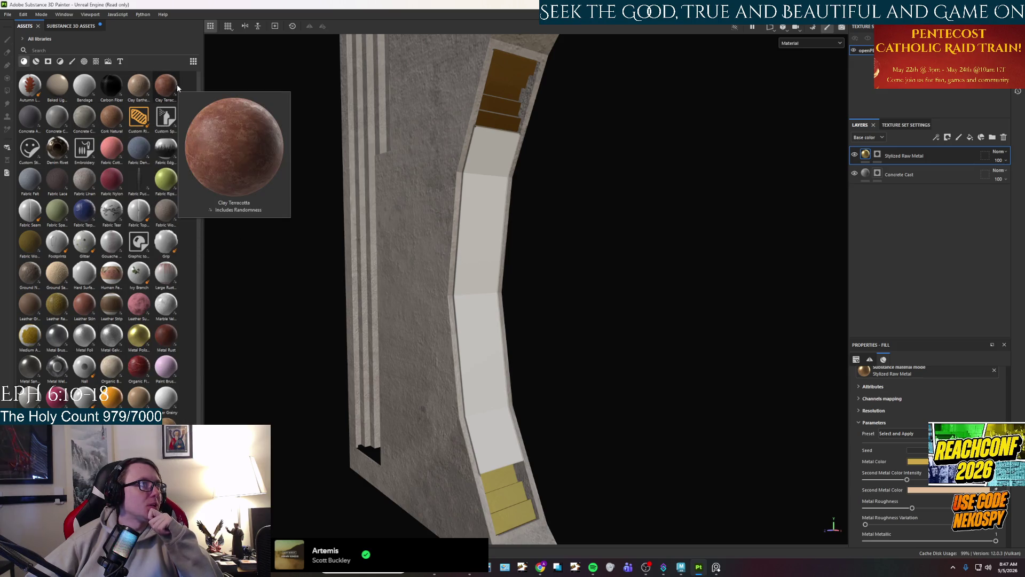
mouse_move(177, 84)
left_mouse_down()
mouse_move(528, 342)
mouse_move(482, 338)
left_mouse_up()
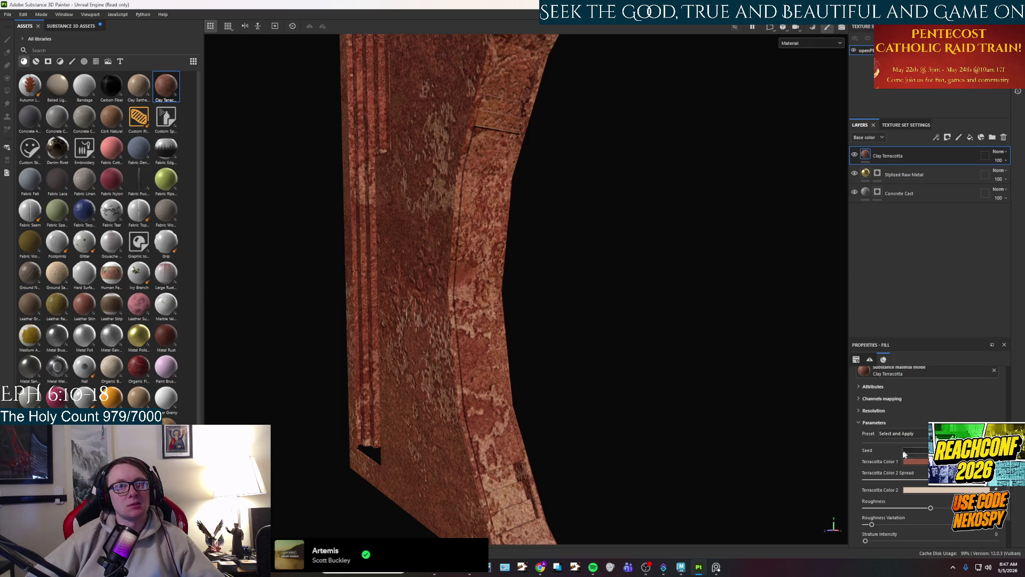
left_click(914, 462)
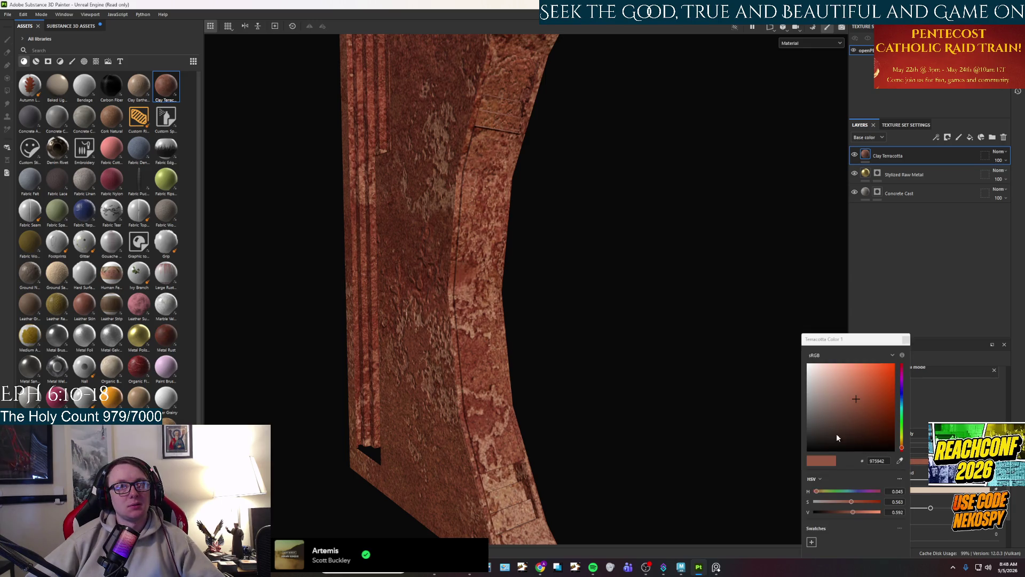
left_click(902, 396)
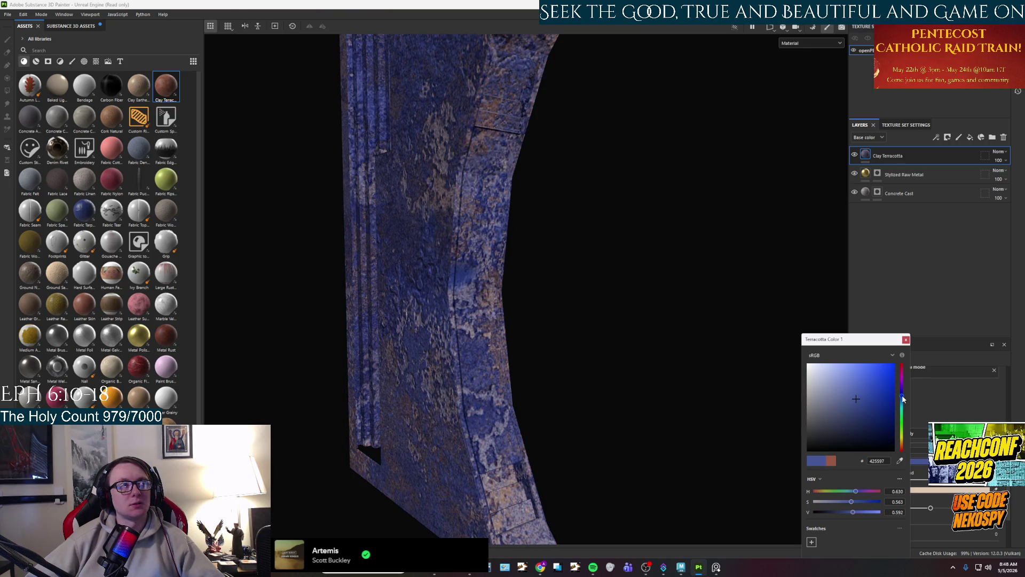
key("ctrl+z")
key("ctrl+z")
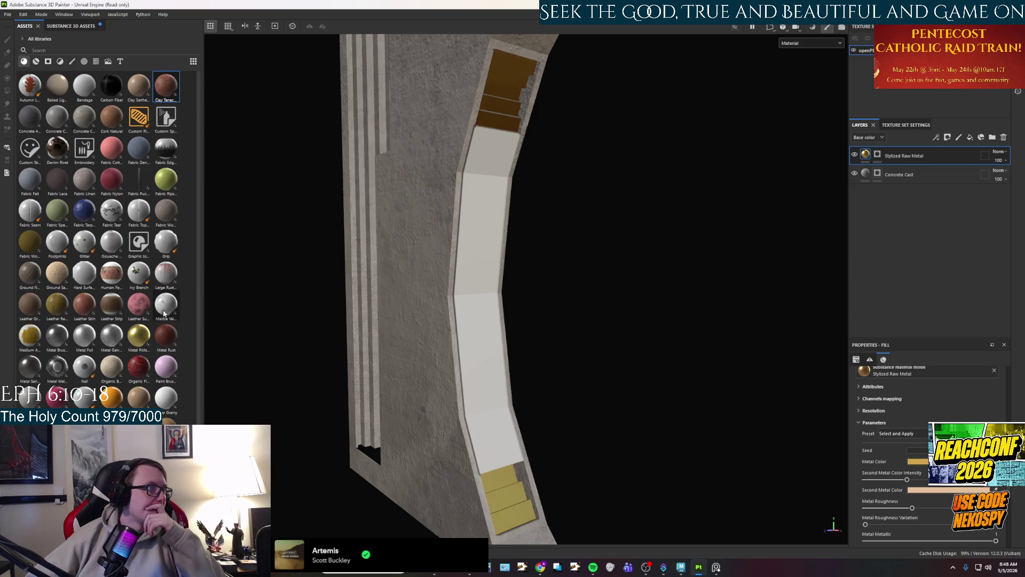
Drag the Marble Veined material onto the wall as a new top fill layer.
mouse_move(165, 305)
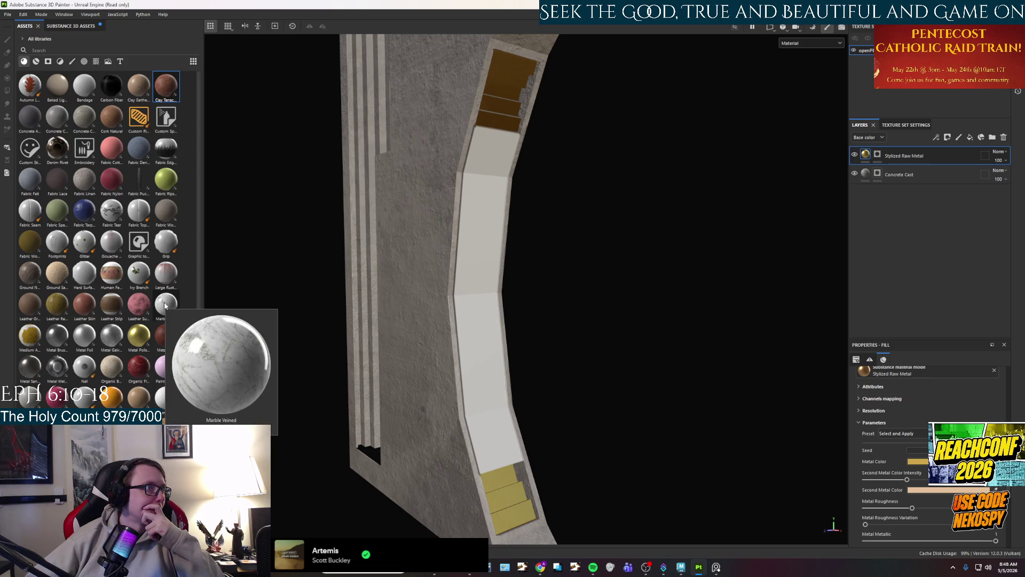
left_click_drag(165, 305, 481, 355)
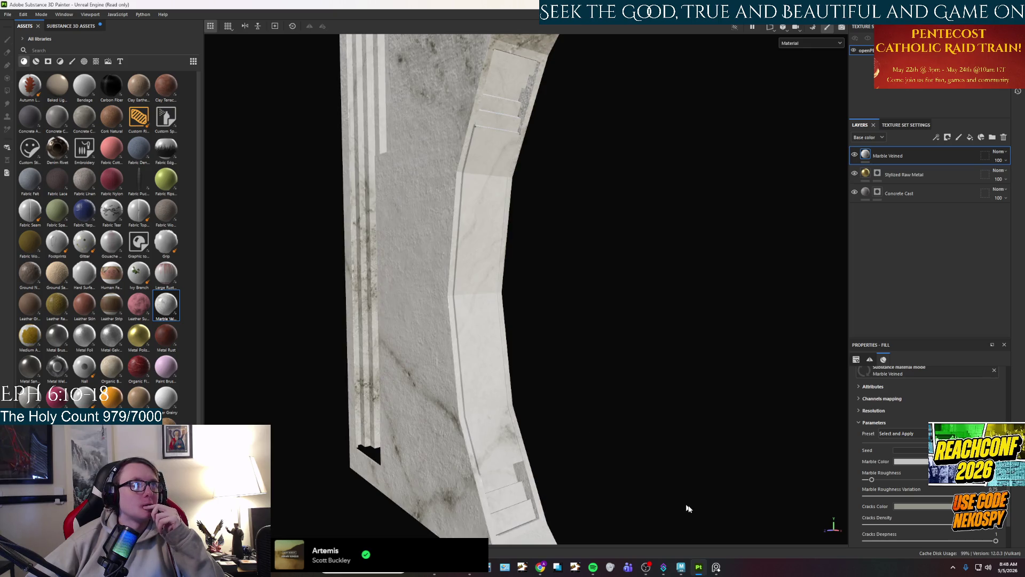
left_click(716, 569)
left_click(715, 568)
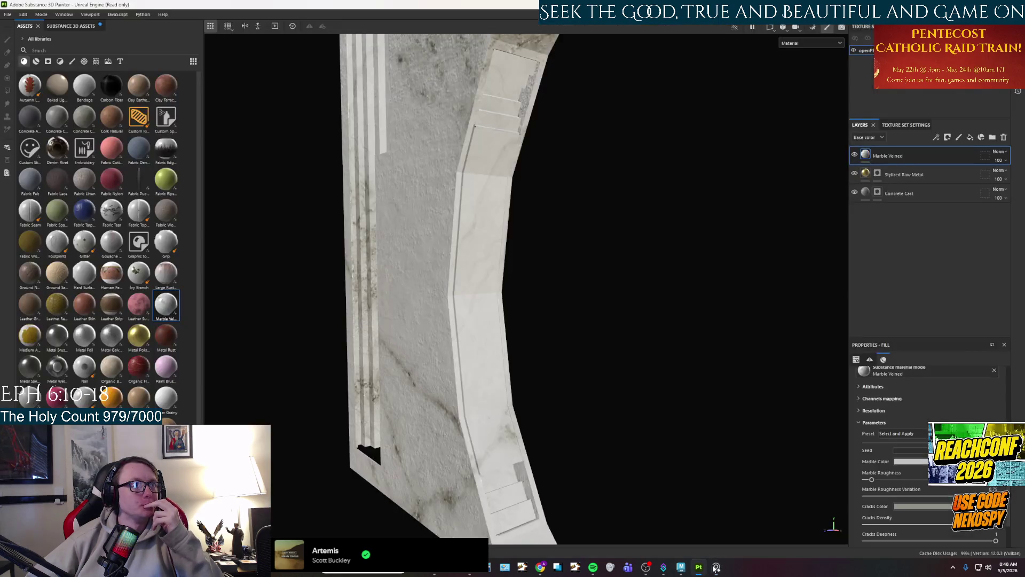
mouse_move(522, 358)
left_mouse_down()
mouse_move(535, 455)
mouse_move(558, 378)
mouse_move(384, 373)
mouse_move(298, 379)
mouse_move(273, 393)
mouse_move(271, 384)
mouse_move(395, 394)
left_mouse_up()
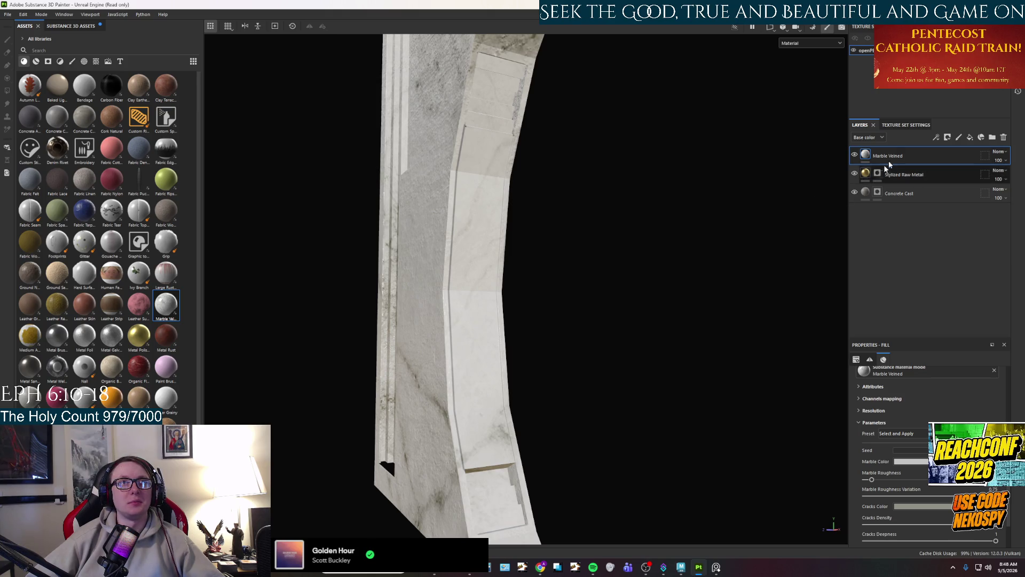
Add a black mask to the Marble Veined layer.
right_click(865, 156)
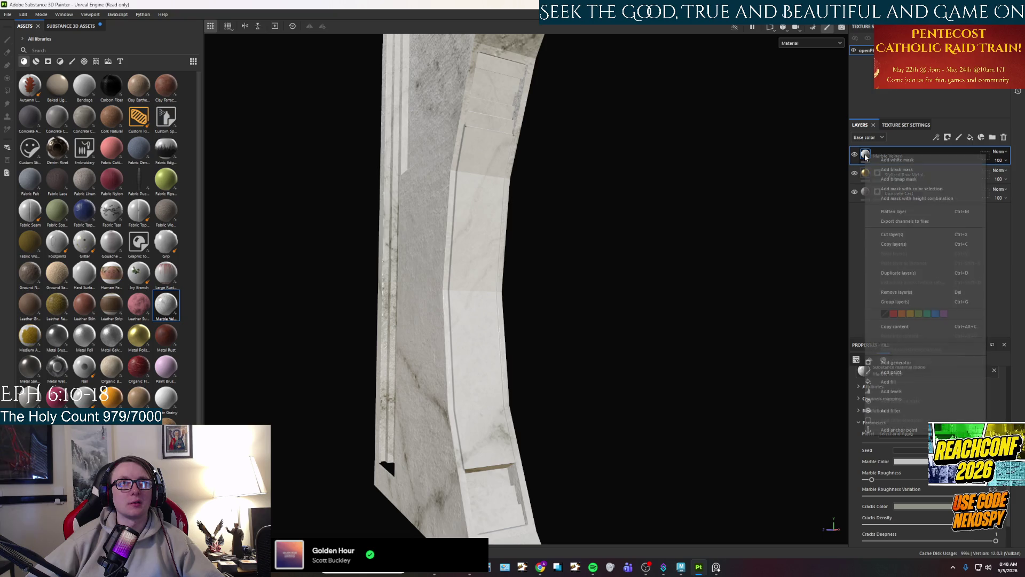
left_click(897, 169)
left_click_drag(586, 285, 559, 285)
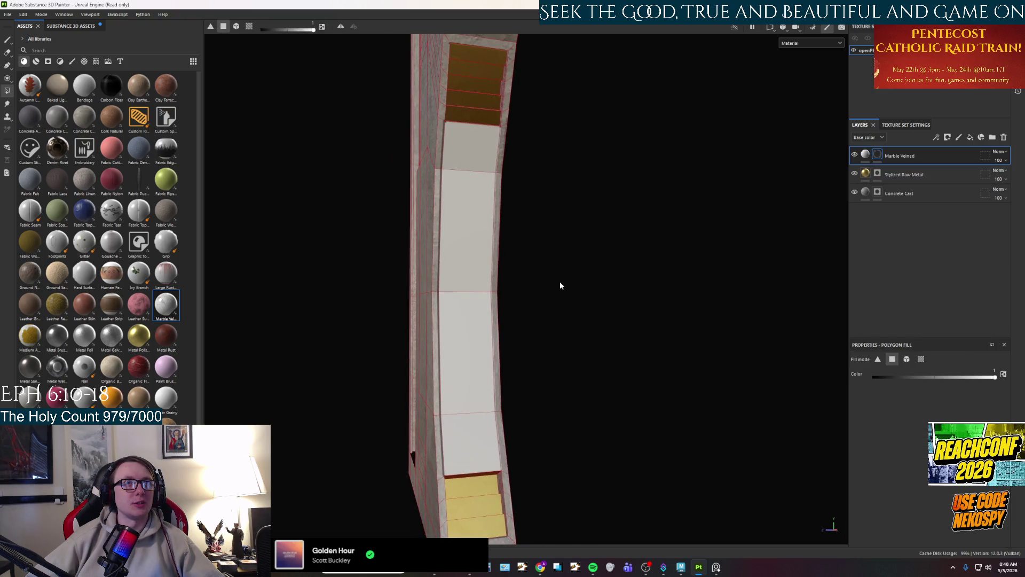
Polygon-fill the recess panels along the curved inner wall to reveal the marble there.
left_click(462, 446)
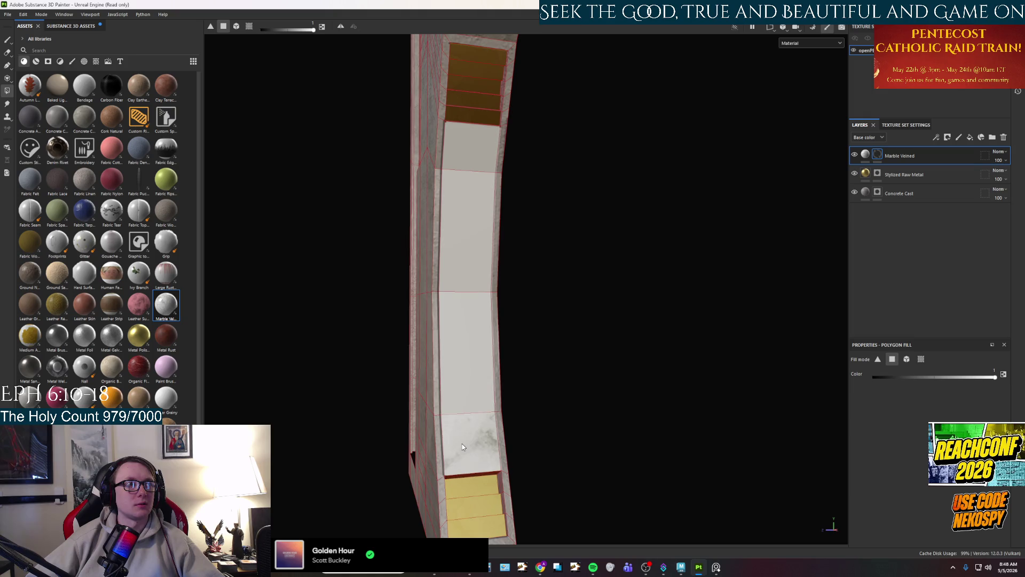
left_click(471, 377)
left_click(473, 272)
mouse_move(470, 217)
left_mouse_down()
mouse_move(576, 353)
mouse_move(680, 321)
mouse_move(304, 347)
mouse_move(531, 369)
mouse_move(576, 284)
left_mouse_up()
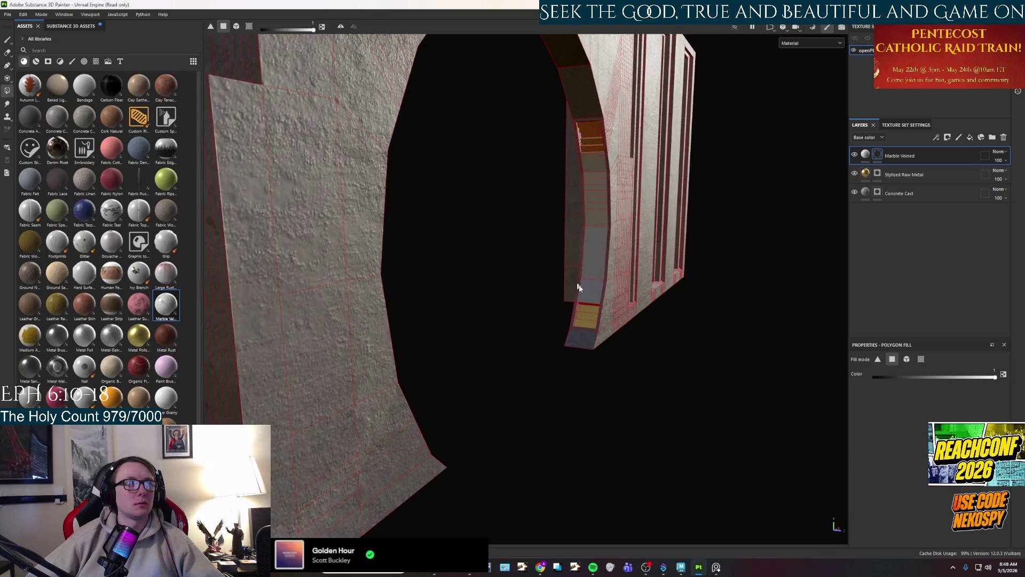
left_click(596, 240)
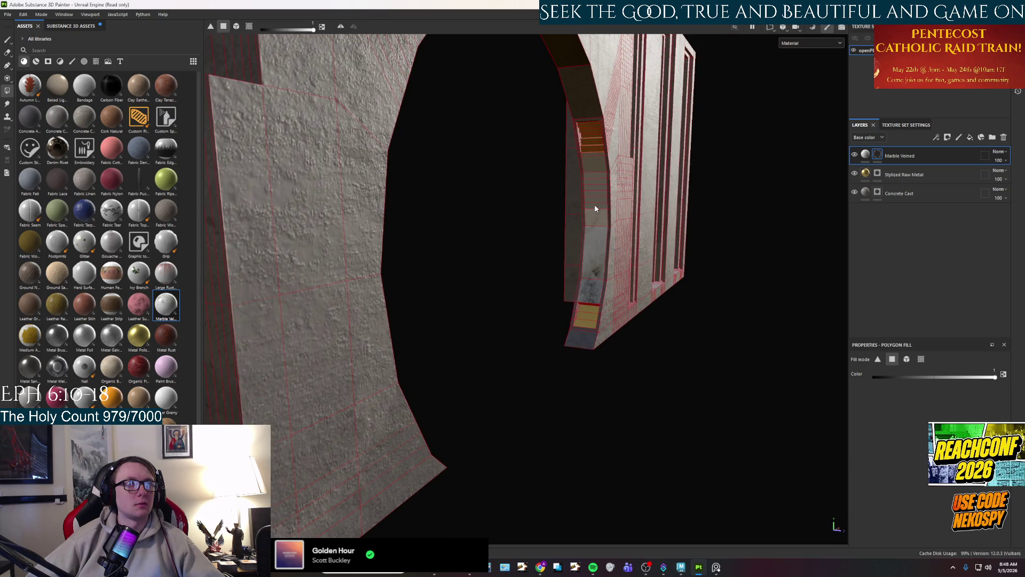
left_click(589, 182)
mouse_move(590, 157)
left_mouse_down()
mouse_move(366, 223)
mouse_move(520, 324)
left_mouse_up()
scroll(534, 310, "up", 3)
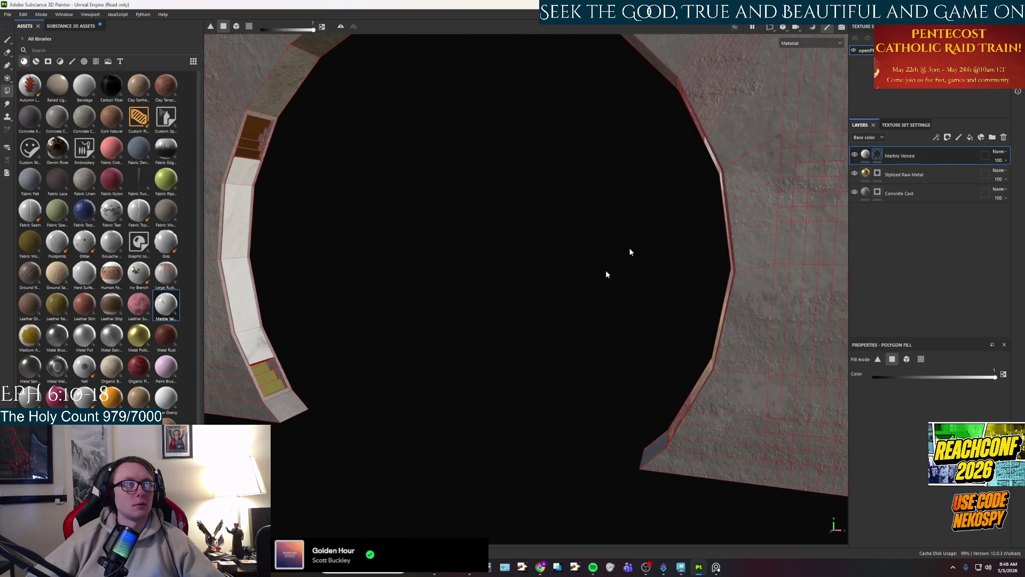
left_click(865, 154)
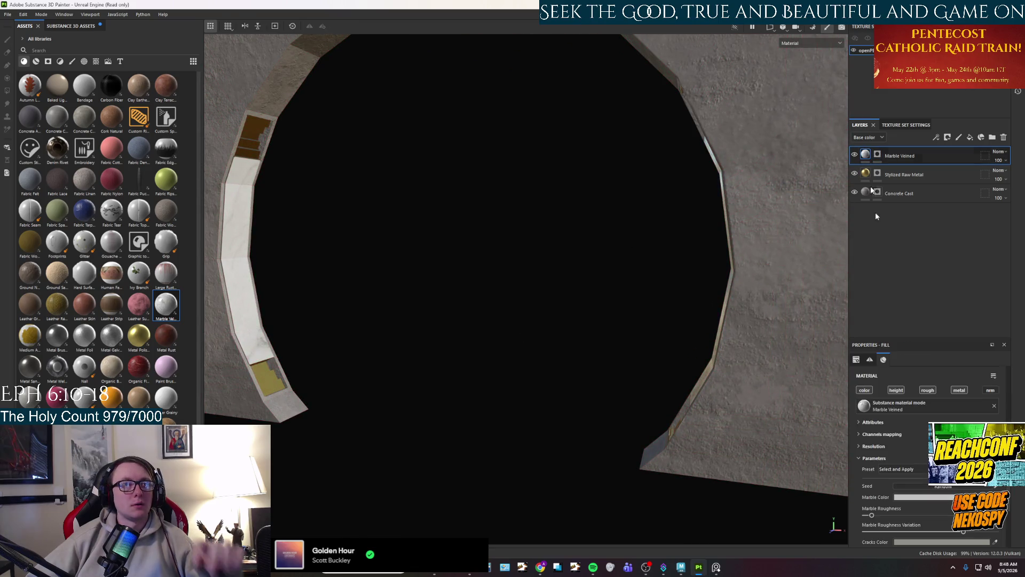
Set the Marble Color to a saturated navy blue.
left_click(921, 497)
left_click(906, 400)
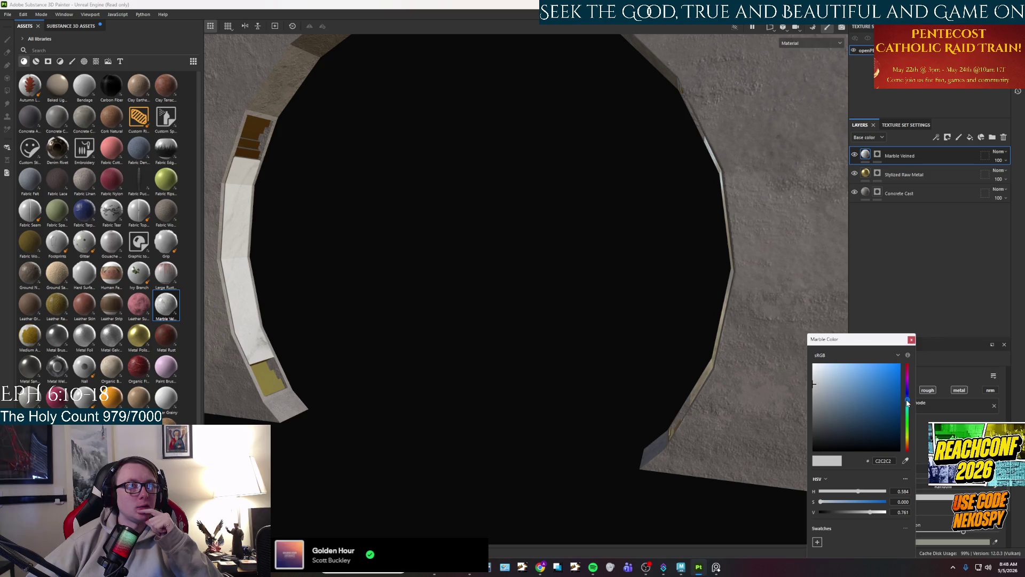
left_click(887, 391)
mouse_move(888, 391)
left_mouse_down()
mouse_move(914, 396)
mouse_move(918, 357)
mouse_move(923, 404)
left_mouse_up()
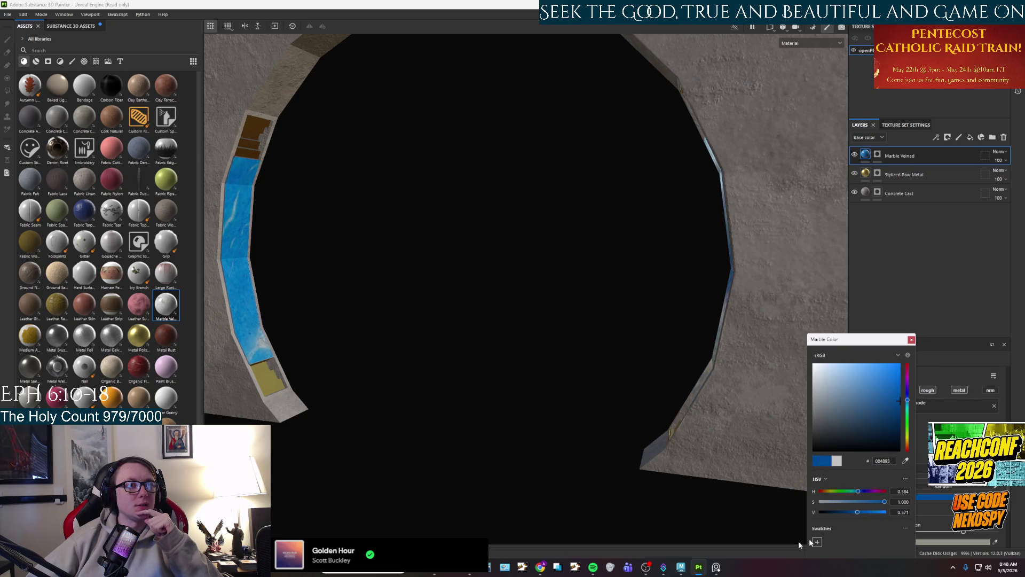
left_click(716, 567)
left_click(716, 568)
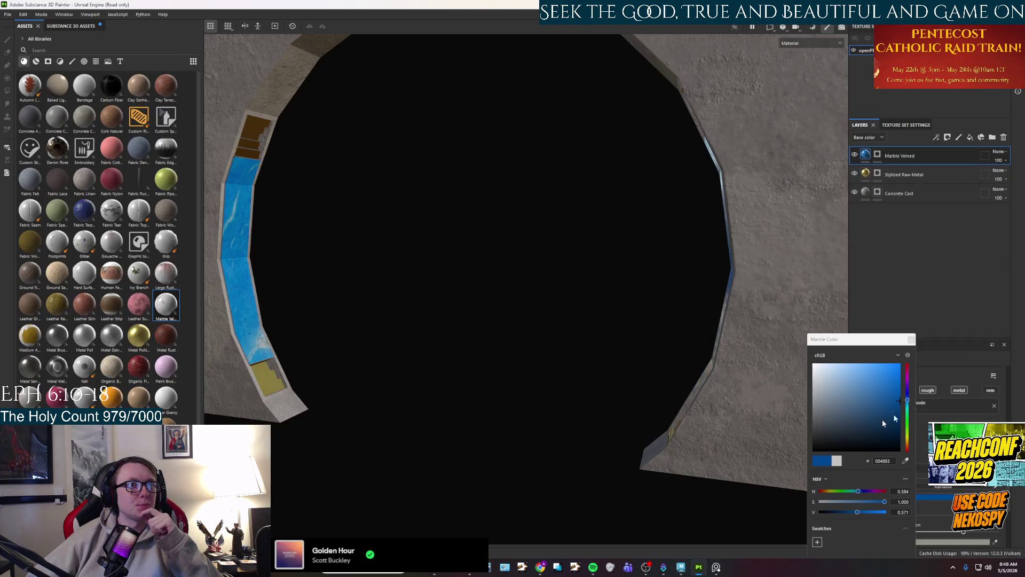
mouse_move(907, 400)
left_mouse_down()
mouse_move(882, 383)
mouse_move(920, 425)
mouse_move(902, 408)
mouse_move(895, 420)
mouse_move(913, 437)
left_mouse_up()
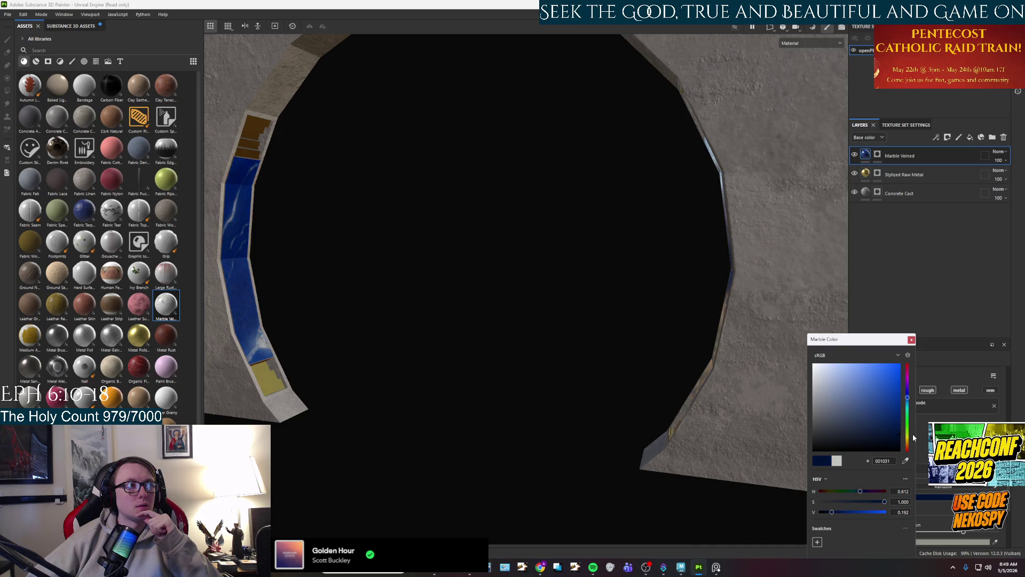
Set the Cracks Color to a dark saturated blue.
left_click(967, 542)
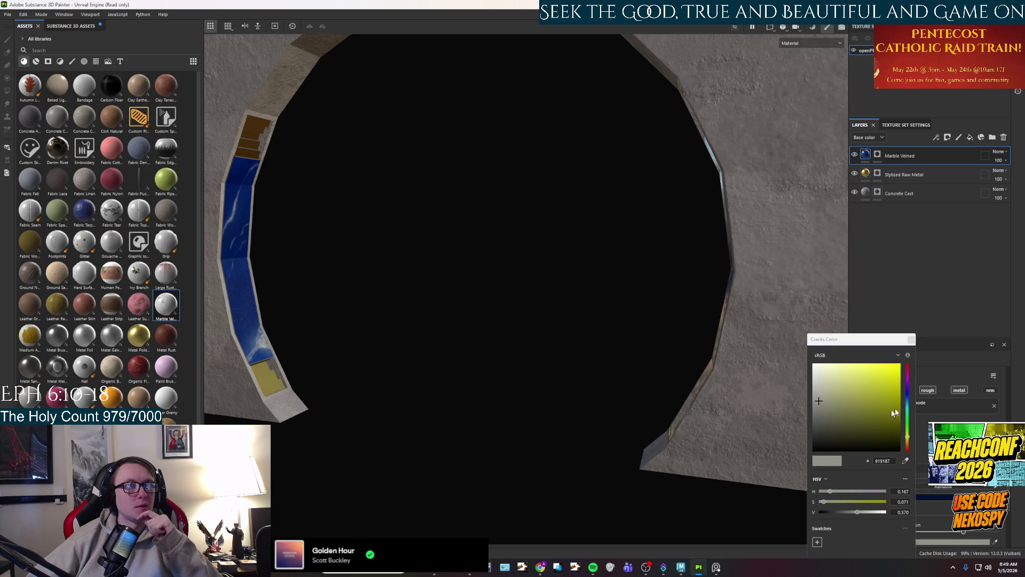
left_click(907, 401)
left_click_drag(895, 400, 901, 421)
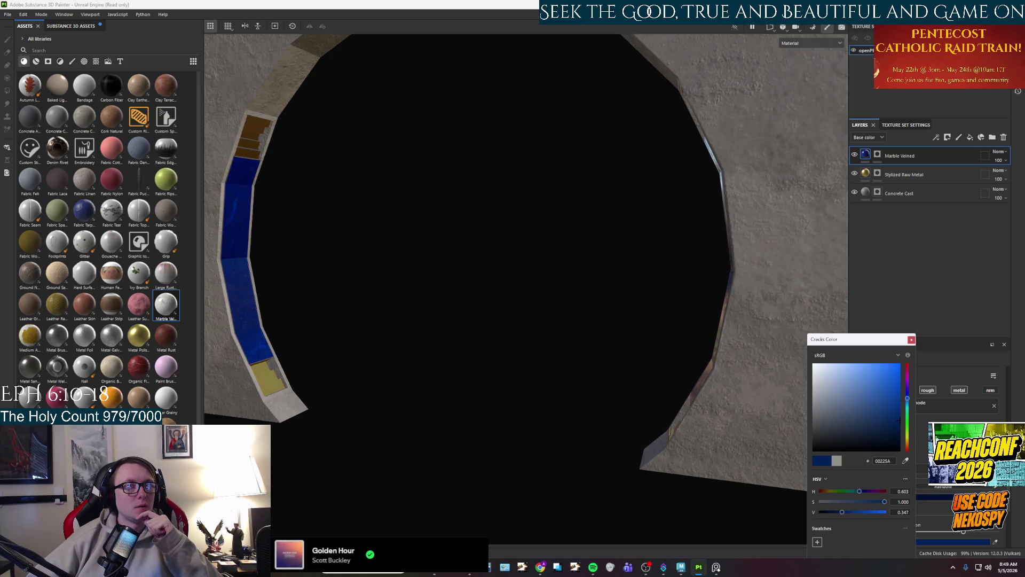
left_click(998, 544)
left_click_drag(899, 421, 899, 435)
Close the cracks colour editor and adjust the blue marble's Marble Roughness slider.
mouse_move(908, 356)
mouse_move(492, 367)
left_mouse_down()
mouse_move(591, 347)
mouse_move(544, 336)
mouse_move(441, 354)
mouse_move(318, 352)
mouse_move(716, 394)
mouse_move(790, 379)
left_mouse_up()
left_click(911, 340)
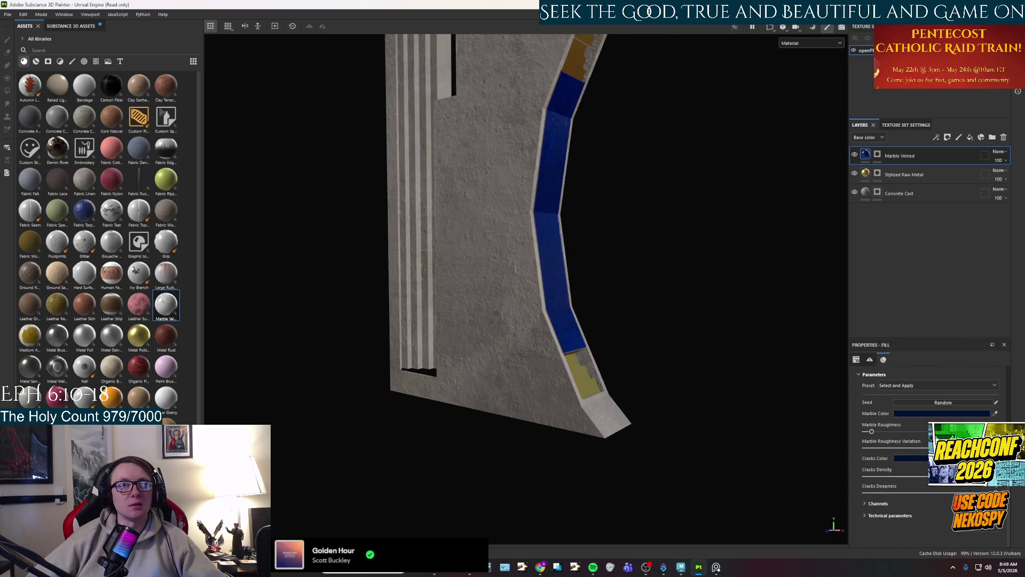
left_click_drag(701, 404, 503, 384)
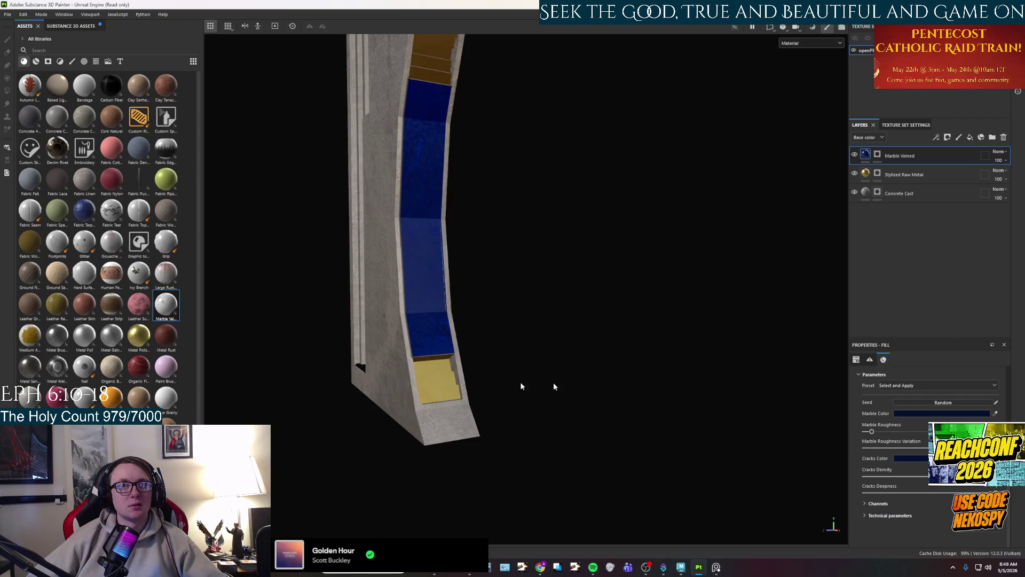
left_click_drag(871, 431, 956, 431)
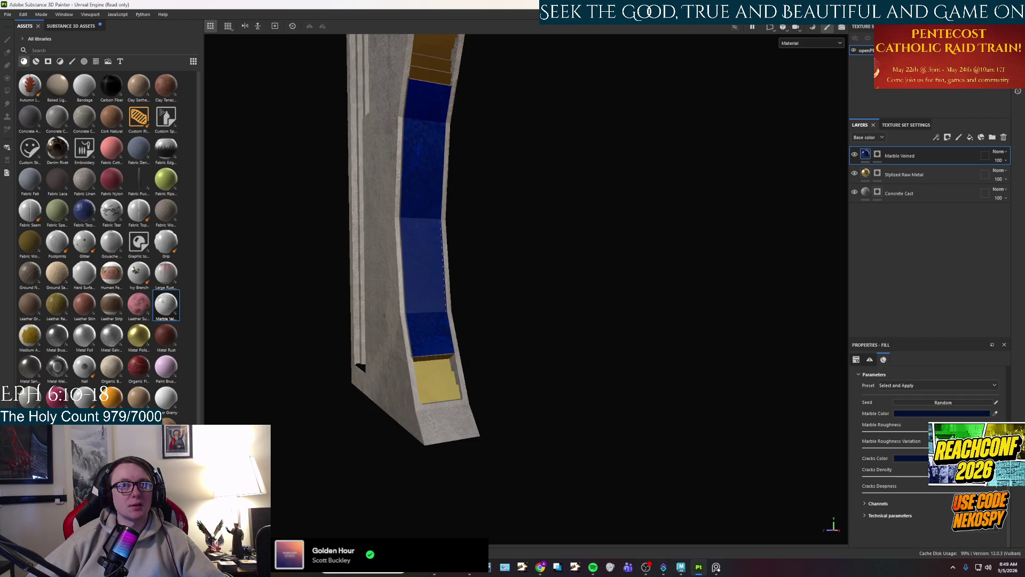
mouse_move(593, 376)
left_mouse_down()
mouse_move(508, 393)
mouse_move(513, 412)
mouse_move(563, 433)
mouse_move(433, 350)
mouse_move(657, 377)
left_mouse_up()
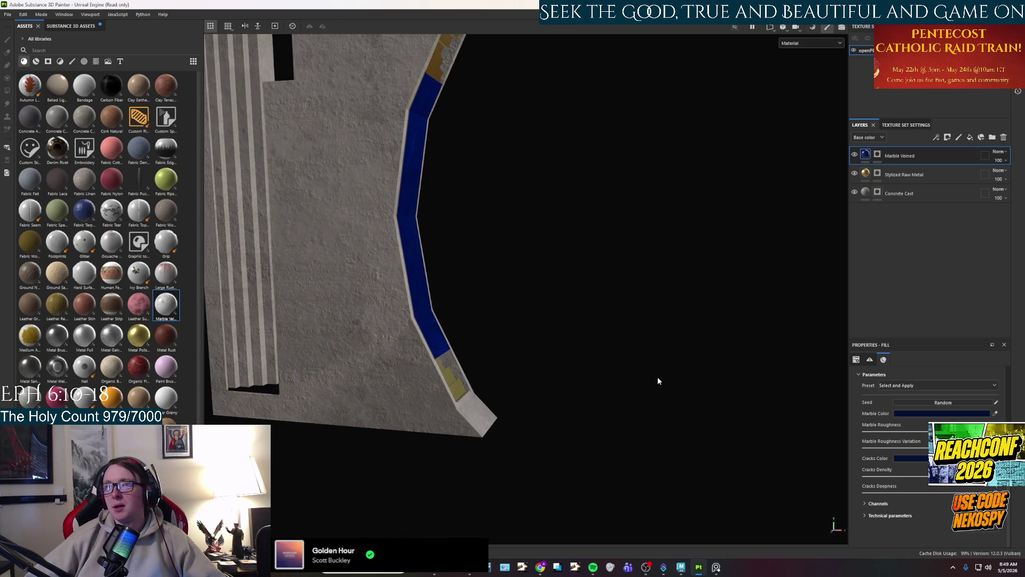
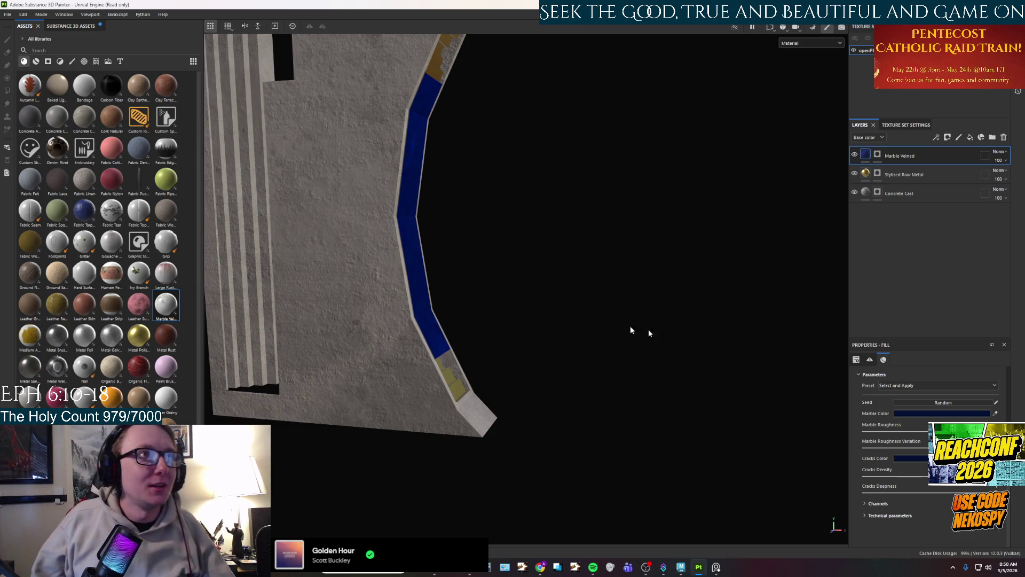
Tone the Marble Color down to a muted, less saturated dark navy, 171F2F.
left_click(919, 414)
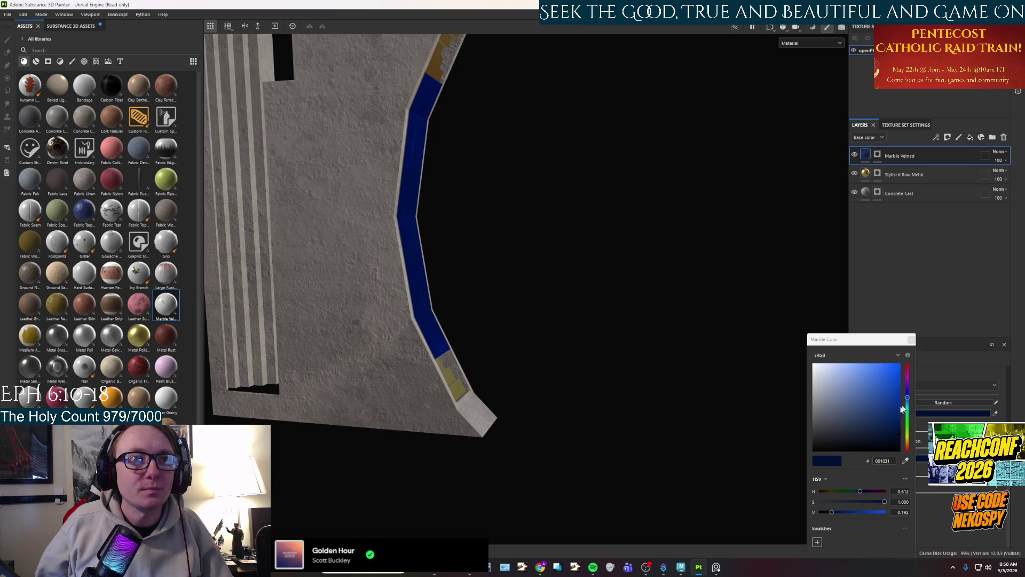
left_click(882, 433)
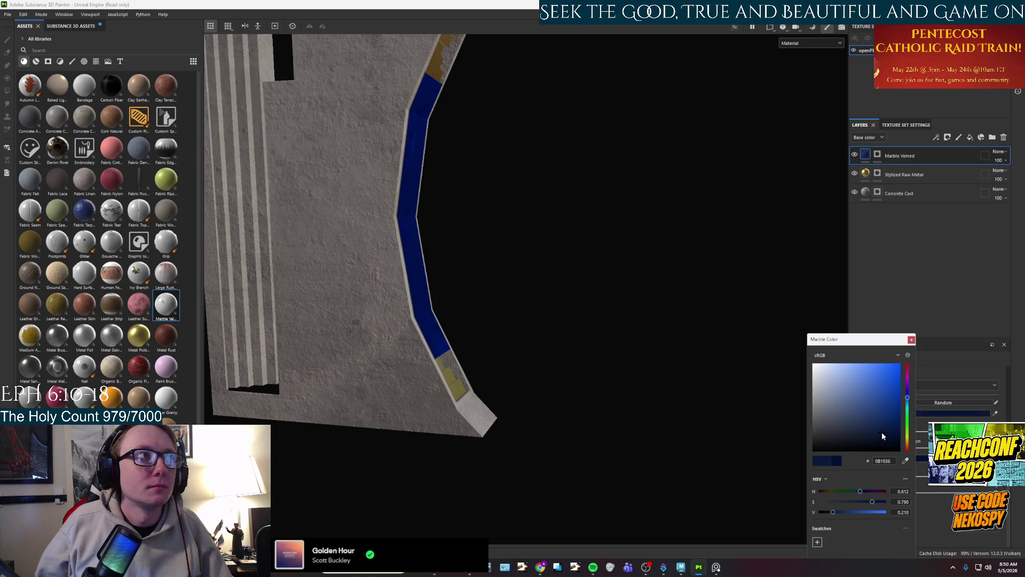
left_click(861, 431)
mouse_move(540, 369)
left_mouse_down()
mouse_move(555, 367)
mouse_move(494, 365)
left_mouse_up()
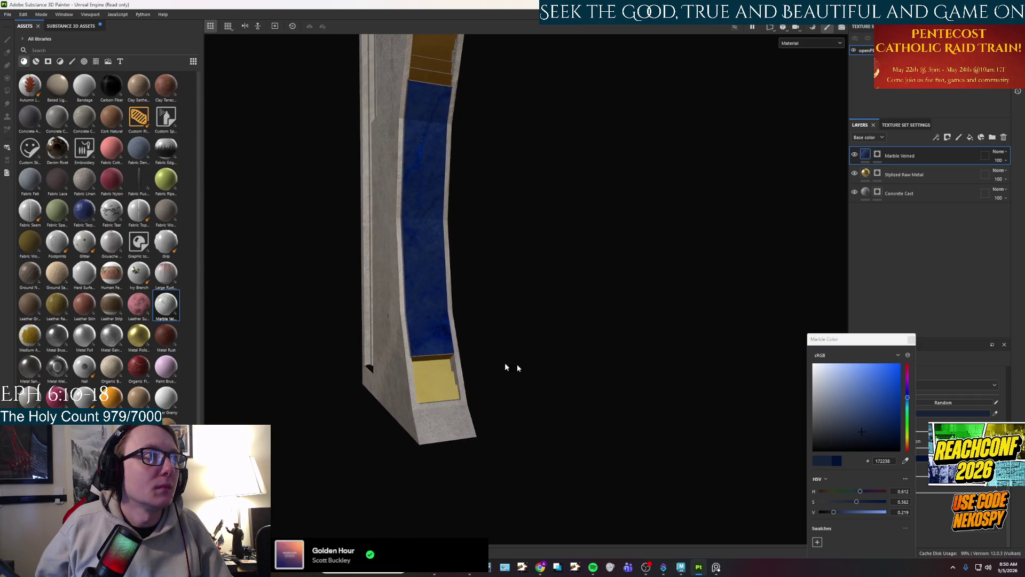
left_click(853, 432)
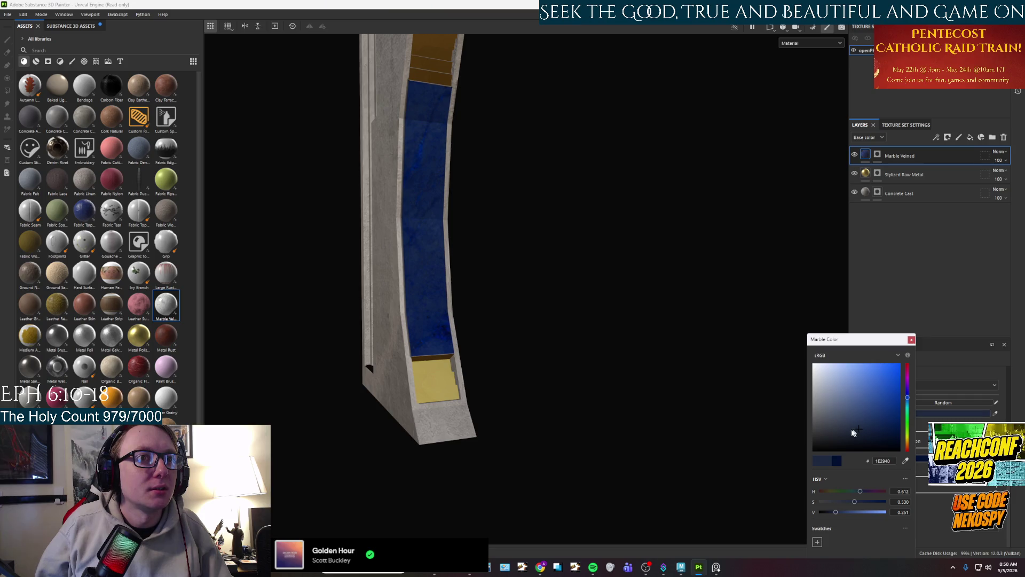
left_click_drag(860, 437, 860, 437)
mouse_move(640, 383)
left_mouse_down("alt")
mouse_move(577, 367)
mouse_move(614, 454)
mouse_move(703, 332)
mouse_move(526, 376)
mouse_move(449, 350)
mouse_move(539, 343)
mouse_move(502, 336)
mouse_move(604, 374)
left_mouse_up("alt")
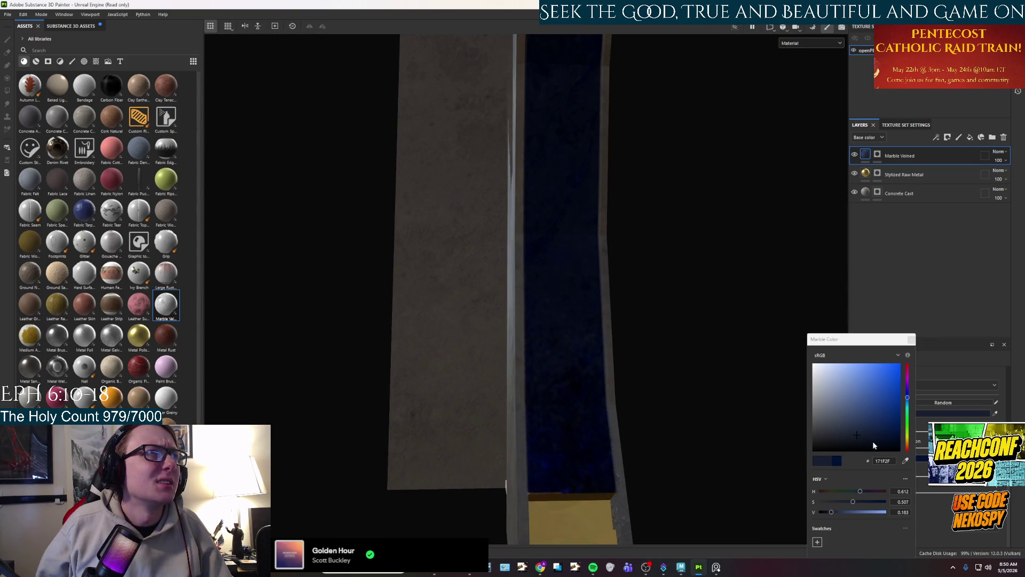
Cancel the screen colour sampling and close the Cracks Color picker.
left_click(905, 461)
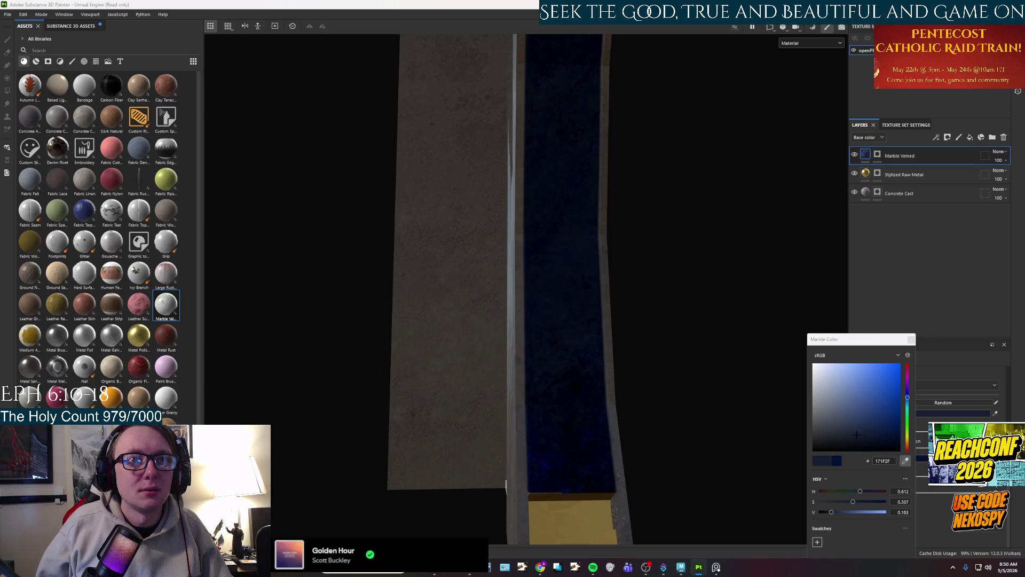
left_click(941, 414)
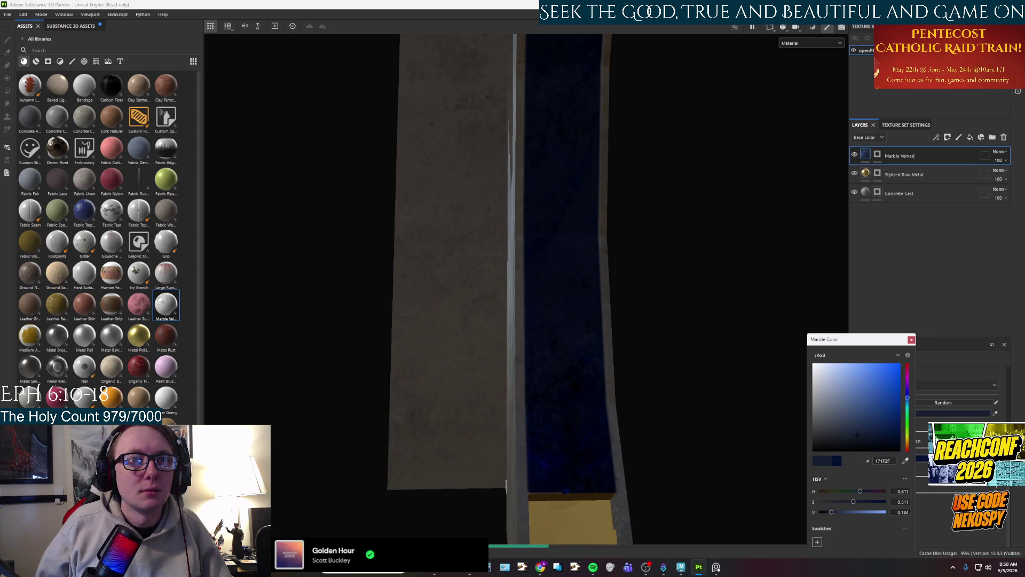
left_click(973, 411)
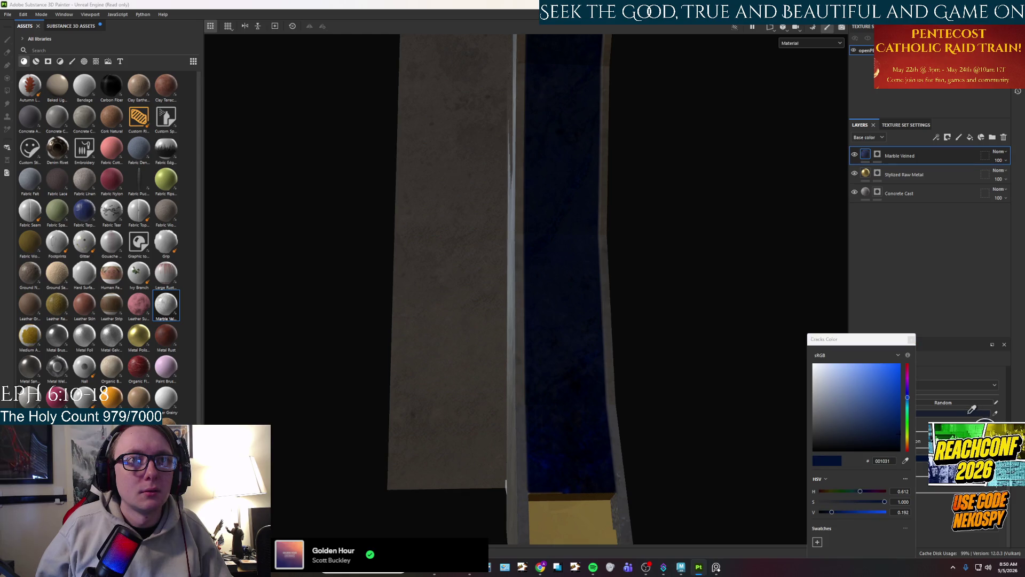
left_click(912, 340)
scroll(627, 363, "down", 2)
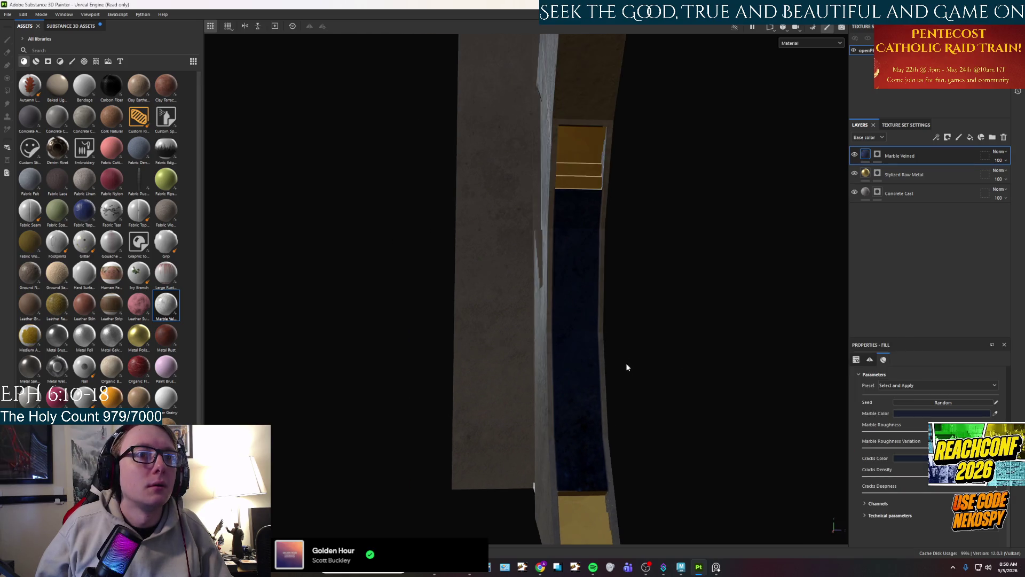
Drop Cracks Deepness to 0, push it back to maximum, then view the wall from the side.
scroll(540, 421, "down", 3)
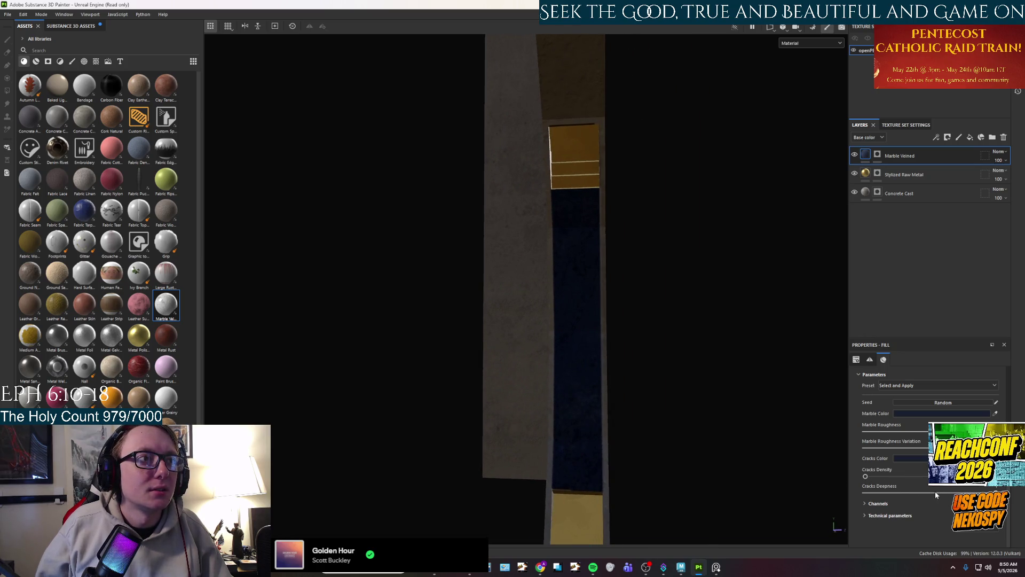
mouse_move(935, 491)
left_mouse_down()
mouse_move(697, 486)
mouse_move(529, 467)
mouse_move(543, 313)
mouse_move(590, 314)
mouse_move(540, 320)
mouse_move(680, 369)
left_mouse_up()
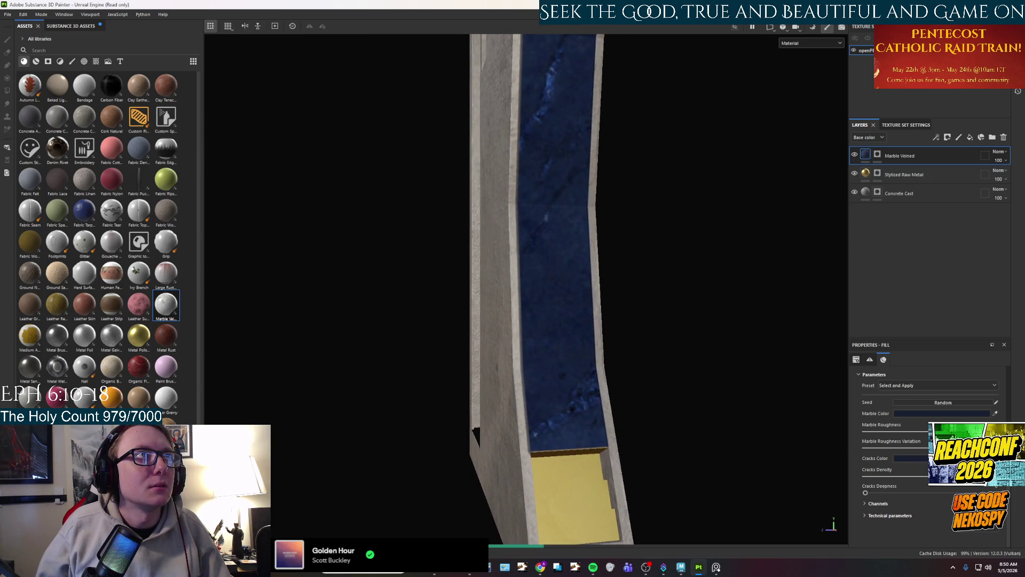
left_click_drag(900, 495, 1012, 495)
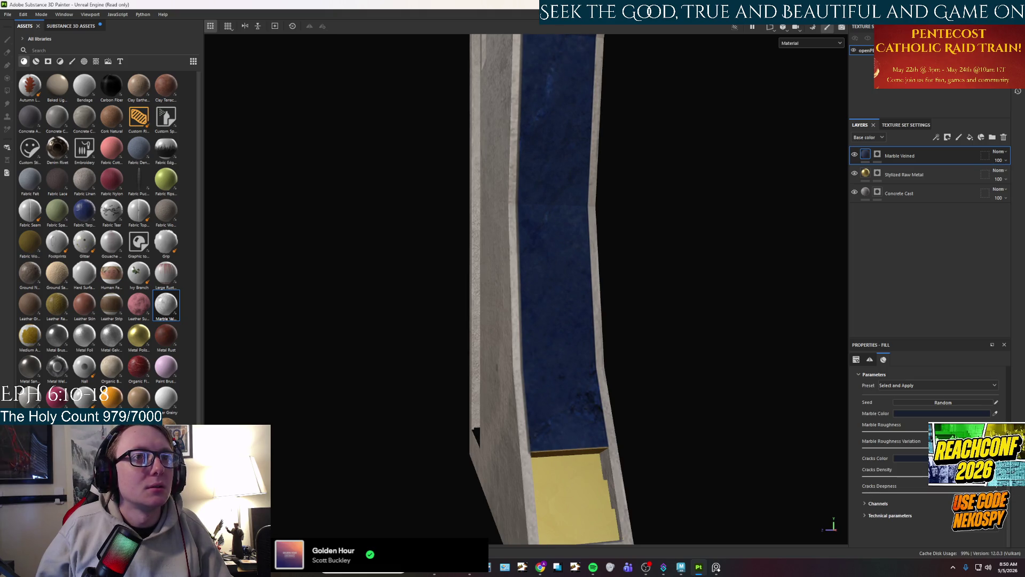
scroll(573, 382, "down", 2)
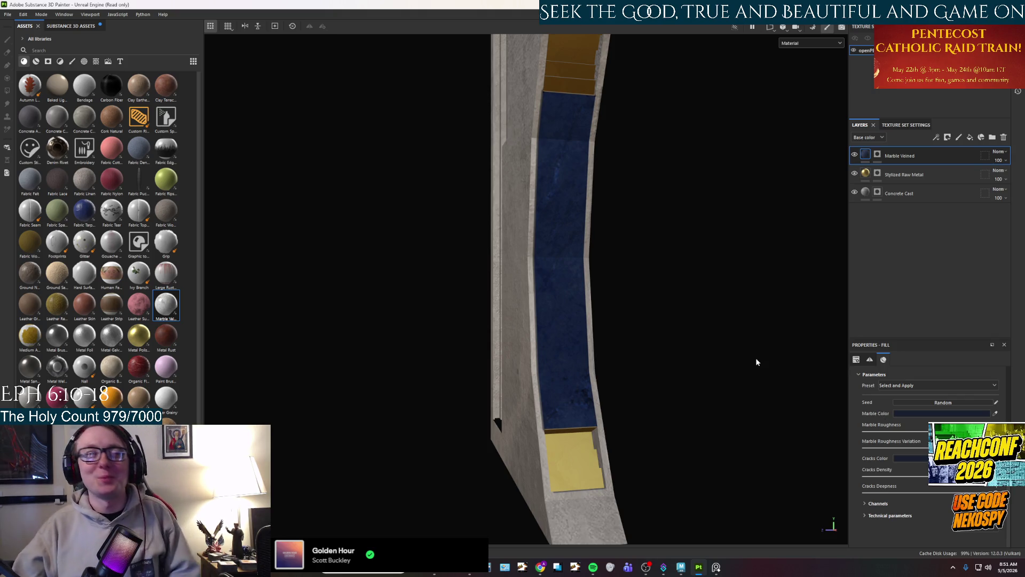
mouse_move(596, 428)
left_mouse_down()
mouse_move(584, 425)
mouse_move(681, 420)
left_mouse_up()
key("alt+Tab")
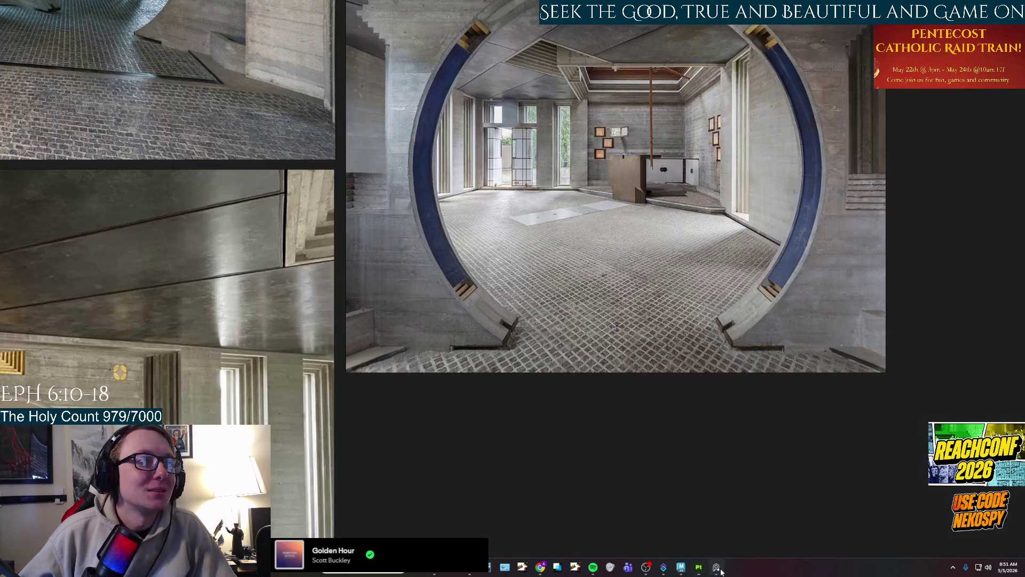
scroll(553, 310, "down", 5)
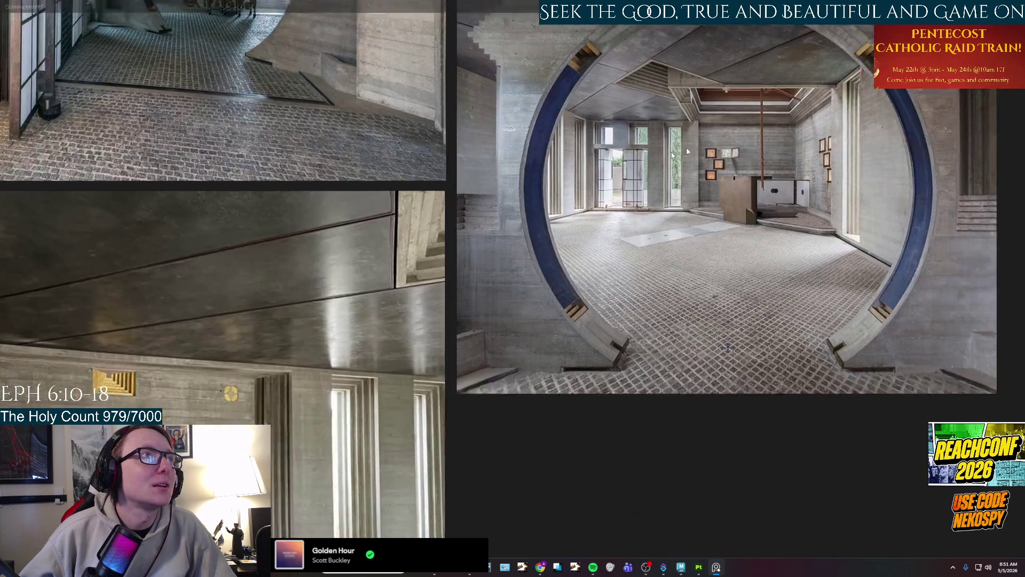
scroll(572, 271, "up", 6)
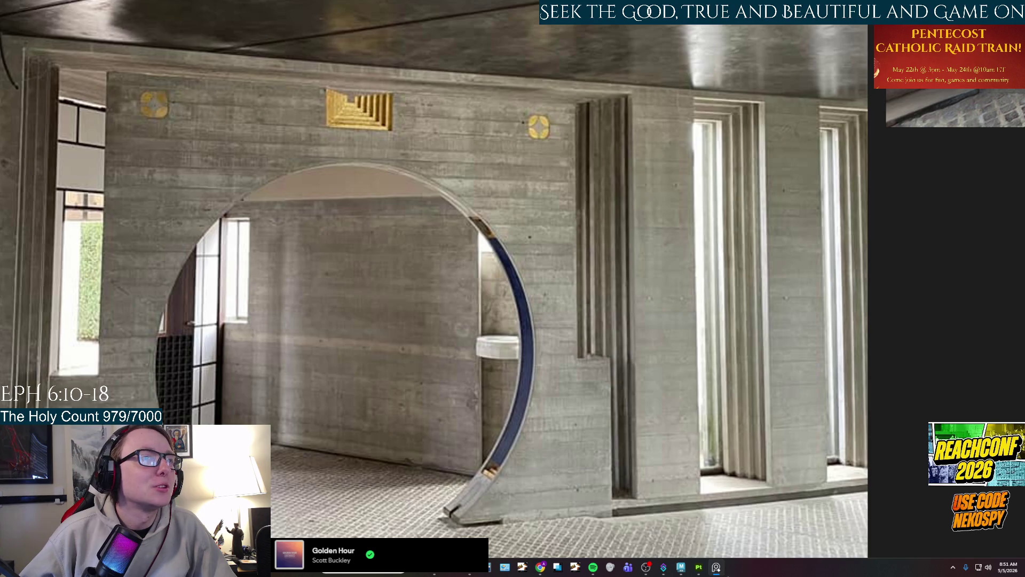
key("alt+Tab")
mouse_move(513, 288)
left_mouse_down()
mouse_move(444, 293)
mouse_move(641, 256)
left_mouse_up()
scroll(556, 264, "up", 8)
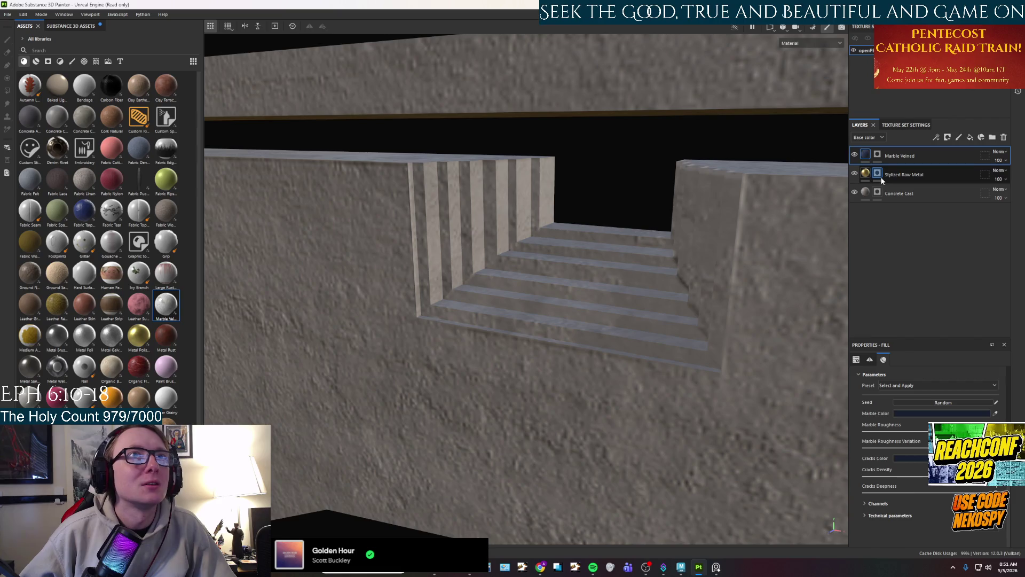
On the Concrete Cast mask, polygon-fill the stair cutout faces with value 0.
left_click(879, 175)
left_click(878, 192)
left_click_drag(903, 377, 792, 366)
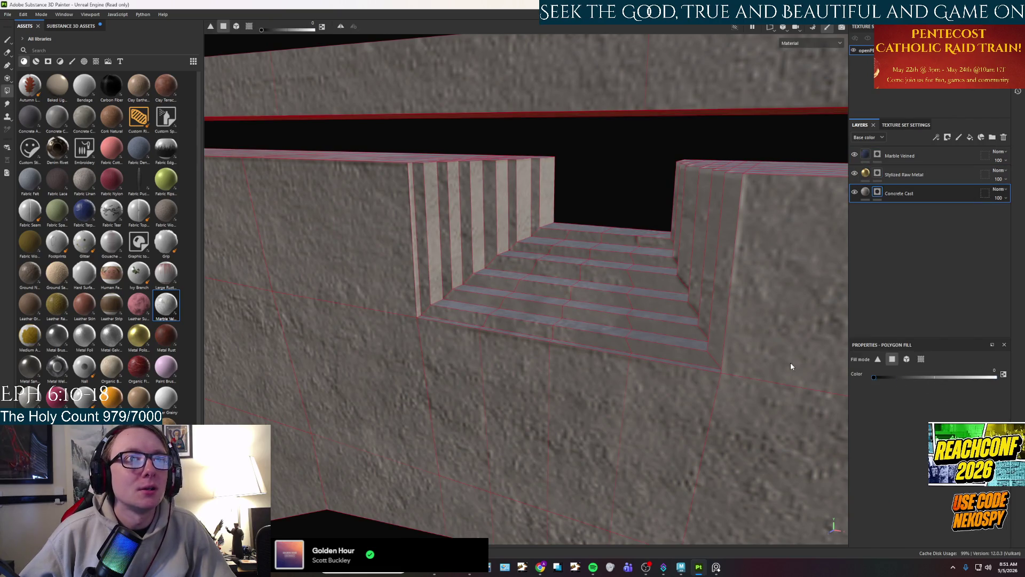
mouse_move(563, 194)
left_mouse_down()
mouse_move(433, 231)
mouse_move(416, 259)
left_mouse_up()
mouse_move(662, 243)
left_mouse_down()
mouse_move(627, 197)
mouse_move(655, 197)
mouse_move(548, 305)
mouse_move(490, 337)
left_mouse_up()
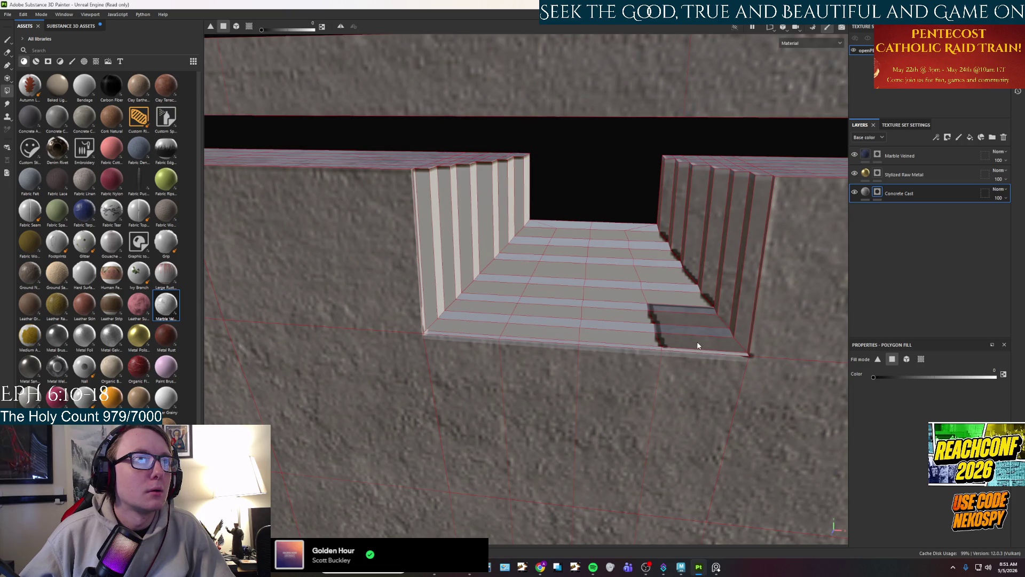
mouse_move(680, 300)
left_mouse_down()
mouse_move(741, 251)
mouse_move(566, 216)
mouse_move(724, 283)
mouse_move(659, 314)
mouse_move(678, 311)
mouse_move(662, 288)
mouse_move(570, 276)
mouse_move(584, 279)
left_mouse_up()
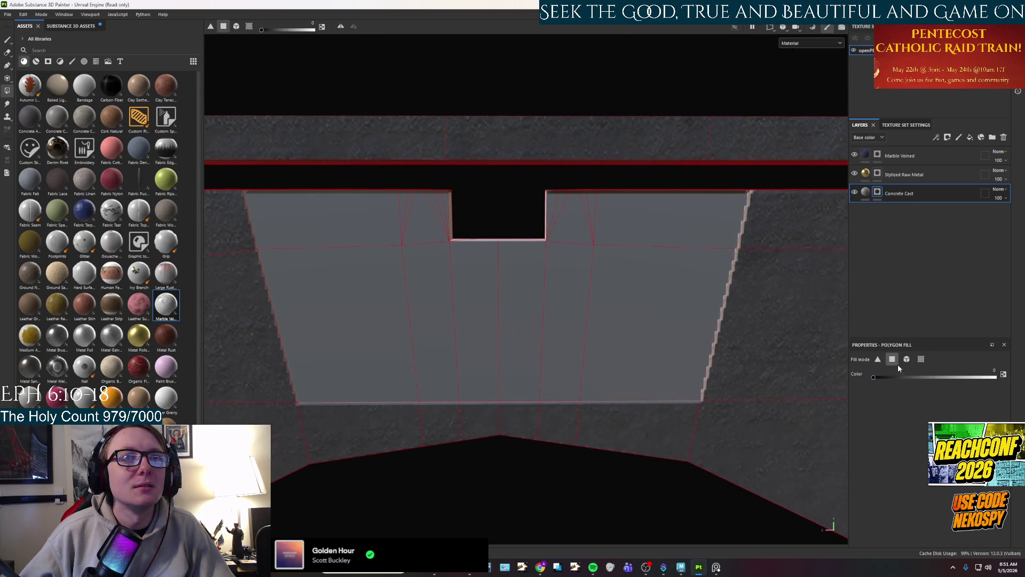
Refill the Concrete Cast mask on the grey lower front wall faces and centre strip.
left_click(694, 243)
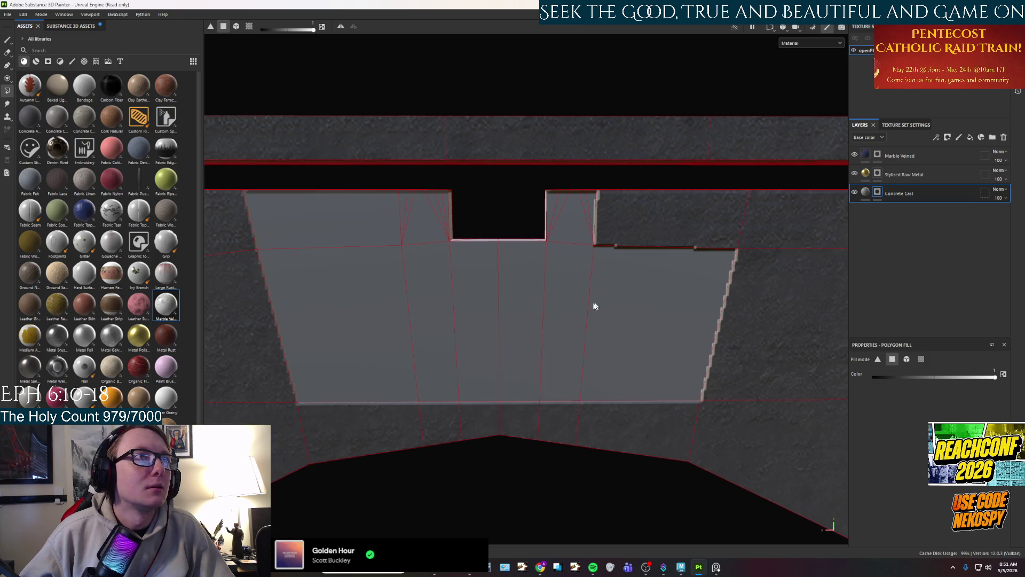
left_click(621, 313)
left_click(558, 320)
left_click(485, 335)
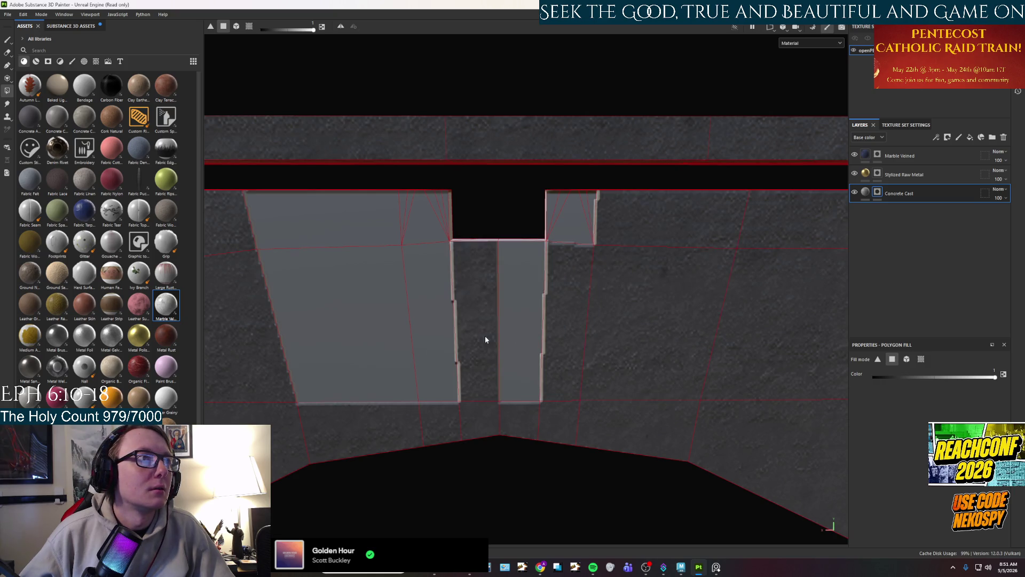
left_click(504, 340)
left_click(430, 336)
left_click(378, 317)
Restore concrete on the upper faces around the notch, then check the stepped wall.
left_click(372, 219)
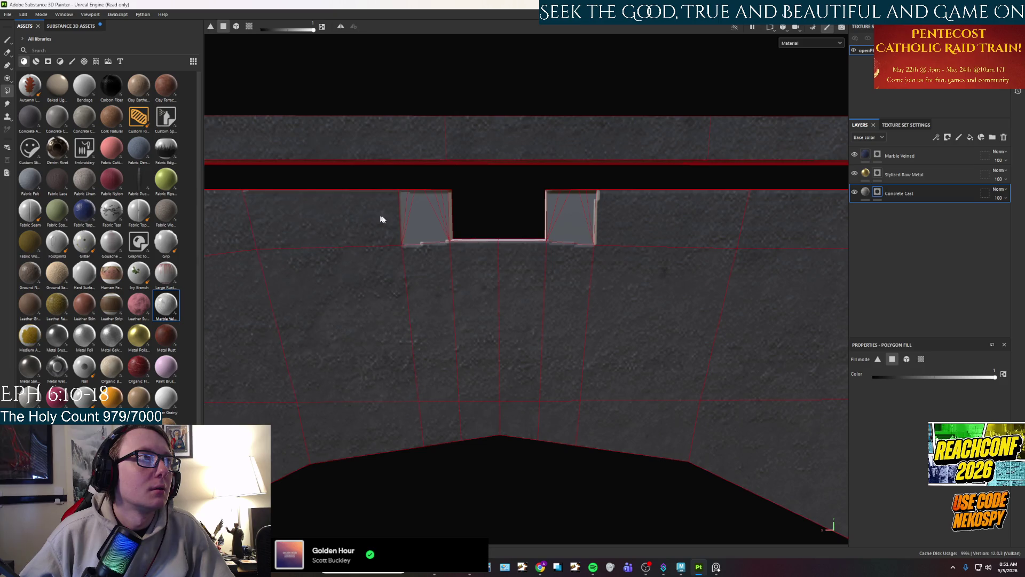
left_click(415, 216)
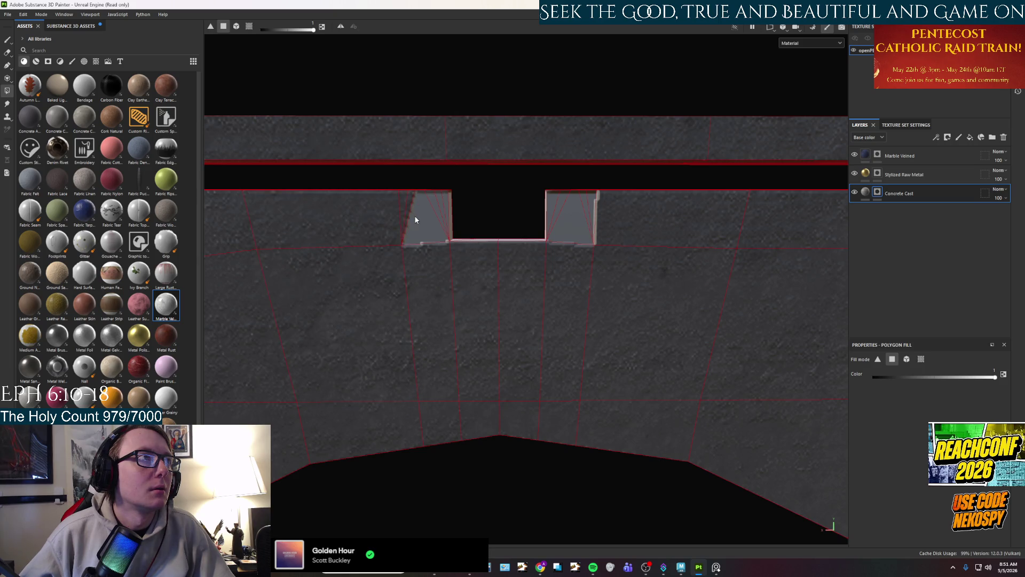
left_click(444, 201)
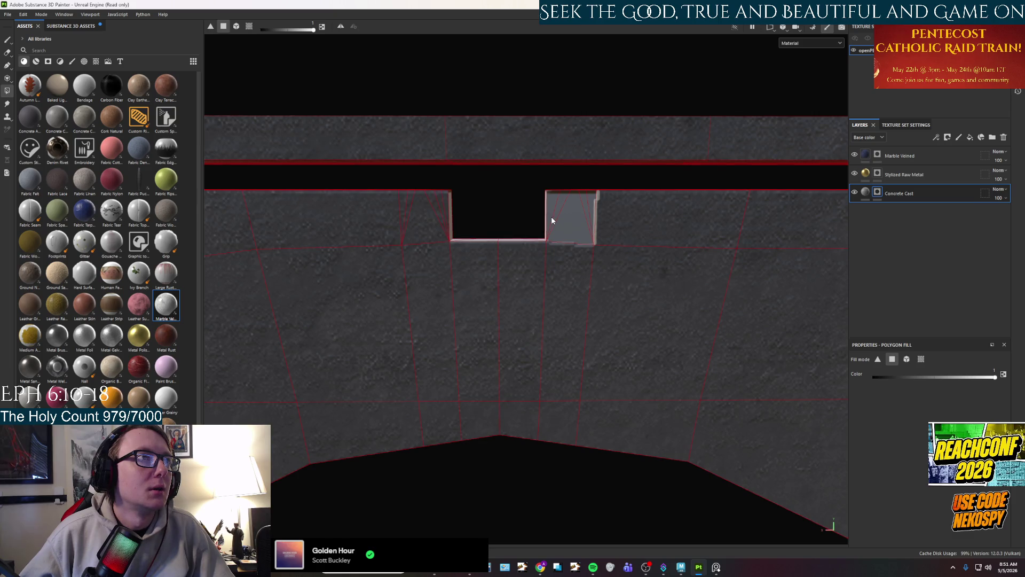
left_click(582, 213)
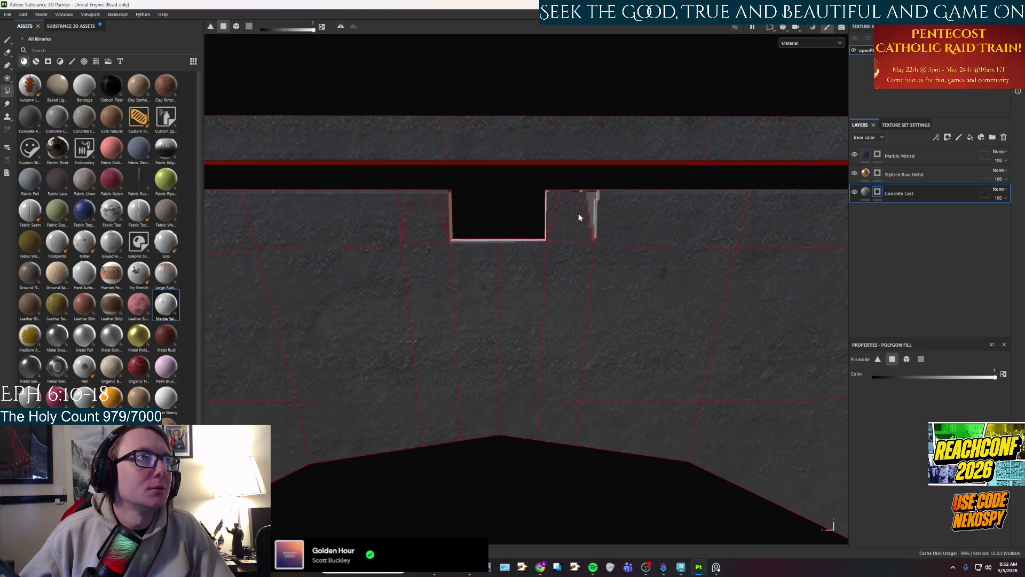
mouse_move(591, 199)
left_mouse_down()
mouse_move(562, 319)
mouse_move(581, 250)
mouse_move(563, 275)
mouse_move(556, 373)
mouse_move(619, 258)
mouse_move(550, 312)
mouse_move(484, 218)
left_mouse_up()
mouse_move(462, 302)
left_mouse_down()
mouse_move(566, 369)
mouse_move(556, 288)
mouse_move(591, 275)
mouse_move(499, 427)
mouse_move(640, 393)
mouse_move(384, 256)
mouse_move(355, 251)
mouse_move(398, 249)
mouse_move(458, 389)
mouse_move(662, 400)
mouse_move(430, 447)
mouse_move(592, 146)
mouse_move(668, 222)
mouse_move(911, 203)
mouse_move(536, 217)
mouse_move(597, 156)
mouse_move(535, 435)
mouse_move(373, 190)
mouse_move(582, 310)
mouse_move(538, 355)
mouse_move(687, 370)
mouse_move(629, 343)
mouse_move(623, 327)
mouse_move(879, 293)
mouse_move(623, 250)
mouse_move(569, 171)
mouse_move(556, 299)
mouse_move(567, 400)
mouse_move(854, 411)
mouse_move(547, 433)
mouse_move(737, 371)
mouse_move(556, 339)
mouse_move(507, 294)
mouse_move(391, 265)
mouse_move(217, 252)
mouse_move(557, 340)
mouse_move(505, 334)
left_mouse_up()
scroll(569, 171, "down", 2)
scroll(556, 335, "down", 3)
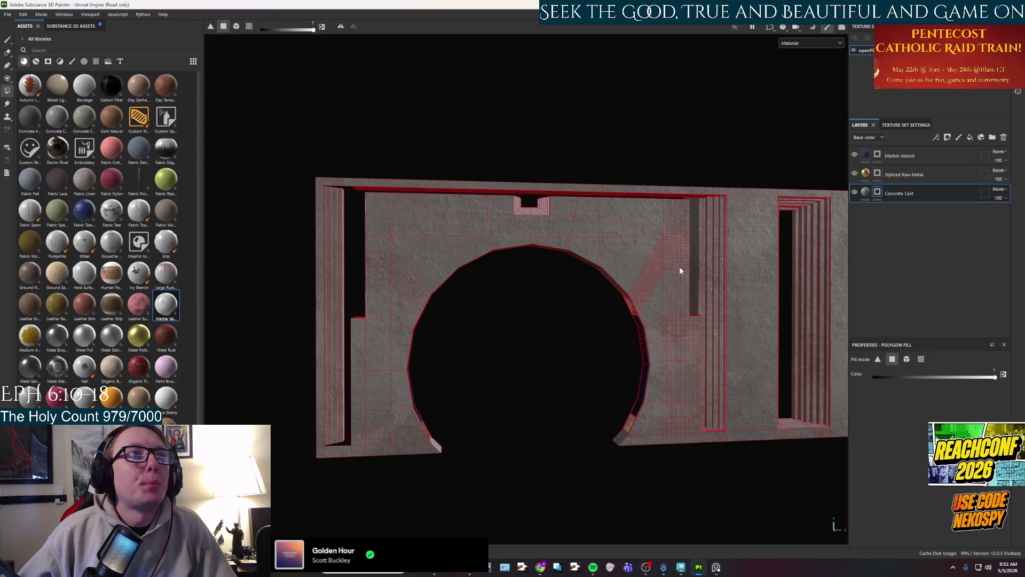
On the Stylized Raw Metal layer, fill the left wall's vertical step faces orange.
scroll(599, 213, "up", 5)
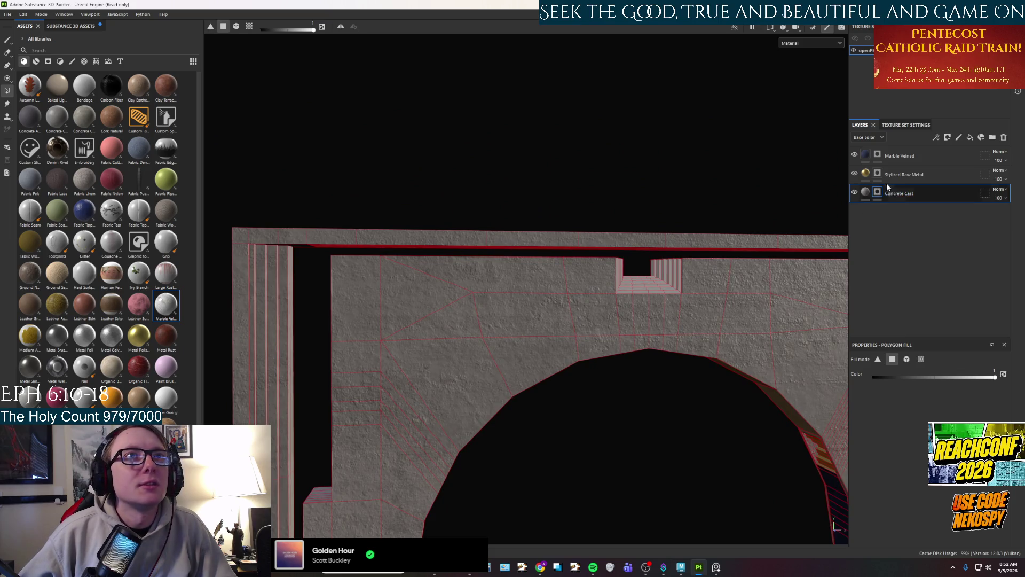
left_click(881, 174)
scroll(687, 295, "up", 5)
left_click_drag(664, 324, 552, 266)
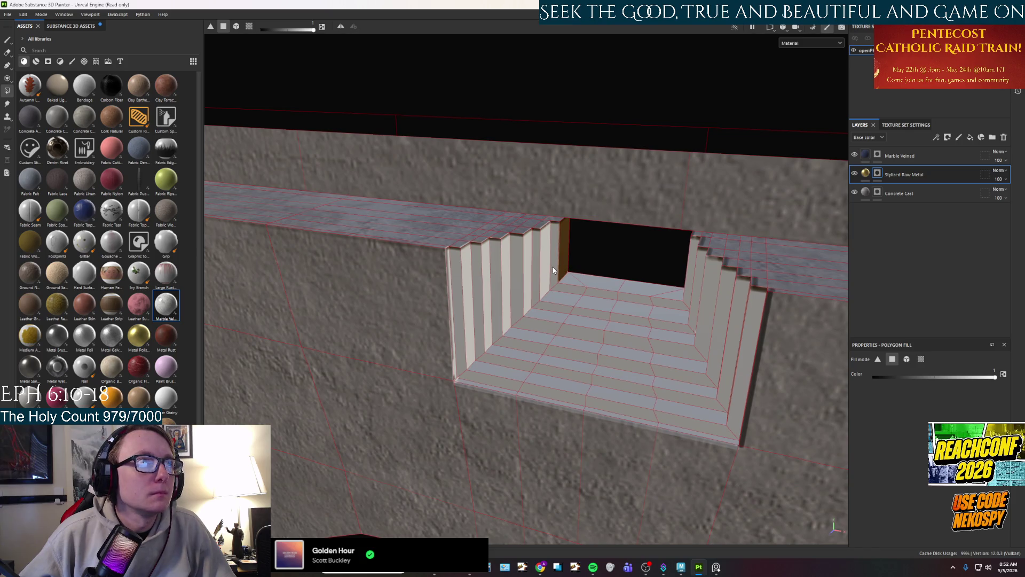
key("shift")
left_click(459, 310, "shift")
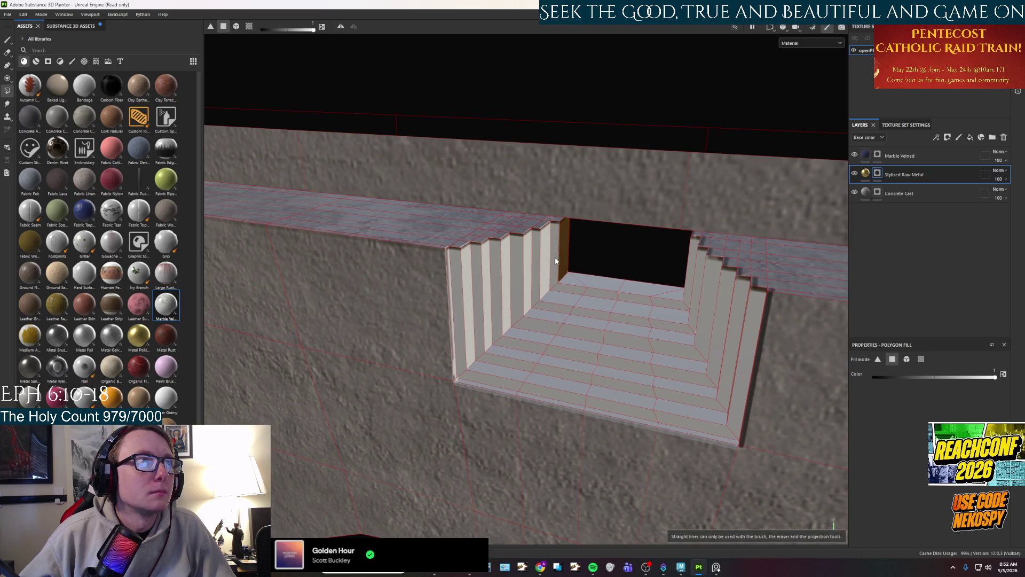
left_click(532, 283)
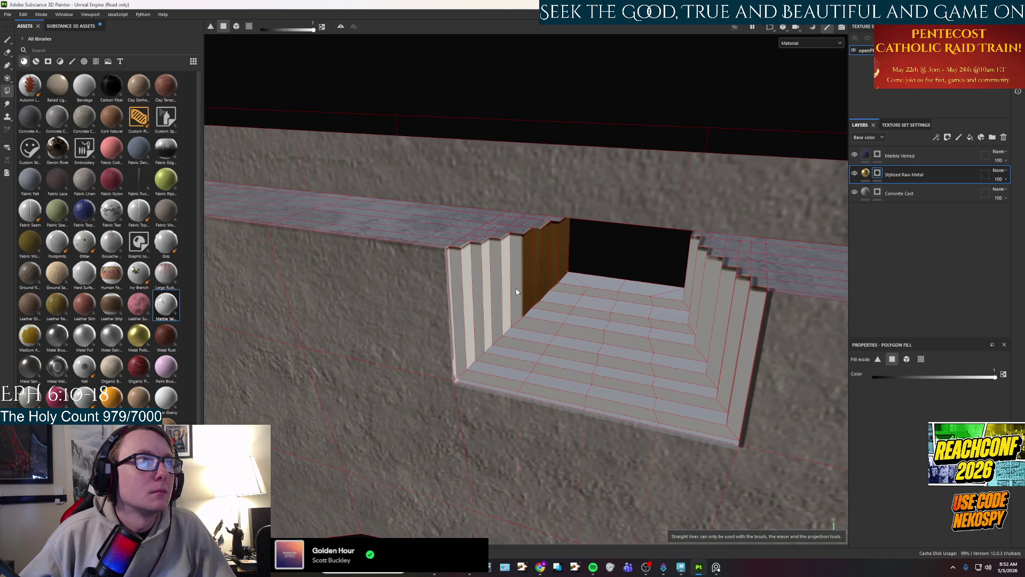
left_click(513, 294)
left_click(496, 307)
left_click(481, 315)
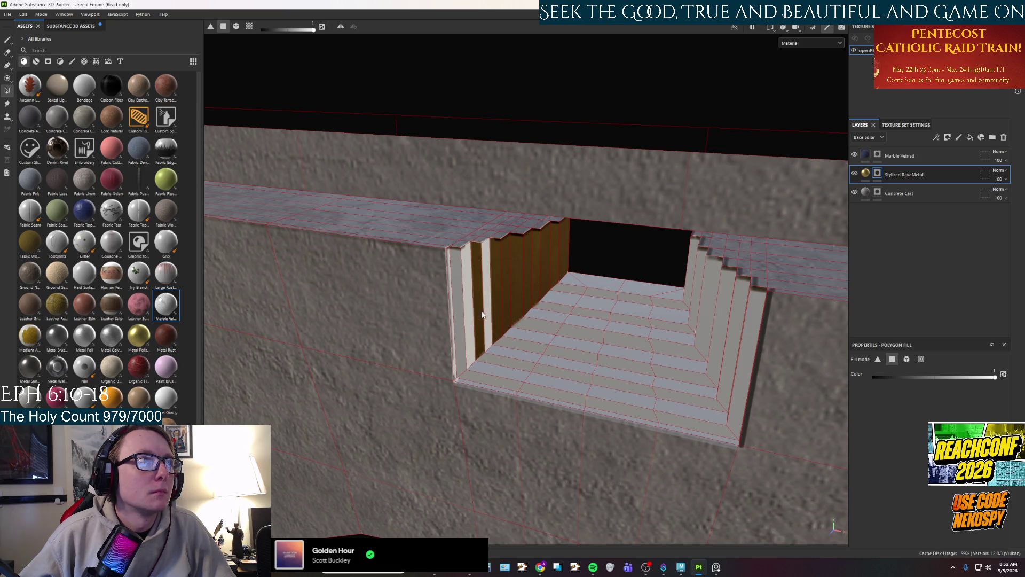
left_click(486, 315)
left_click(469, 319)
left_click(457, 323)
Fill the right wall's vertical step faces and the top stair tread orange.
left_click_drag(492, 319, 614, 278)
left_click(641, 251)
left_click(655, 264)
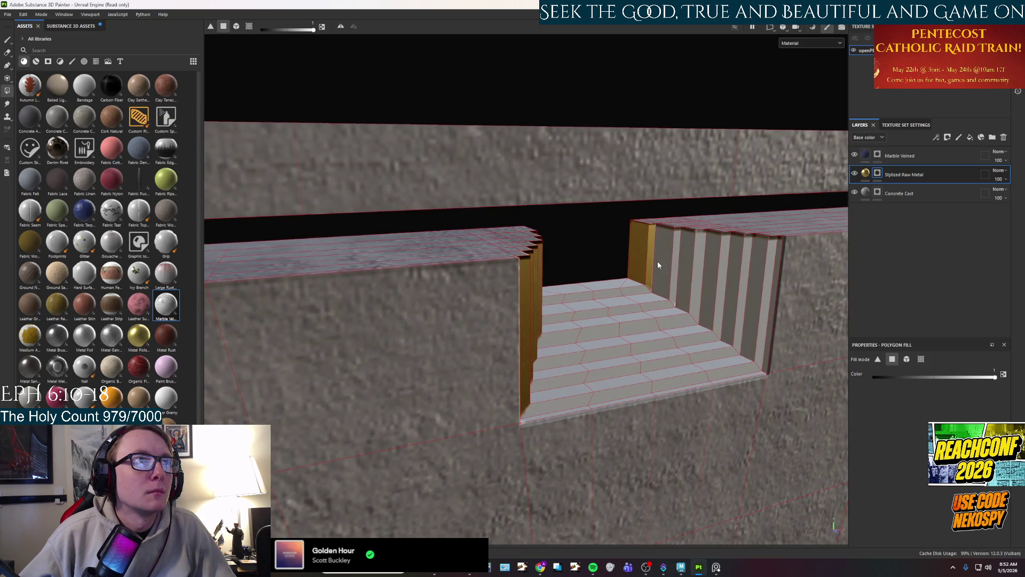
left_click(668, 267)
left_click(679, 270)
left_click_drag(687, 284, 738, 299)
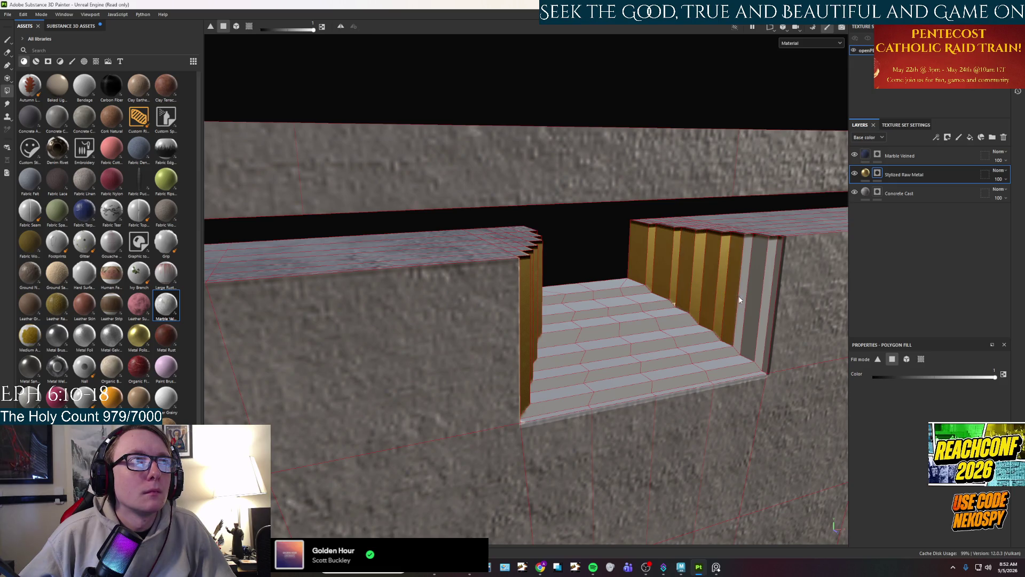
left_click(770, 319)
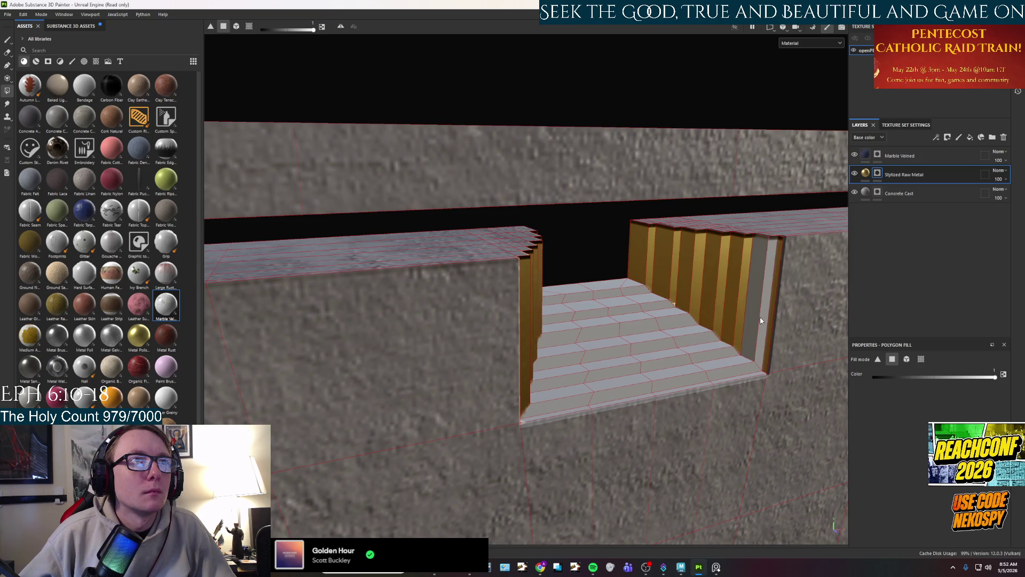
left_click(751, 321)
left_click_drag(752, 321, 683, 278)
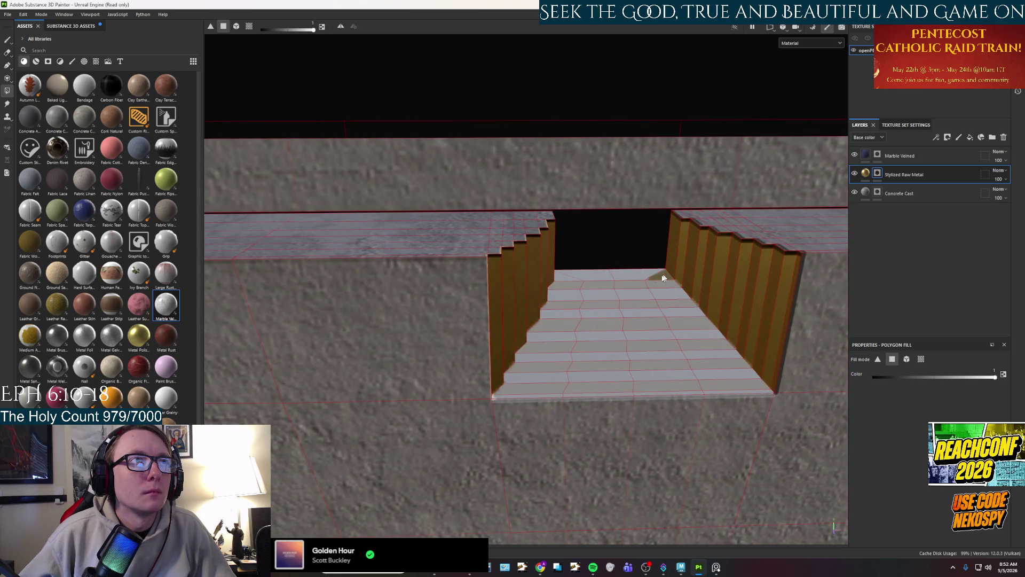
left_click(561, 284)
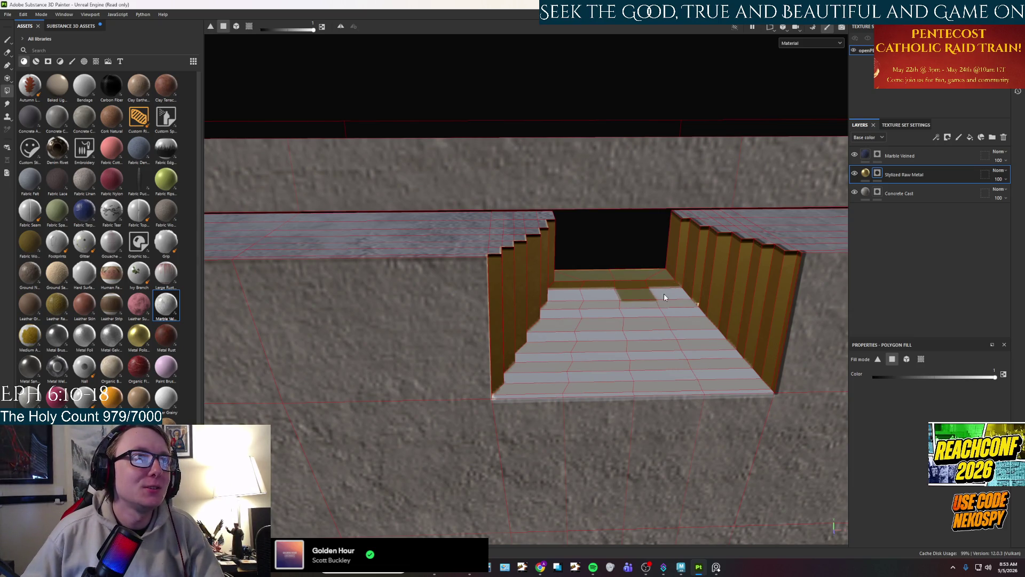
Fill the upper rows of stair treads and the bottom step faces orange.
mouse_move(605, 297)
left_mouse_down()
mouse_move(570, 301)
mouse_move(628, 326)
mouse_move(645, 310)
mouse_move(698, 339)
mouse_move(661, 339)
mouse_move(707, 369)
left_mouse_up()
left_click(693, 358)
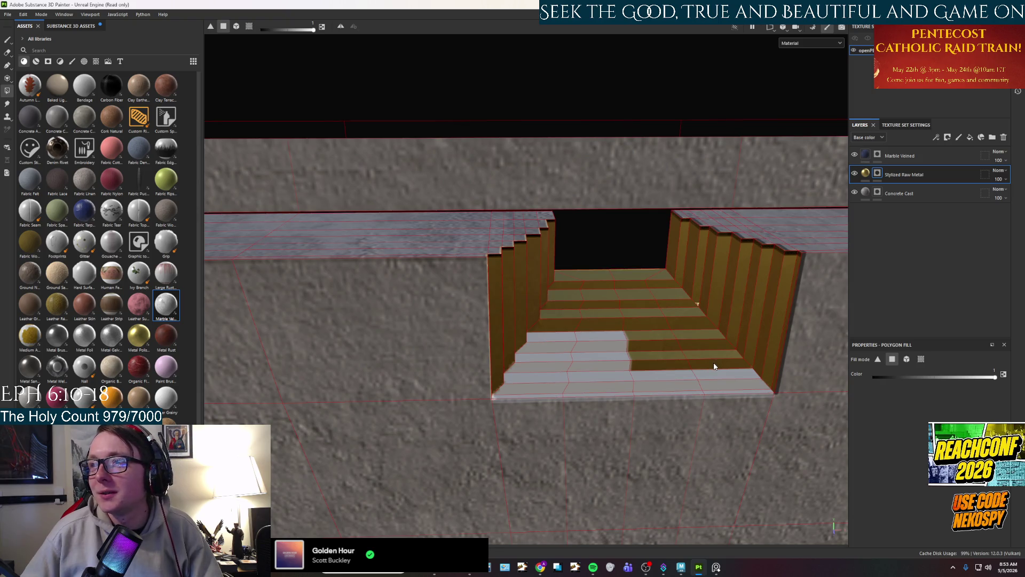
left_click_drag(676, 385, 715, 388)
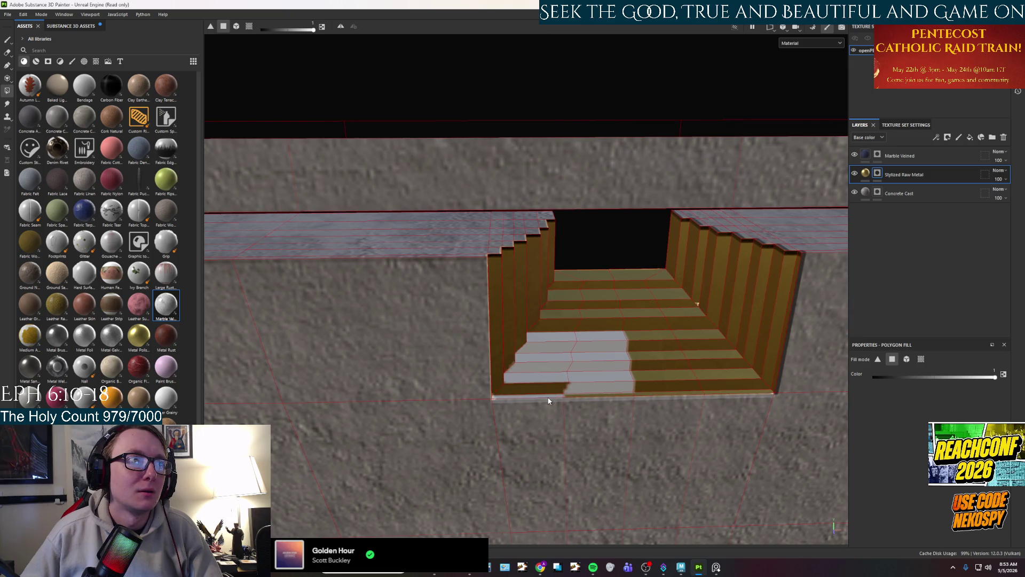
left_click(553, 380)
left_click(577, 364)
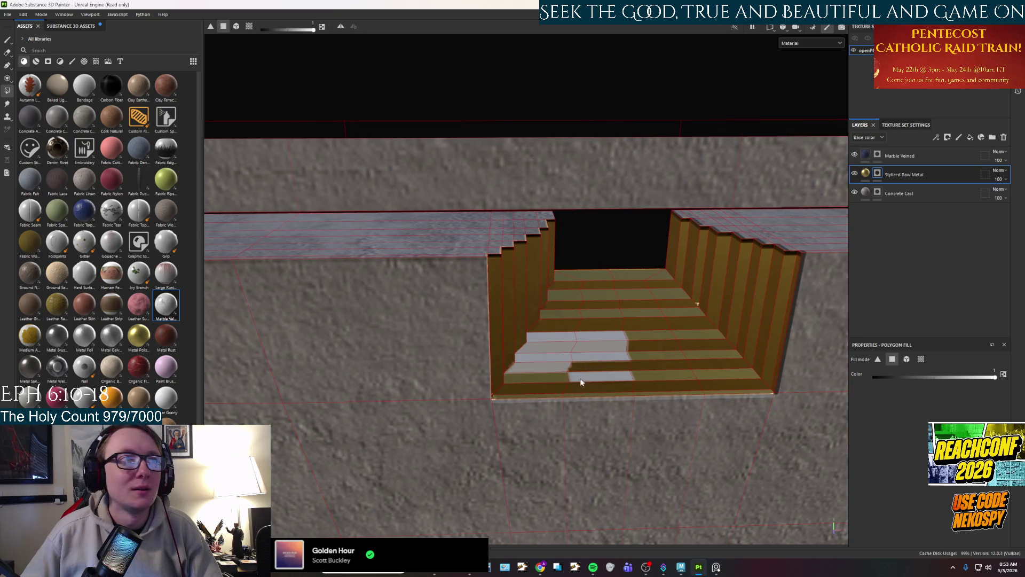
left_click(581, 377)
Fill the last light tread faces orange and bring up the Polygon Fill settings.
left_click(539, 367)
left_click(582, 355)
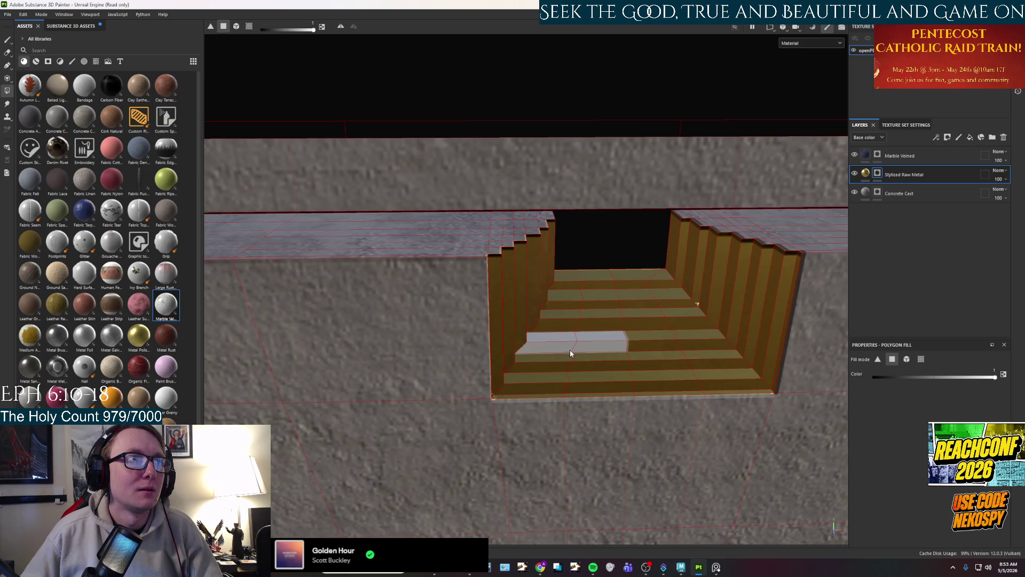
left_click(545, 350)
left_click(574, 336)
left_click(553, 338)
mouse_move(552, 338)
left_mouse_down()
mouse_move(698, 355)
mouse_move(522, 325)
mouse_move(634, 354)
left_mouse_up()
right_click(583, 337)
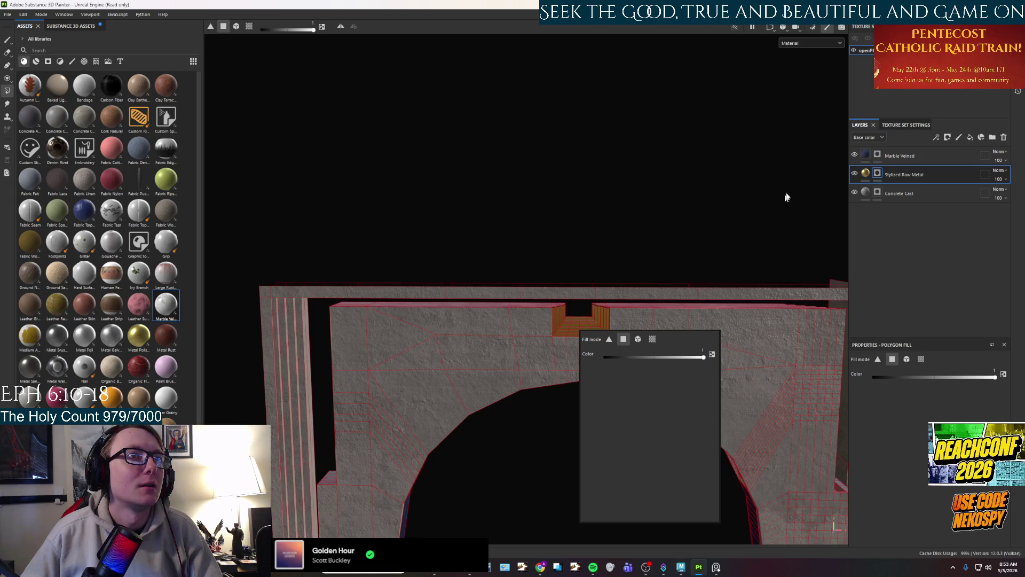
Erase the stray yellow patch on the wall right of the stair slot.
key("1")
mouse_move(435, 212)
left_mouse_down()
mouse_move(471, 78)
mouse_move(494, 325)
mouse_move(466, 338)
mouse_move(716, 352)
mouse_move(588, 299)
mouse_move(428, 207)
mouse_move(501, 411)
mouse_move(469, 446)
mouse_move(510, 428)
left_mouse_up()
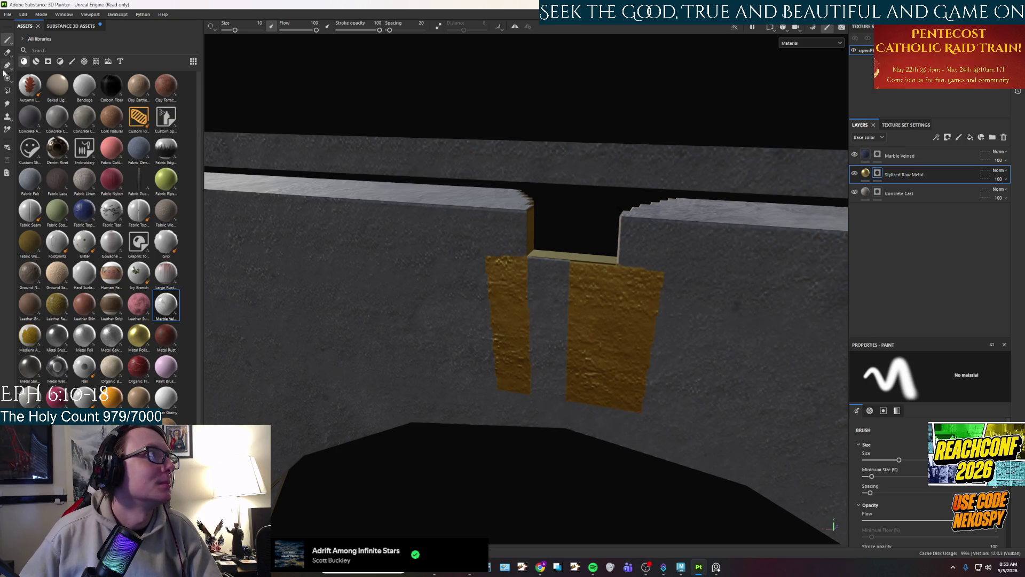
left_click(8, 90)
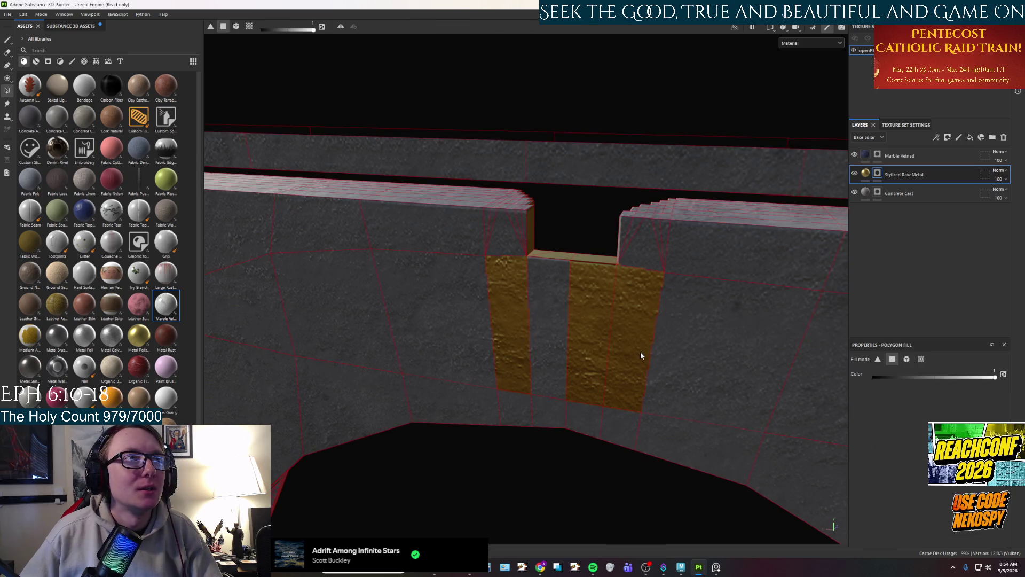
left_click(591, 362, "ctrl")
Swing the view to the front of the arch and bring up the reference photo.
mouse_move(522, 351)
left_mouse_down()
mouse_move(513, 351)
mouse_move(520, 402)
mouse_move(560, 469)
mouse_move(571, 144)
mouse_move(529, 273)
mouse_move(417, 238)
mouse_move(556, 304)
mouse_move(538, 366)
mouse_move(546, 430)
mouse_move(654, 304)
mouse_move(892, 314)
mouse_move(716, 270)
mouse_move(703, 299)
mouse_move(694, 273)
mouse_move(657, 319)
mouse_move(529, 334)
mouse_move(755, 343)
mouse_move(391, 355)
mouse_move(474, 359)
mouse_move(502, 348)
left_mouse_up()
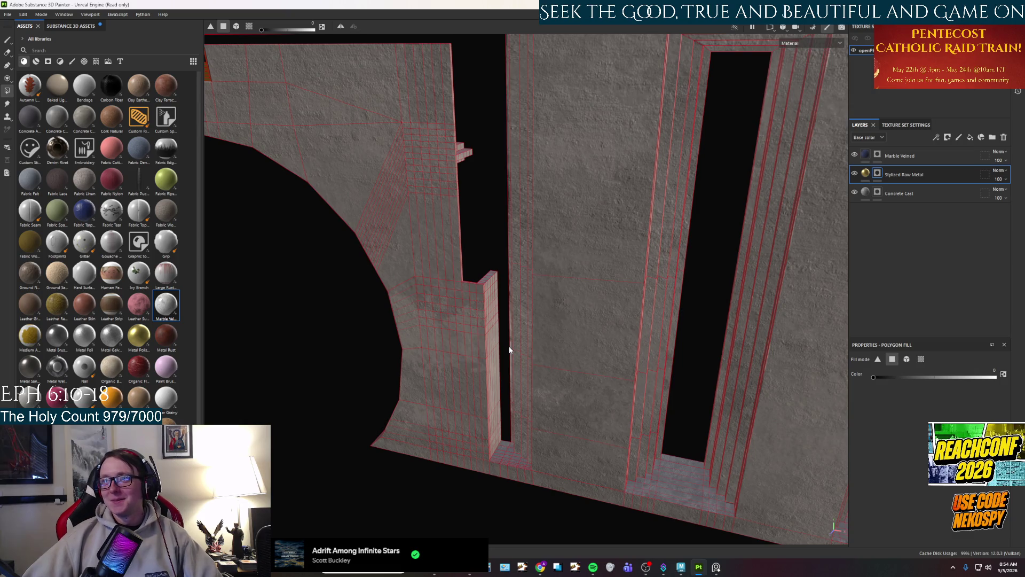
mouse_move(512, 347)
left_mouse_down("alt")
mouse_move(577, 343)
mouse_move(393, 354)
mouse_move(611, 329)
mouse_move(657, 403)
mouse_move(594, 402)
mouse_move(572, 366)
mouse_move(646, 304)
mouse_move(552, 293)
mouse_move(663, 341)
mouse_move(621, 303)
mouse_move(810, 279)
mouse_move(534, 286)
mouse_move(453, 324)
mouse_move(513, 368)
mouse_move(533, 277)
mouse_move(531, 345)
mouse_move(628, 336)
mouse_move(534, 299)
mouse_move(409, 284)
mouse_move(597, 403)
mouse_move(570, 393)
mouse_move(577, 362)
mouse_move(607, 338)
mouse_move(737, 348)
mouse_move(206, 307)
mouse_move(642, 378)
mouse_move(474, 345)
mouse_move(709, 399)
mouse_move(475, 317)
left_mouse_up("alt")
scroll(473, 345, "up", 3)
left_click(8, 42)
mouse_move(550, 431)
left_mouse_down("alt")
mouse_move(528, 414)
mouse_move(524, 387)
mouse_move(502, 410)
left_mouse_up("alt")
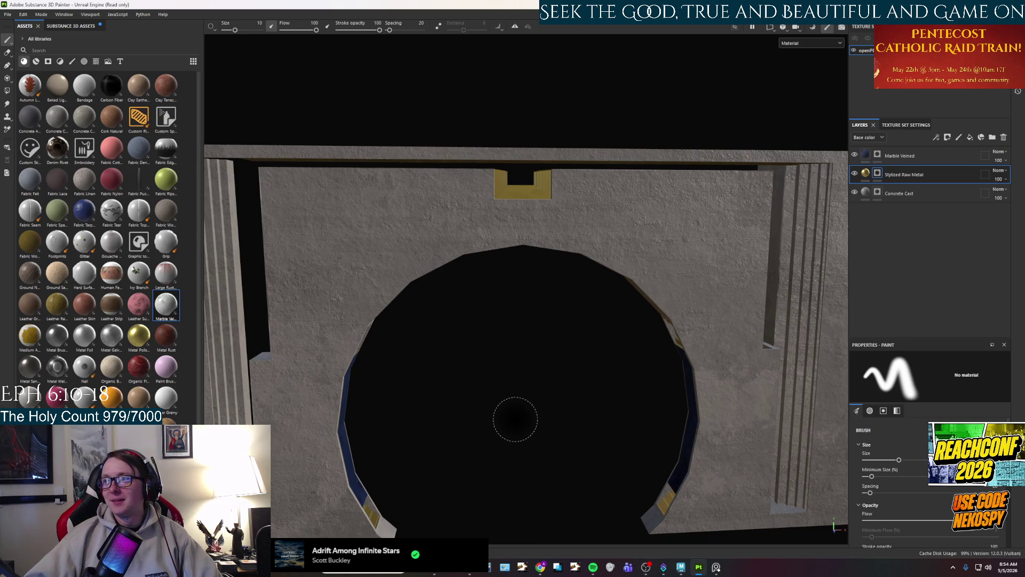
mouse_move(533, 405)
left_mouse_down("alt")
mouse_move(542, 408)
mouse_move(571, 330)
left_mouse_up("alt")
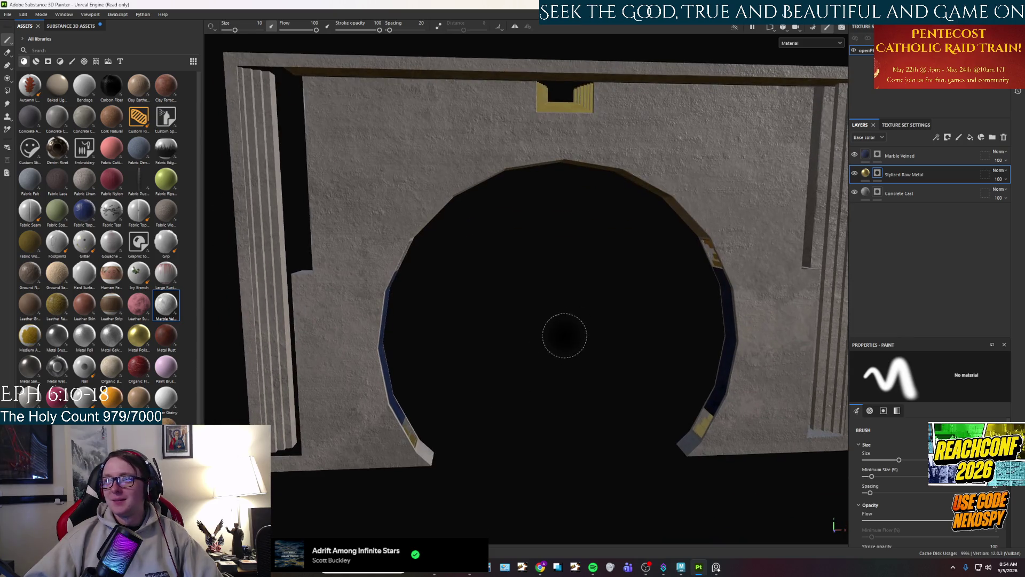
mouse_move(550, 366)
left_mouse_down("alt")
mouse_move(579, 390)
mouse_move(698, 366)
mouse_move(605, 372)
mouse_move(529, 337)
mouse_move(480, 406)
mouse_move(528, 410)
left_mouse_up("alt")
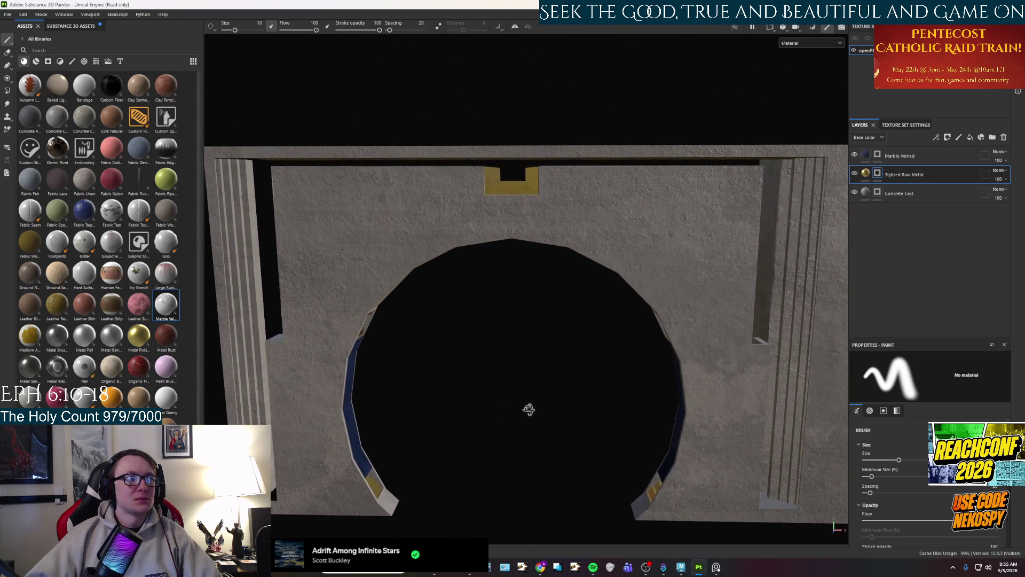
left_click(716, 568)
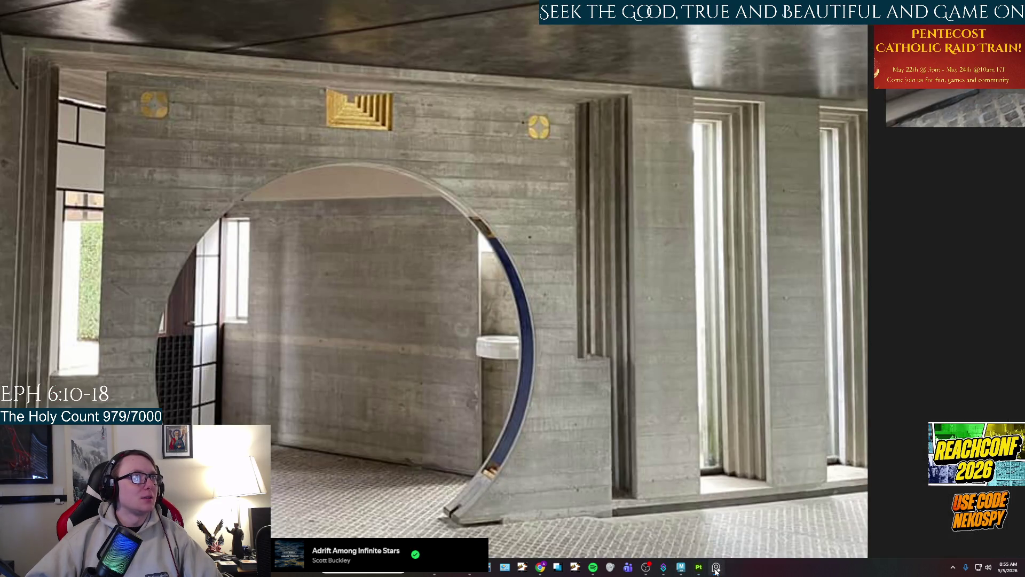
Hide the PureRef photo and launch Adobe Illustrator from a Windows search for 'ill'.
left_click(716, 570)
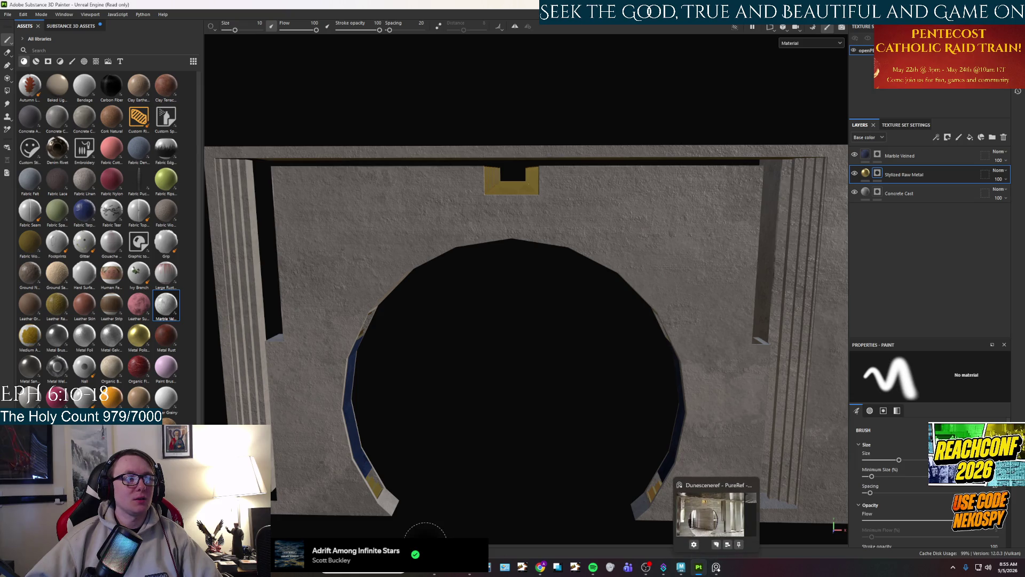
left_click(385, 572)
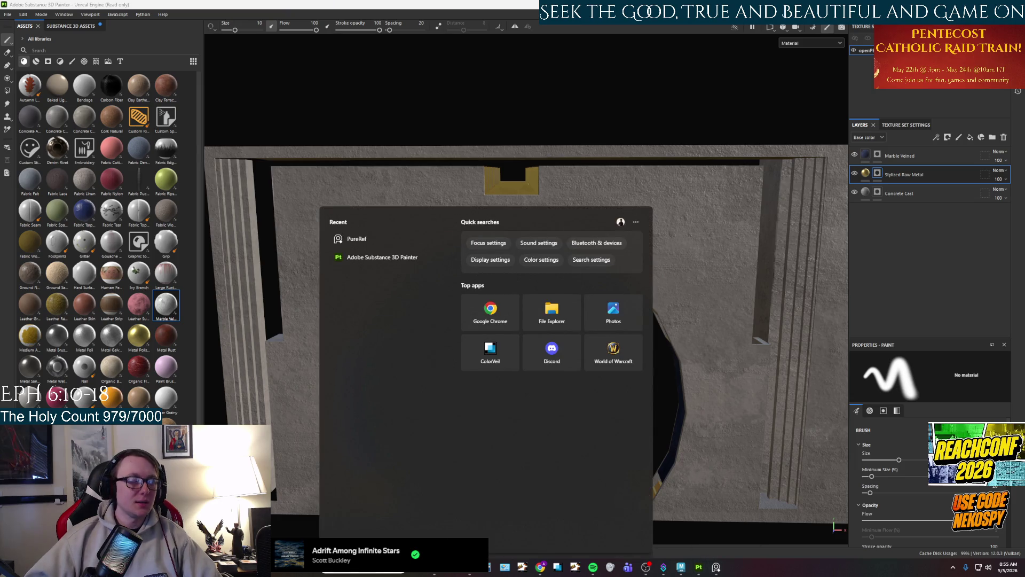
type("ill")
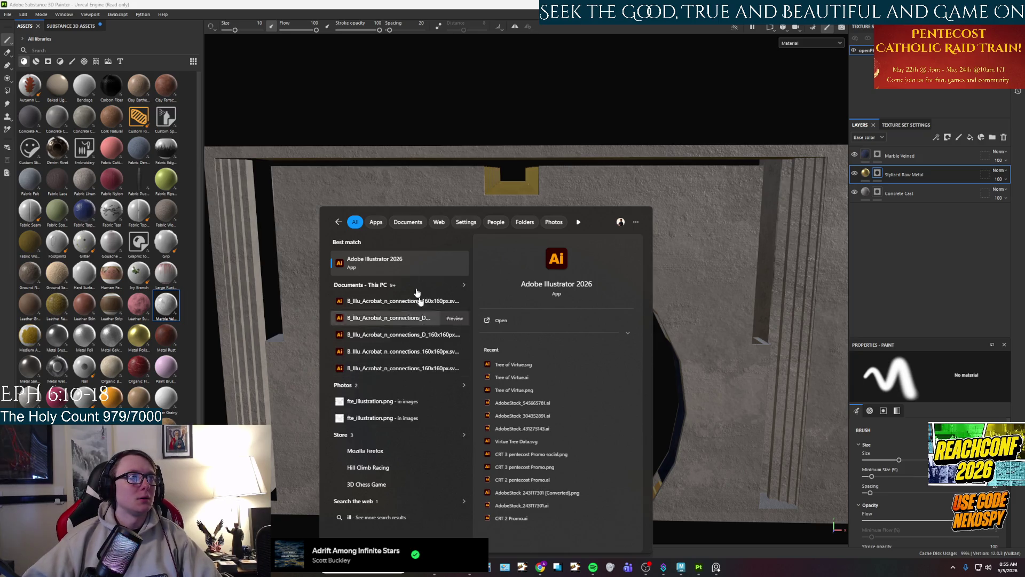
left_click(406, 261)
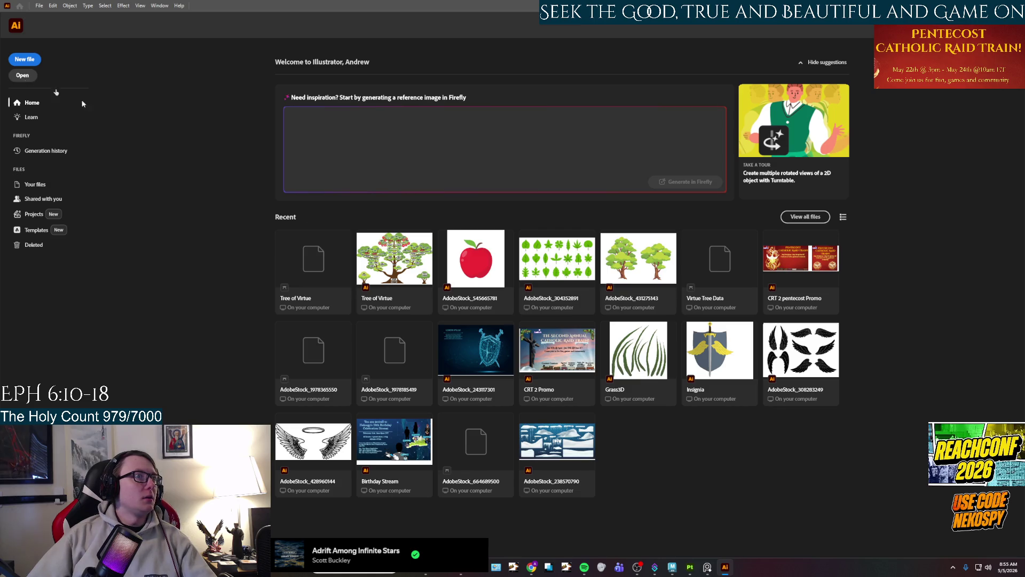
Glance at the architecture reference, return to Illustrator's home screen and start a new file.
mouse_move(707, 568)
left_click(706, 511)
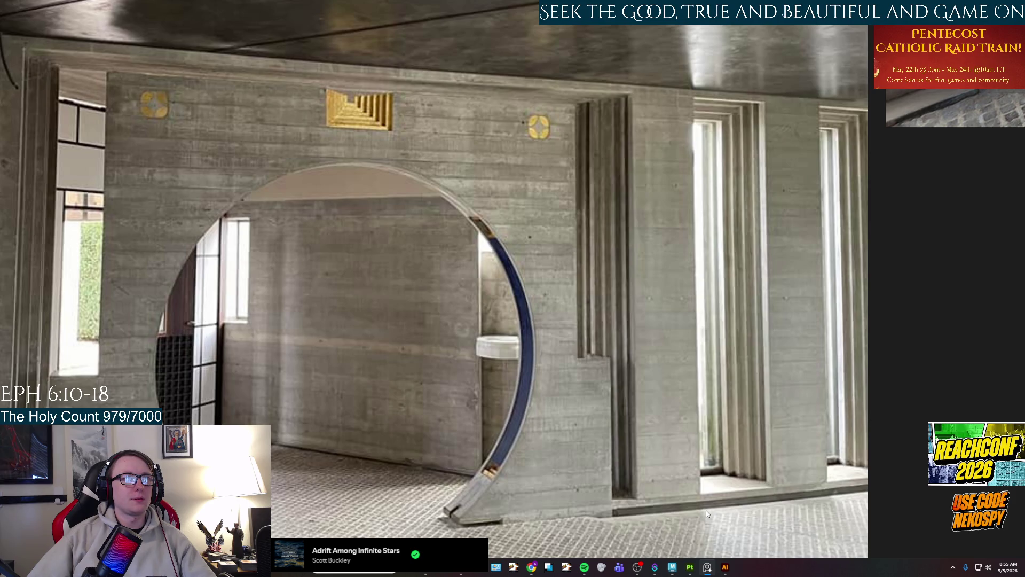
left_click(725, 567)
left_click(25, 60)
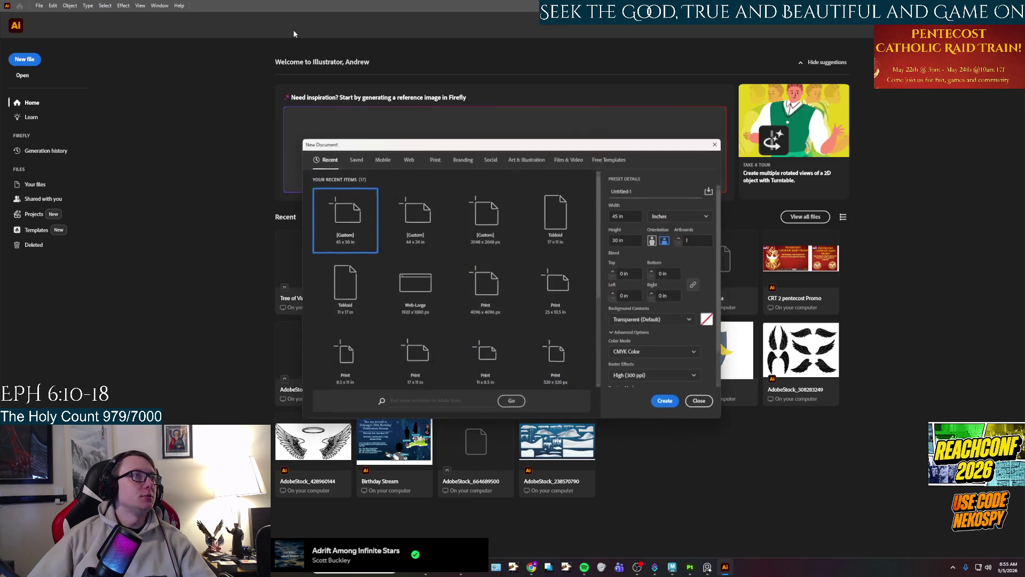
Create a 2048 x 2048 px document and draw a 2048 x 2048 px square flush with the artboard.
left_click(468, 219)
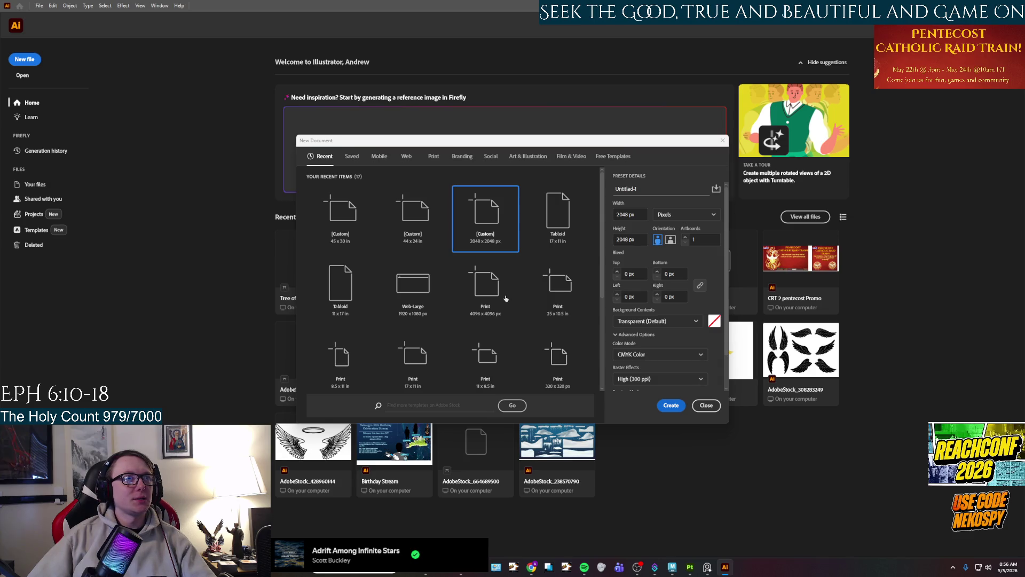
left_click(682, 407)
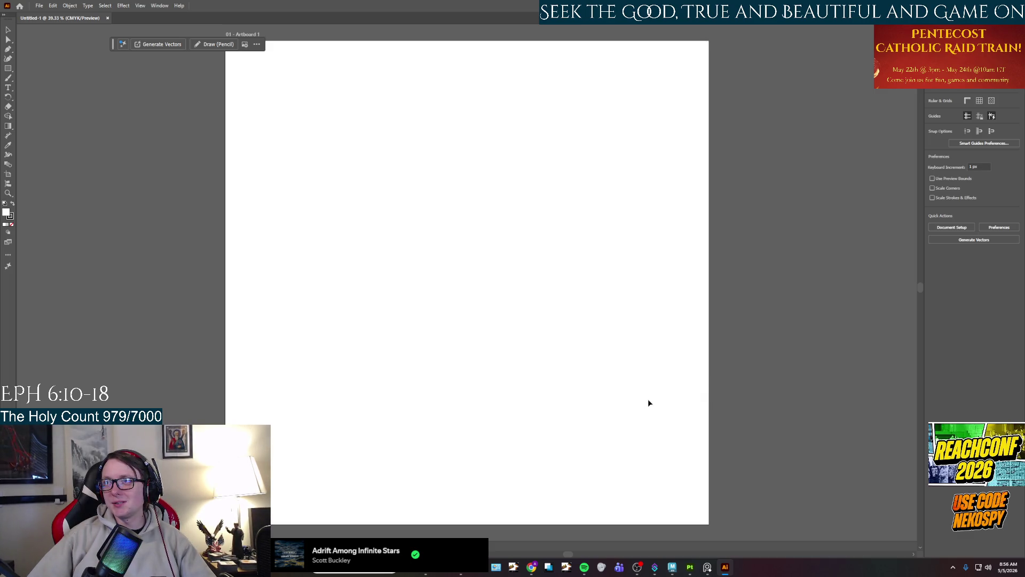
left_click(7, 72)
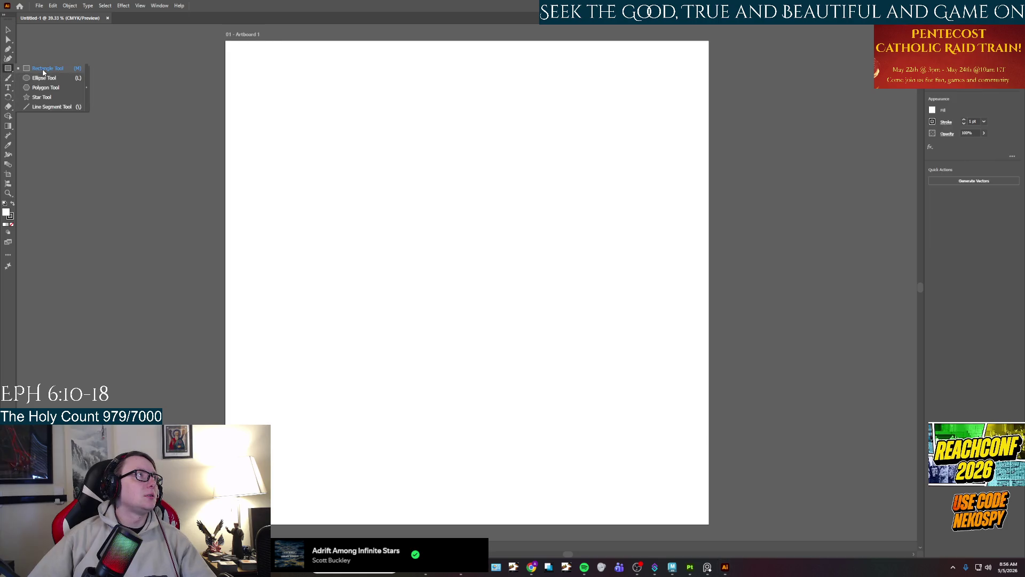
left_click(249, 49)
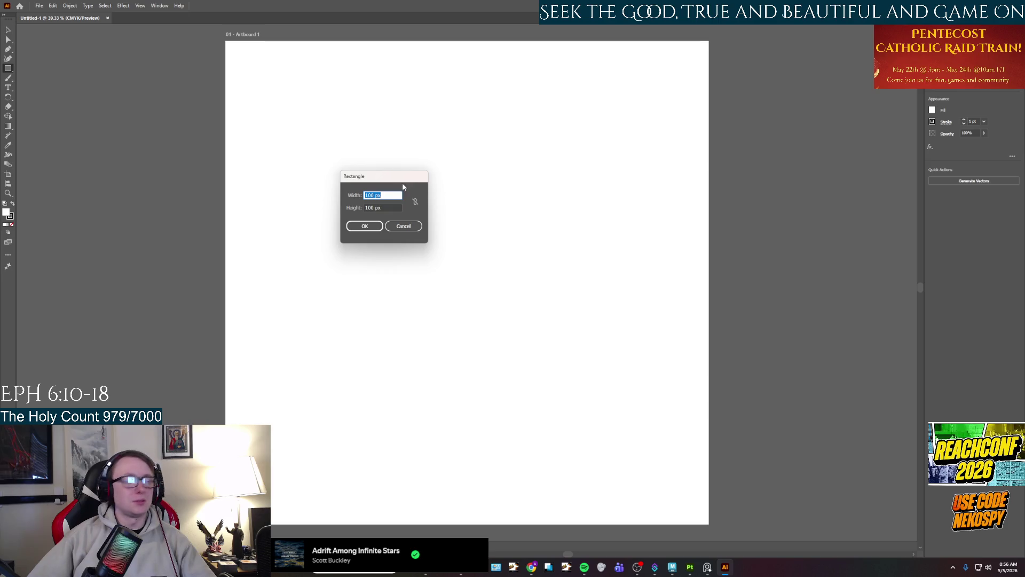
type("2048")
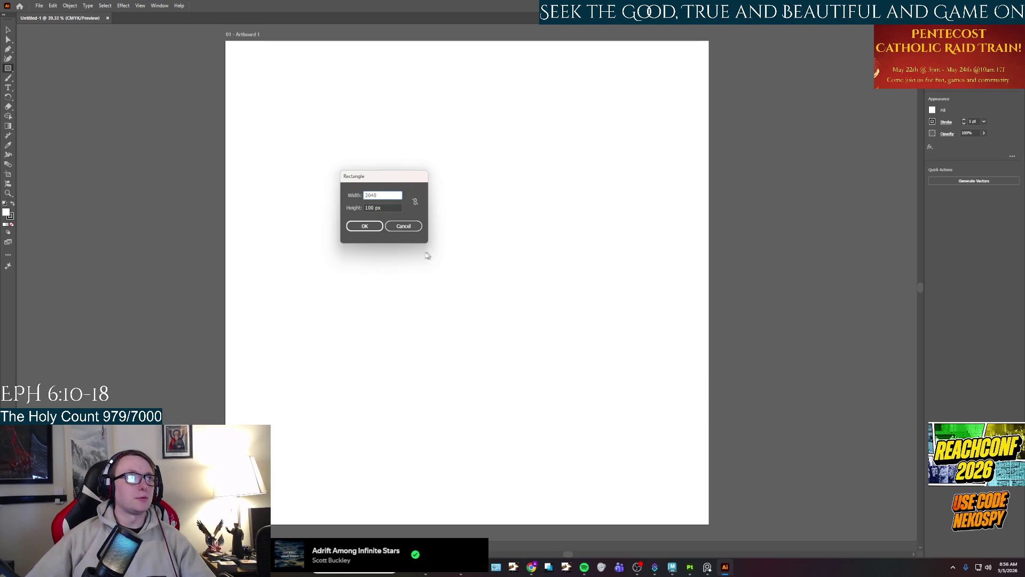
key("Tab")
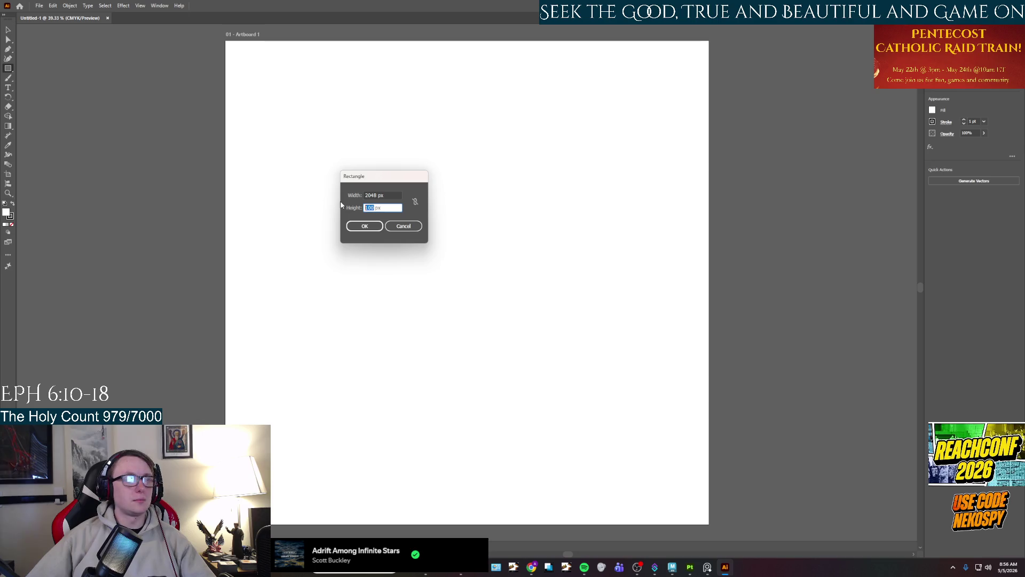
type("8")
key("Return")
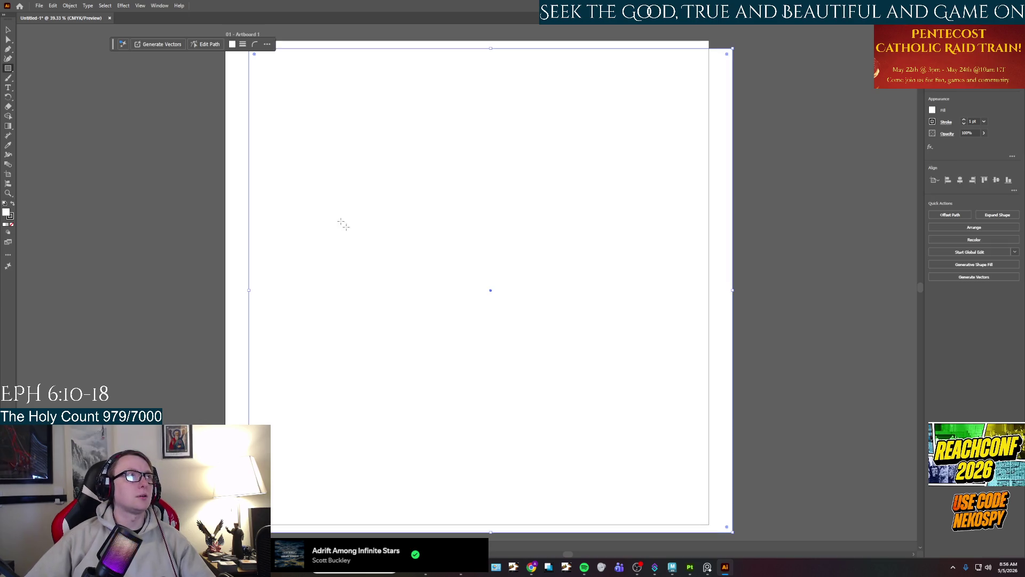
mouse_move(427, 241)
left_mouse_down()
mouse_move(399, 233)
mouse_move(402, 245)
left_mouse_up()
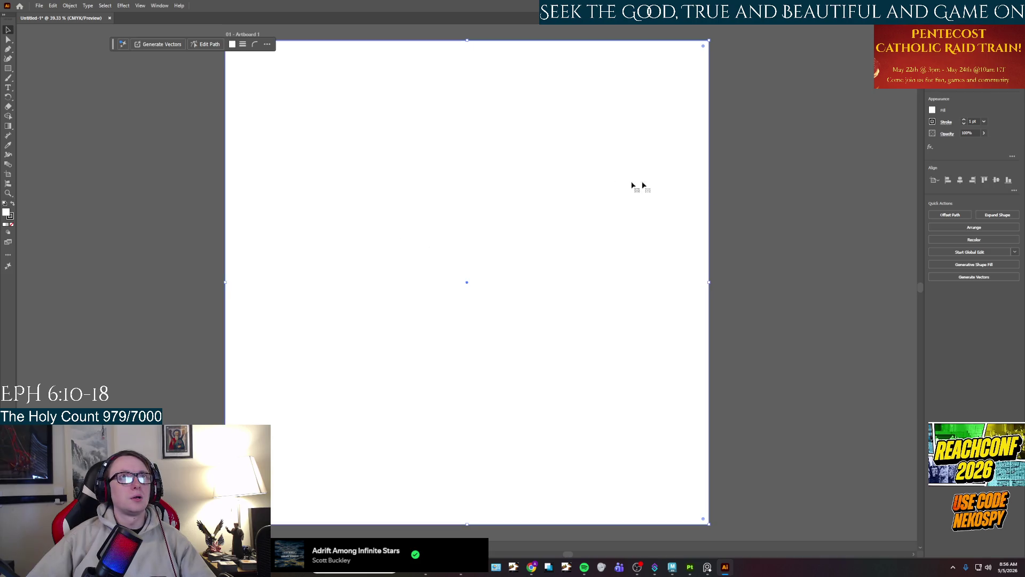
Give the square round stroke joins and a solid black fill.
left_click(945, 123)
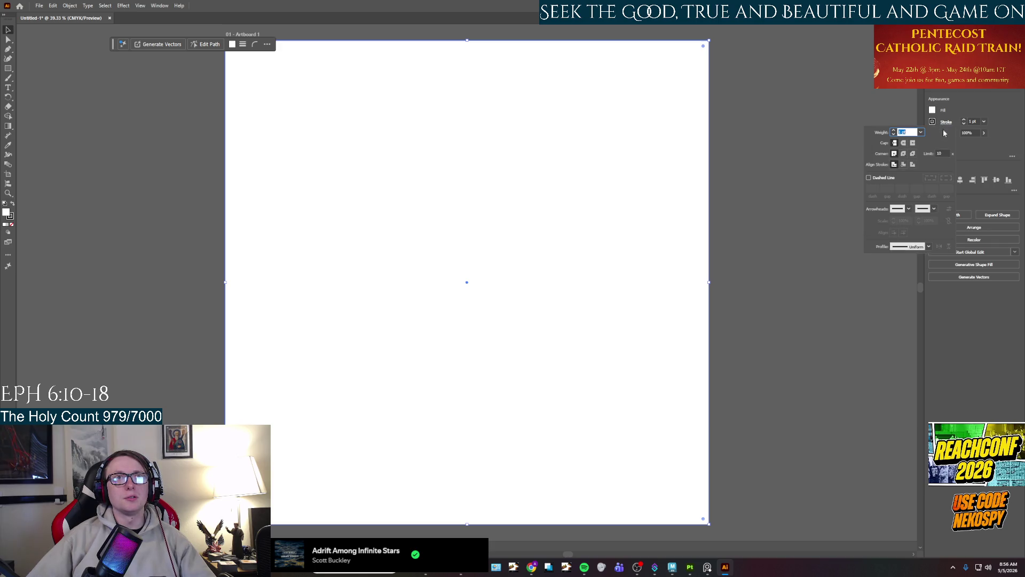
left_click(904, 154)
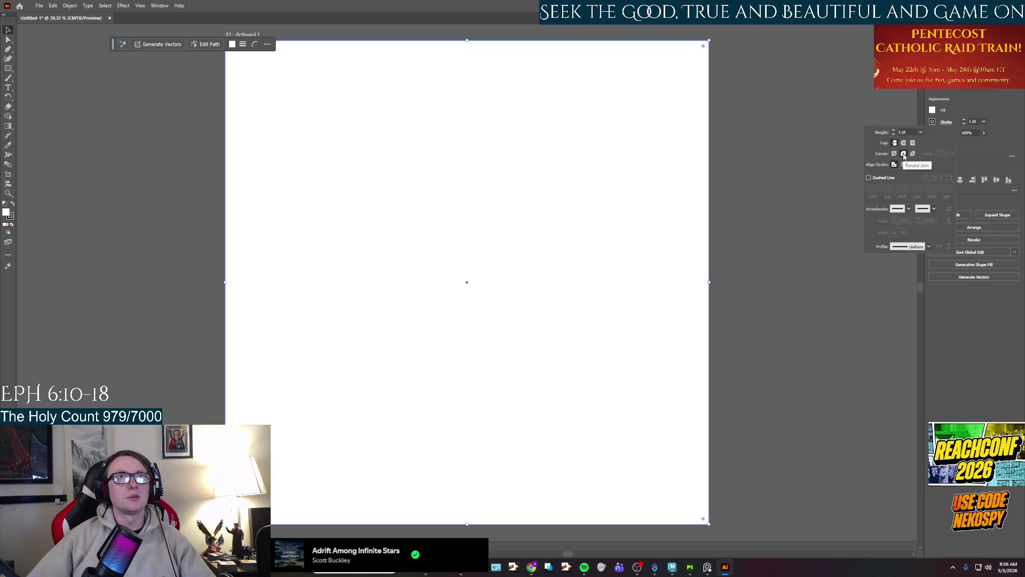
left_click(932, 110)
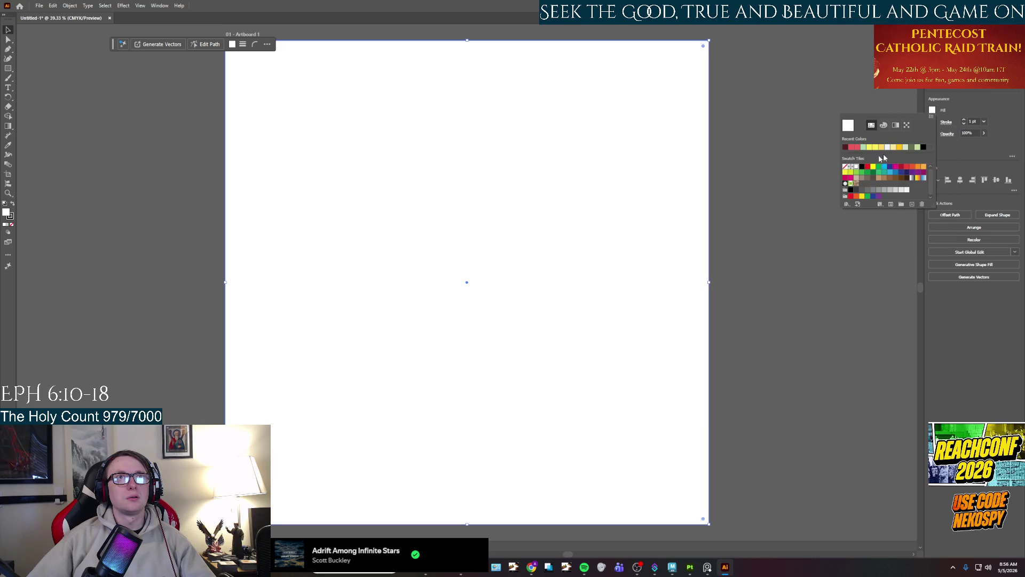
left_click(923, 148)
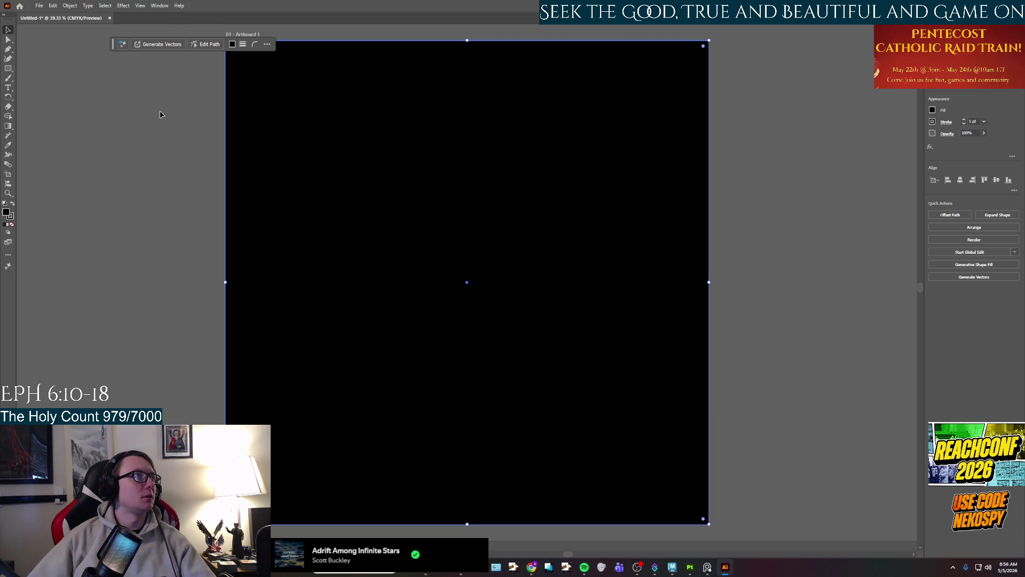
Round the square's corners to a 150 px radius.
left_click(255, 46)
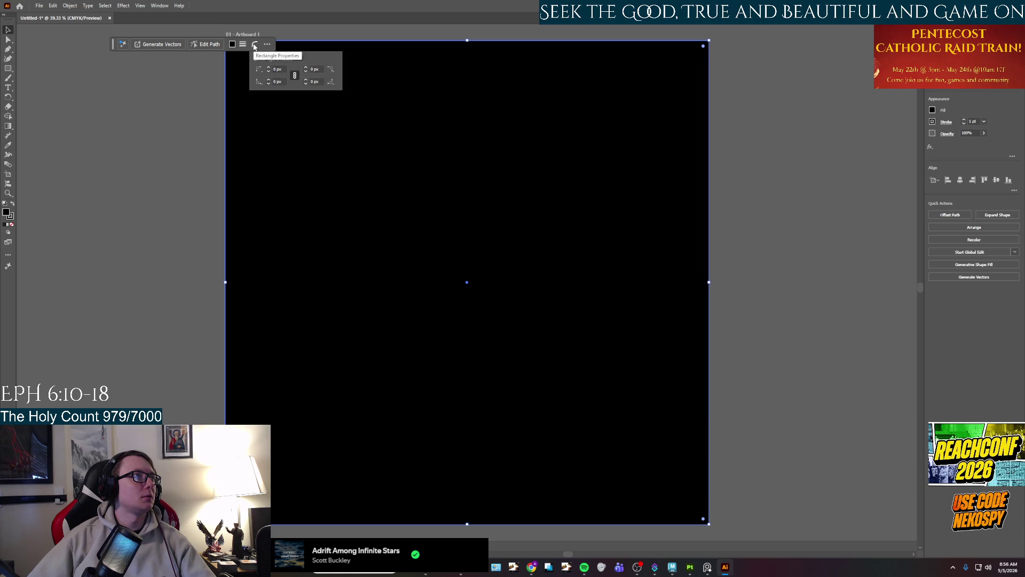
left_click(270, 69)
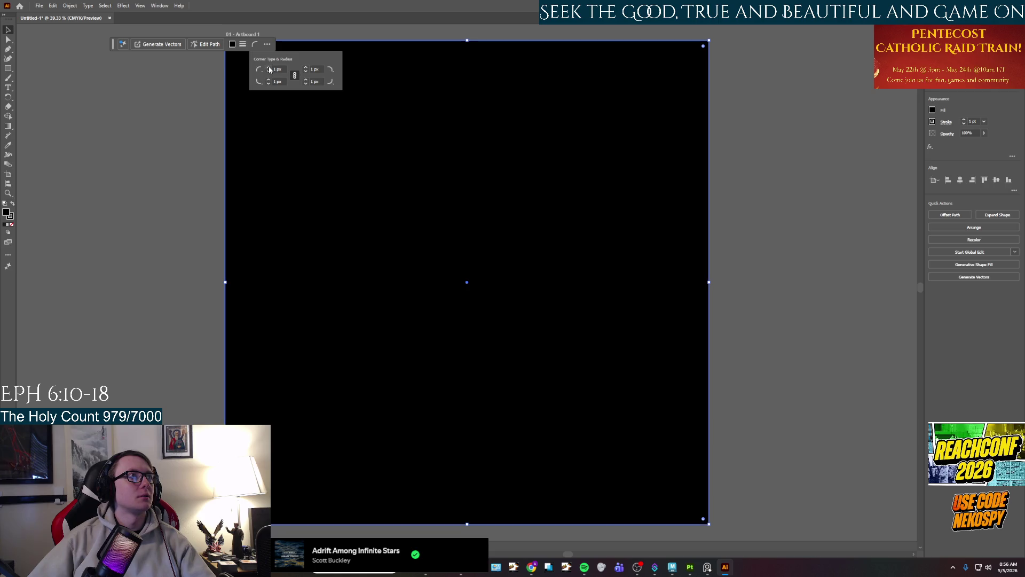
scroll(269, 69, "up", 20)
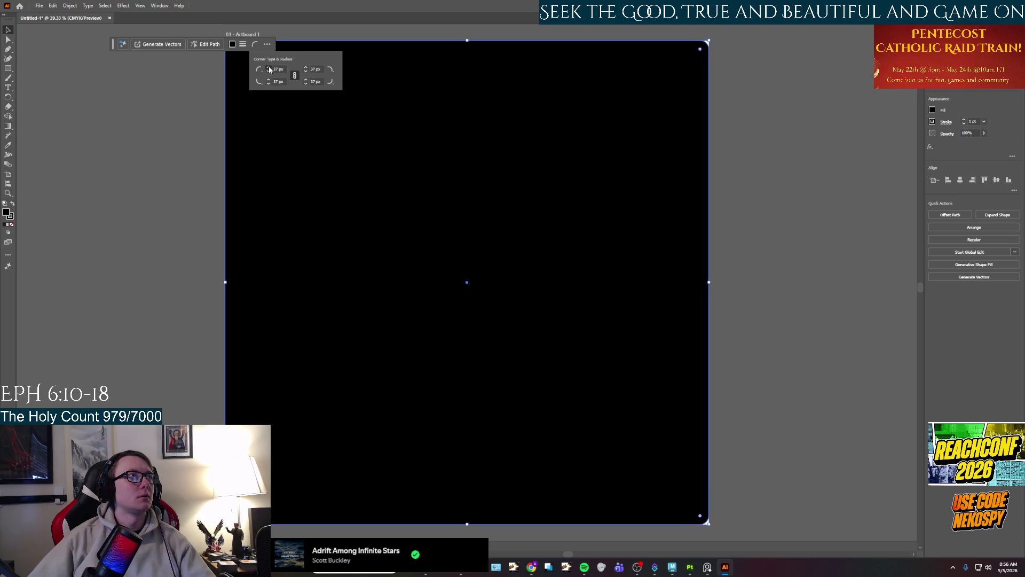
scroll(269, 69, "up", 20)
scroll(269, 69, "up", 20)
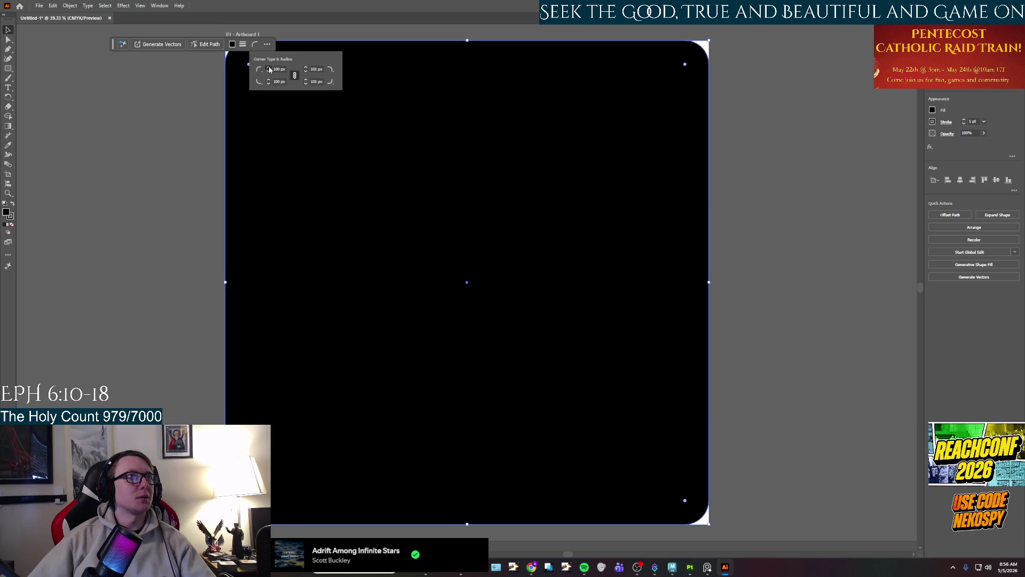
scroll(269, 69, "up", 20)
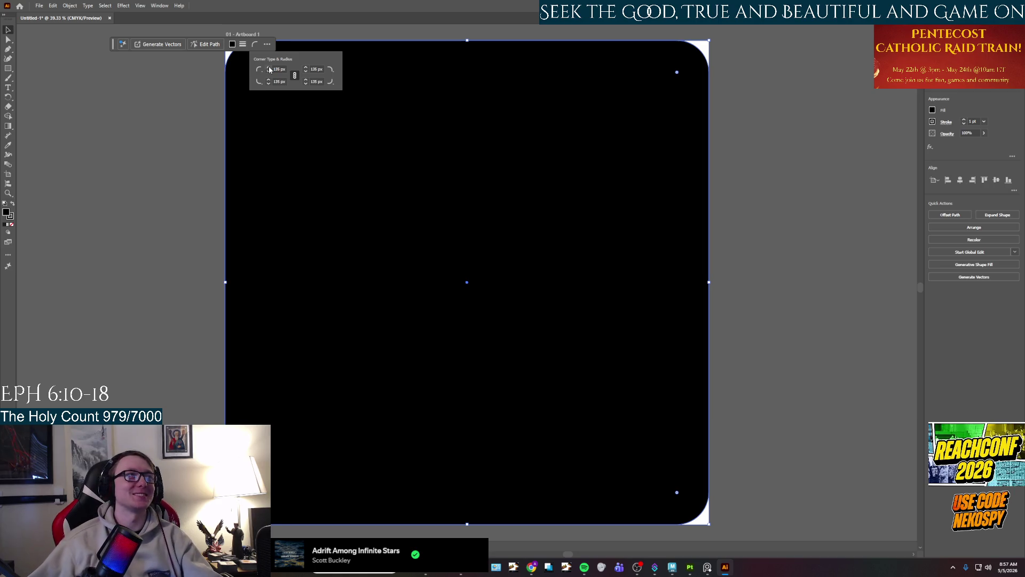
left_click(269, 67)
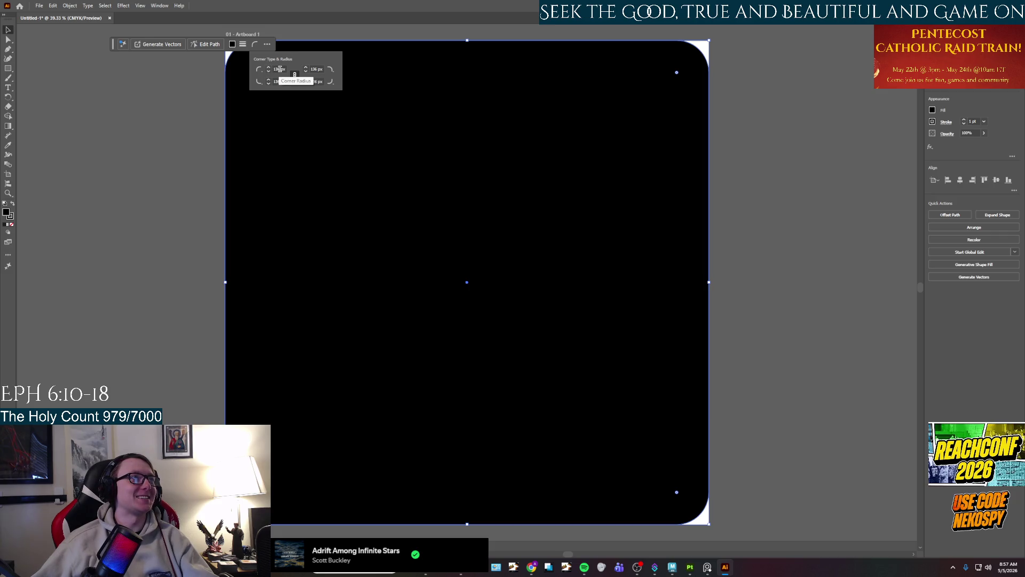
left_click(276, 70)
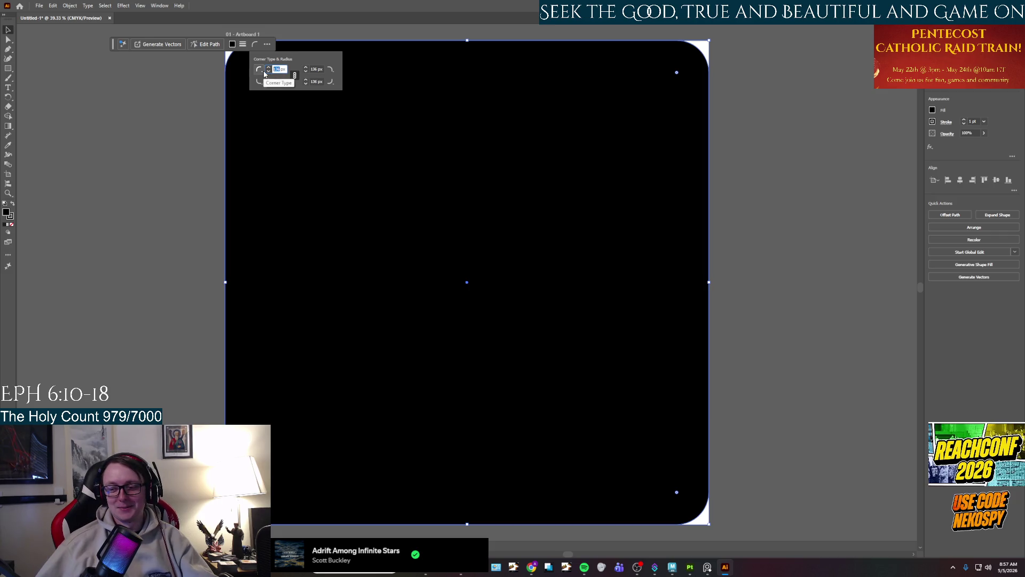
type("150")
key("Return")
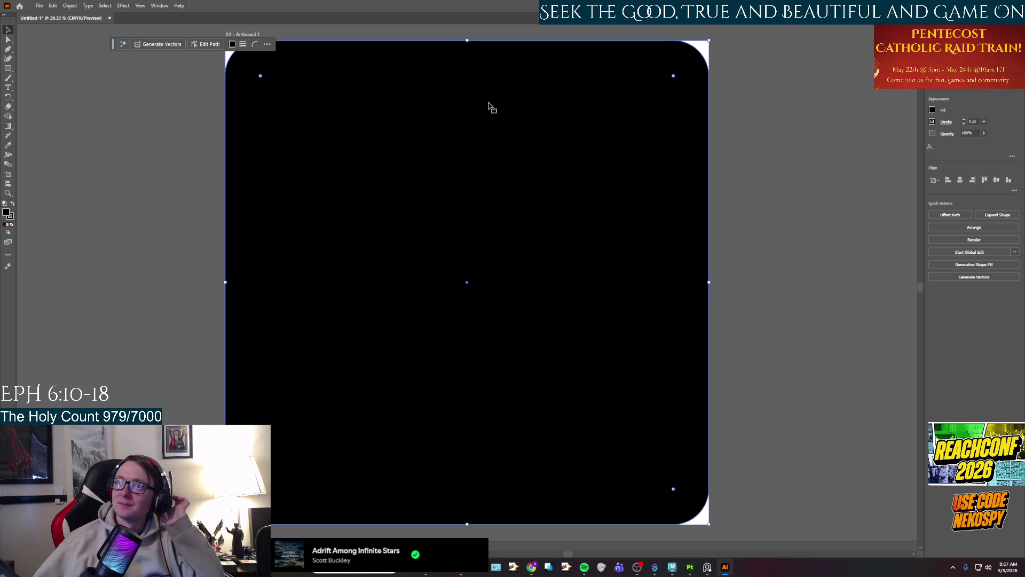
Remove the square's stroke and give it a light grey fill.
left_click(933, 124)
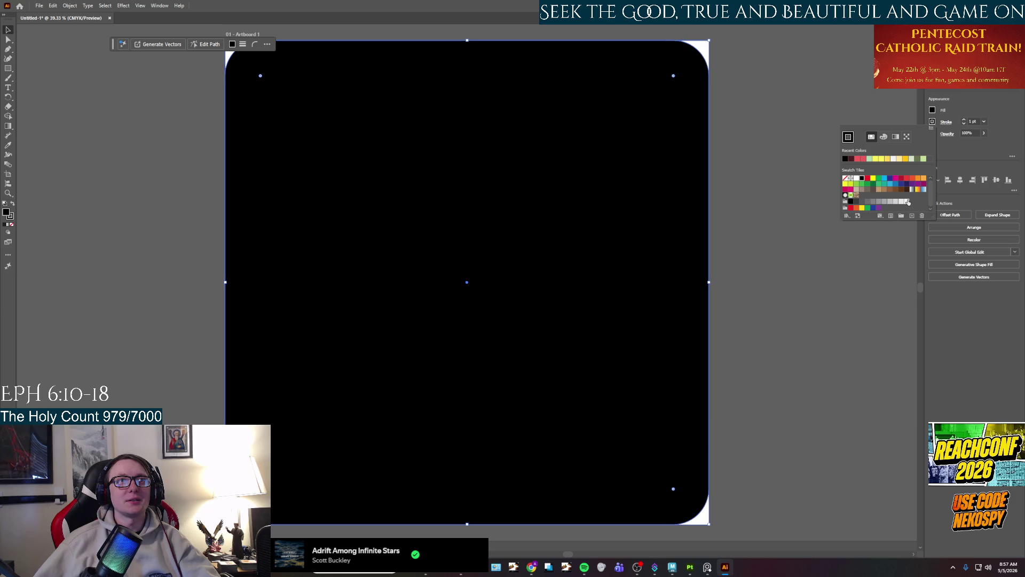
left_click(846, 180)
left_click(932, 110)
left_click(932, 110)
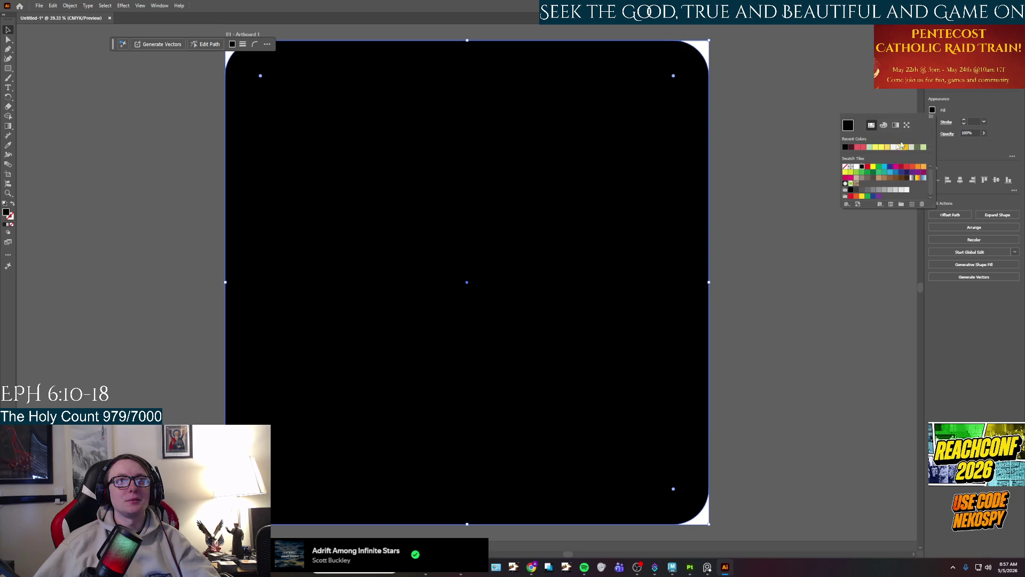
left_click(909, 190)
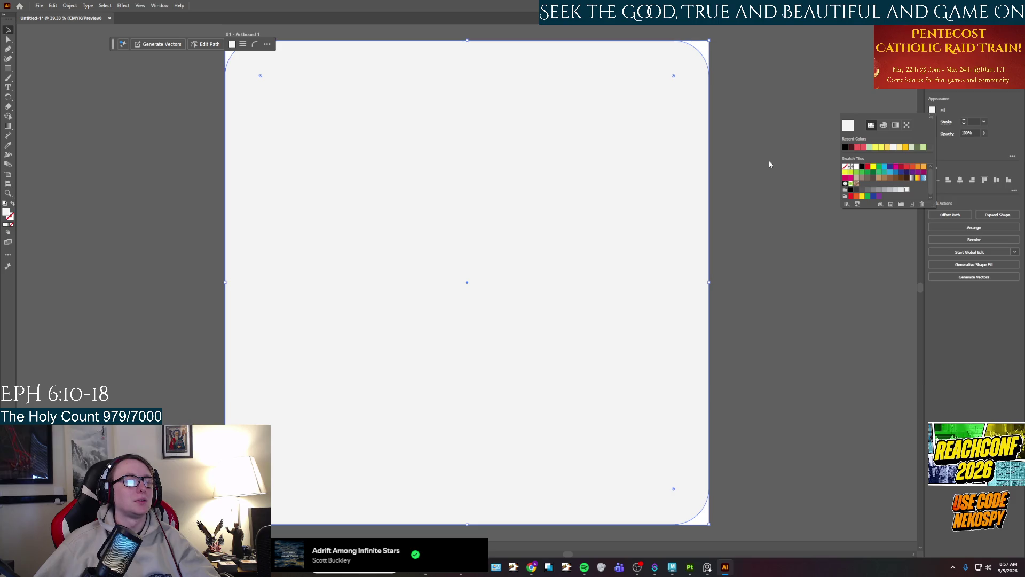
key("Escape")
Start a second 2048 x 2048 px square with the Rectangle tool.
left_click(8, 68)
left_click(270, 195)
key("Return")
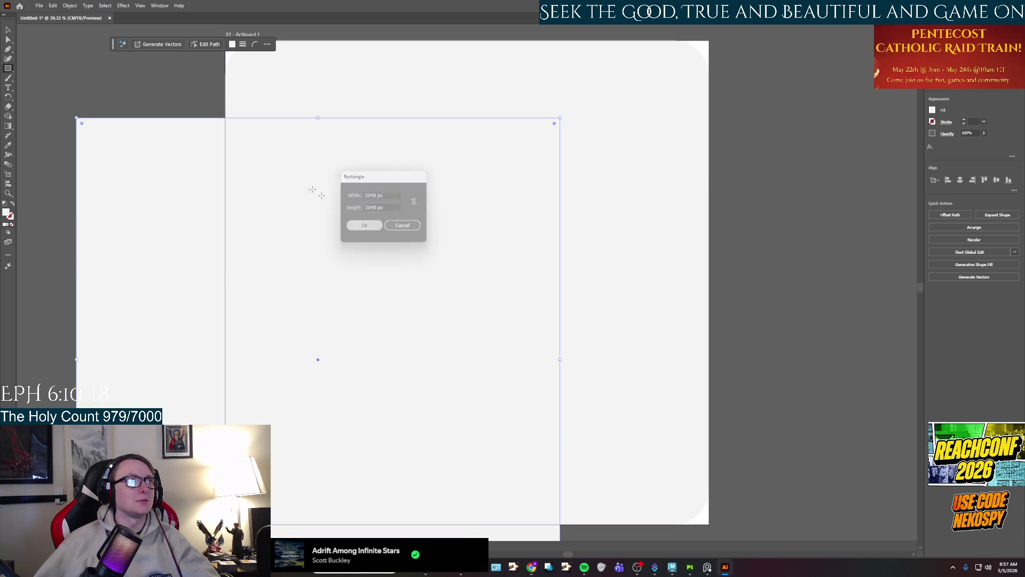
Snap the new 2048 px square onto the artboard and fill it black.
left_click(8, 30)
mouse_move(147, 209)
left_mouse_down()
mouse_move(220, 186)
mouse_move(297, 135)
left_mouse_up()
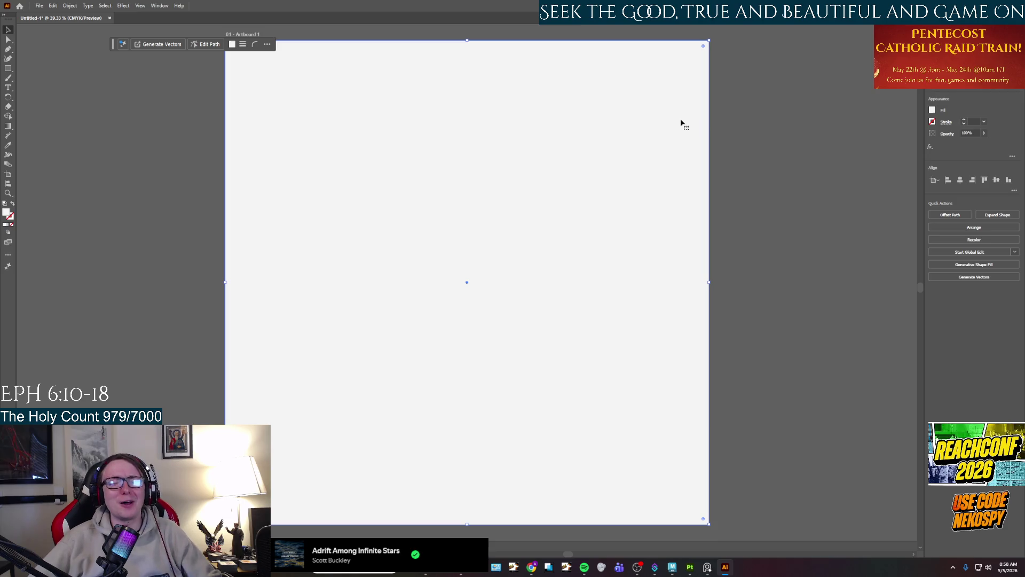
left_click(933, 121)
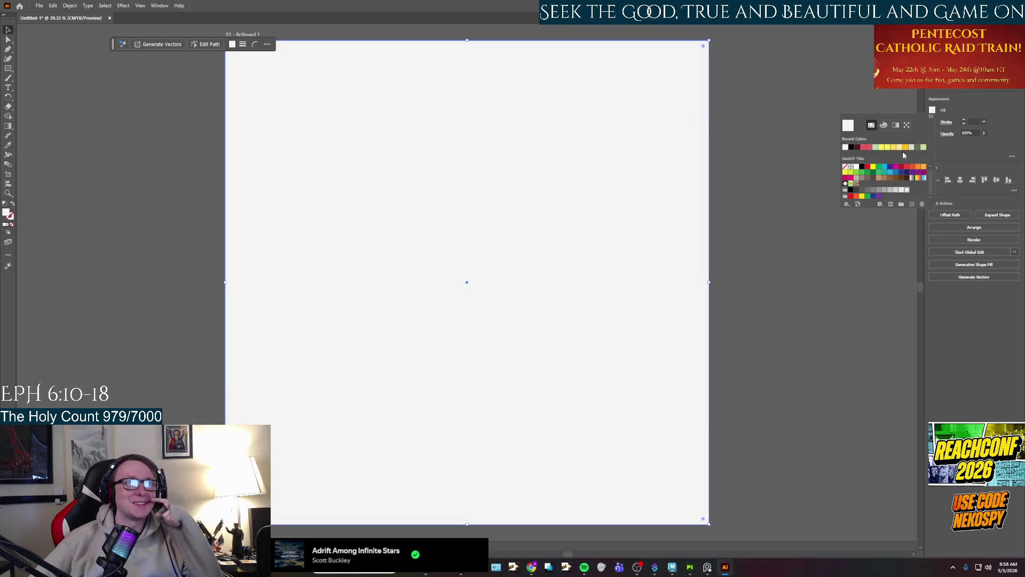
left_click(856, 166)
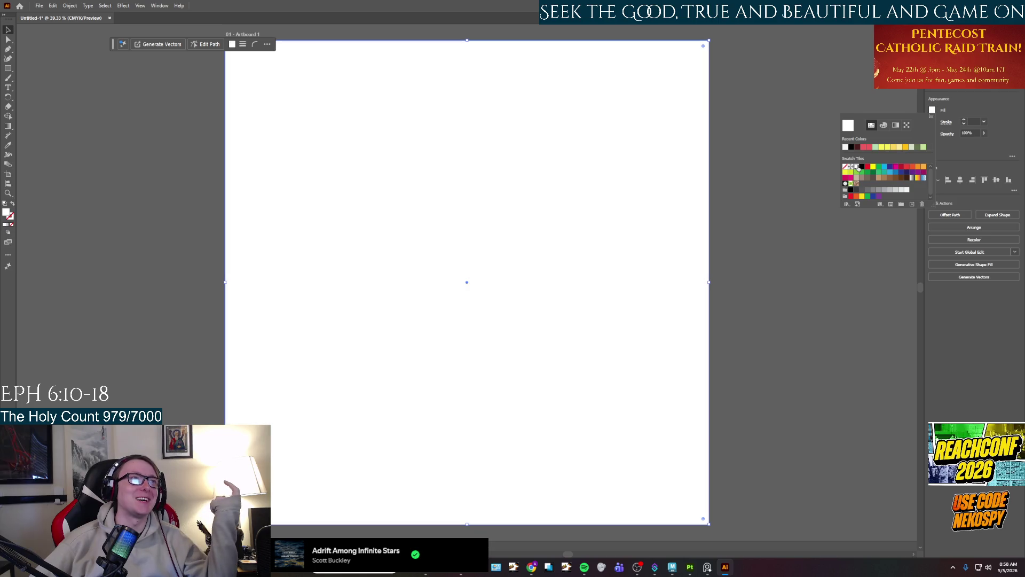
left_click(863, 167)
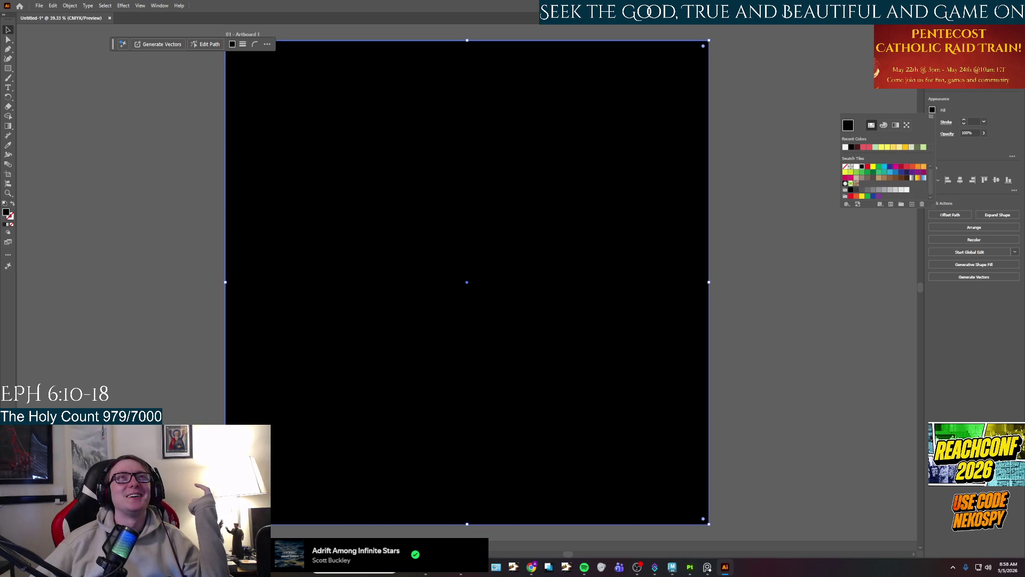
Send the black square behind the rounded square.
key("F7")
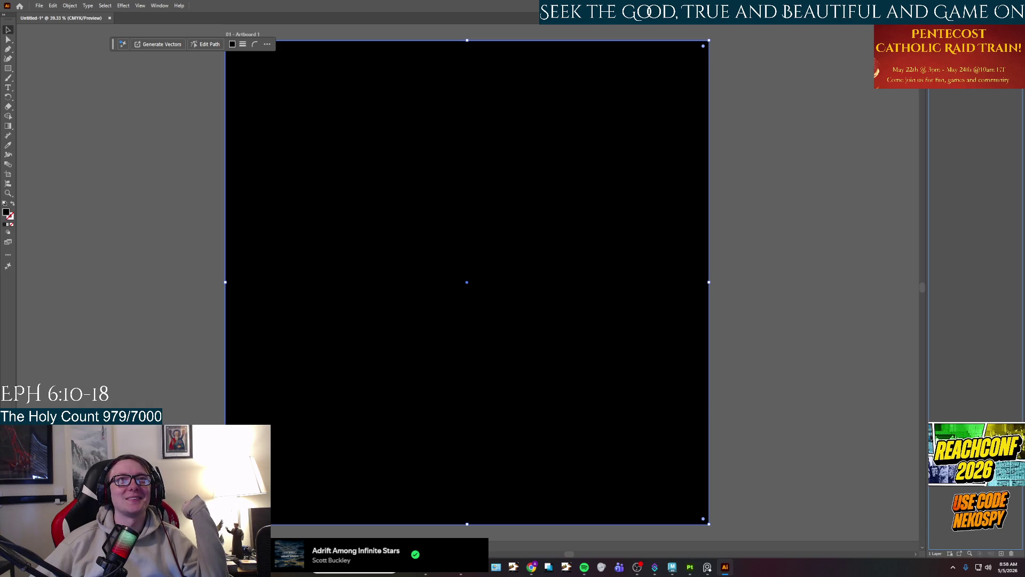
key("ctrl+z")
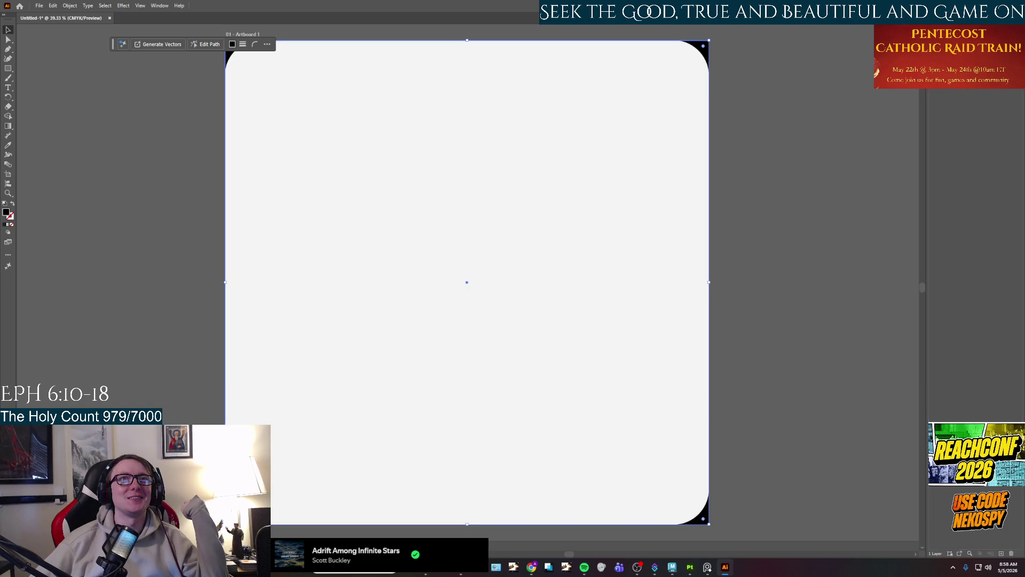
key("F7")
Fill the rounded square pure white and check it against the concrete archway reference photo.
left_click(933, 110)
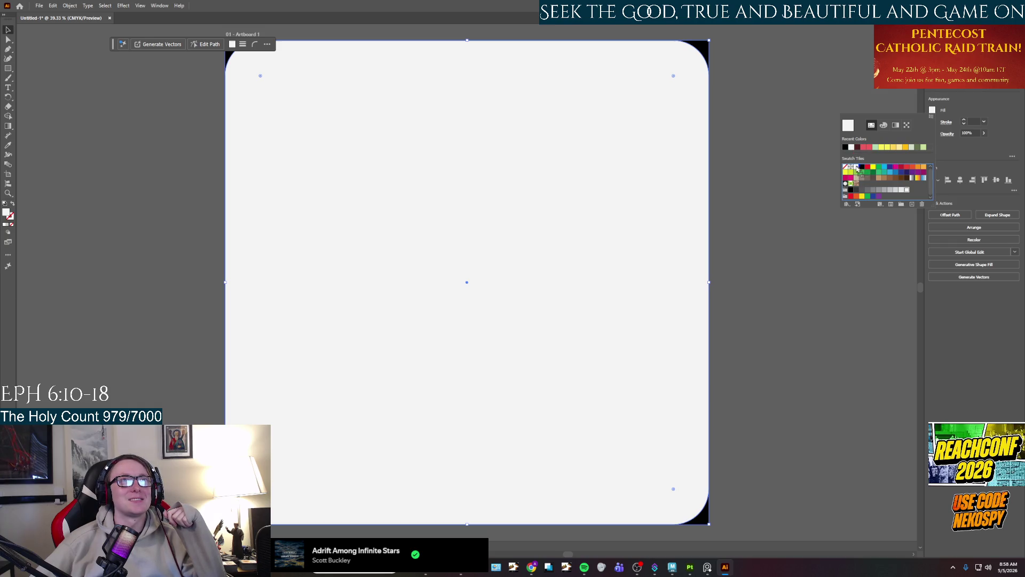
left_click(856, 167)
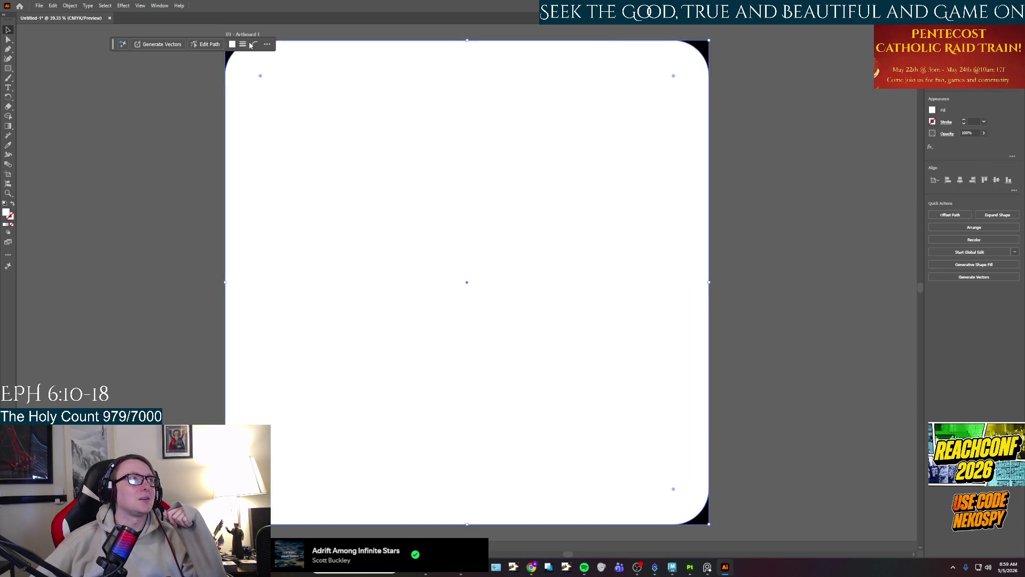
left_click(255, 45)
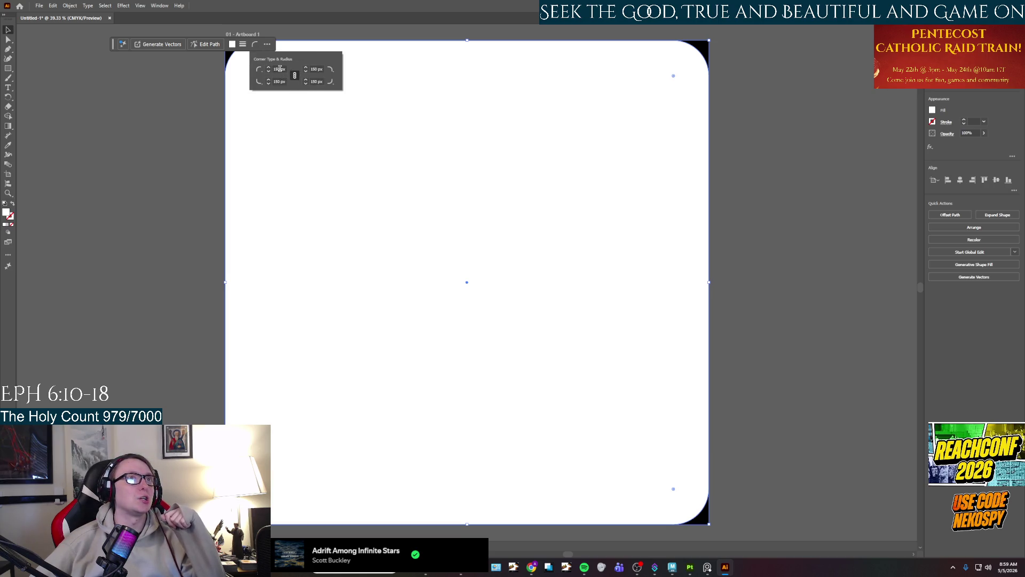
left_click(710, 564)
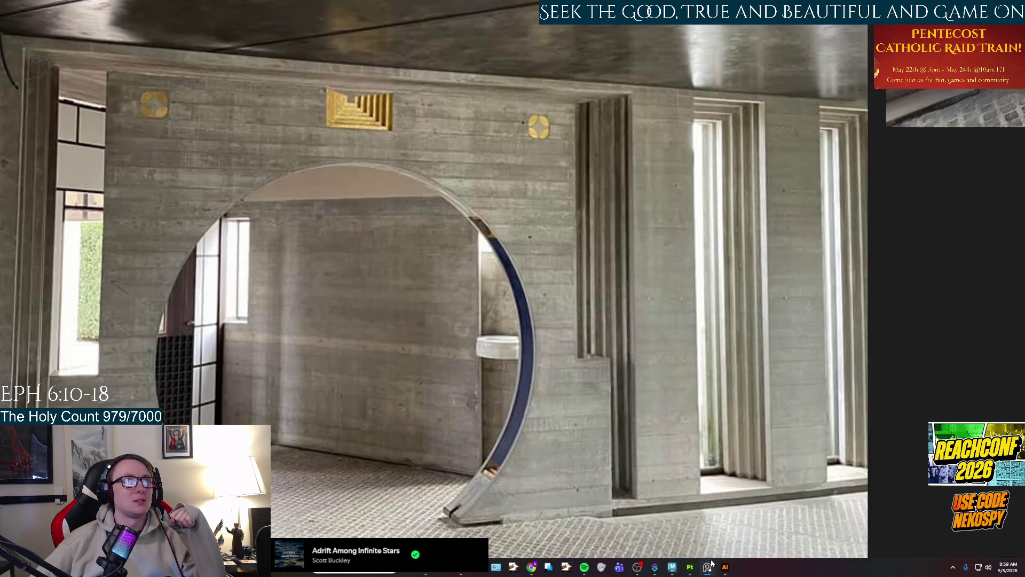
left_click(708, 566)
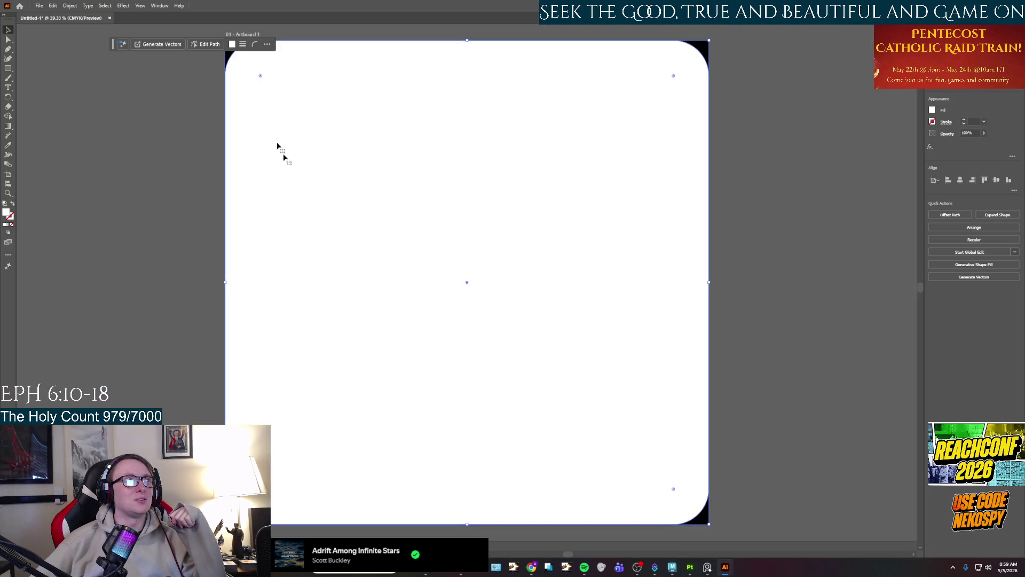
Try larger corner radii of 500 and 800 px, comparing with the archway reference photo.
left_click(255, 44)
left_click(278, 69)
type("4")
key("Return")
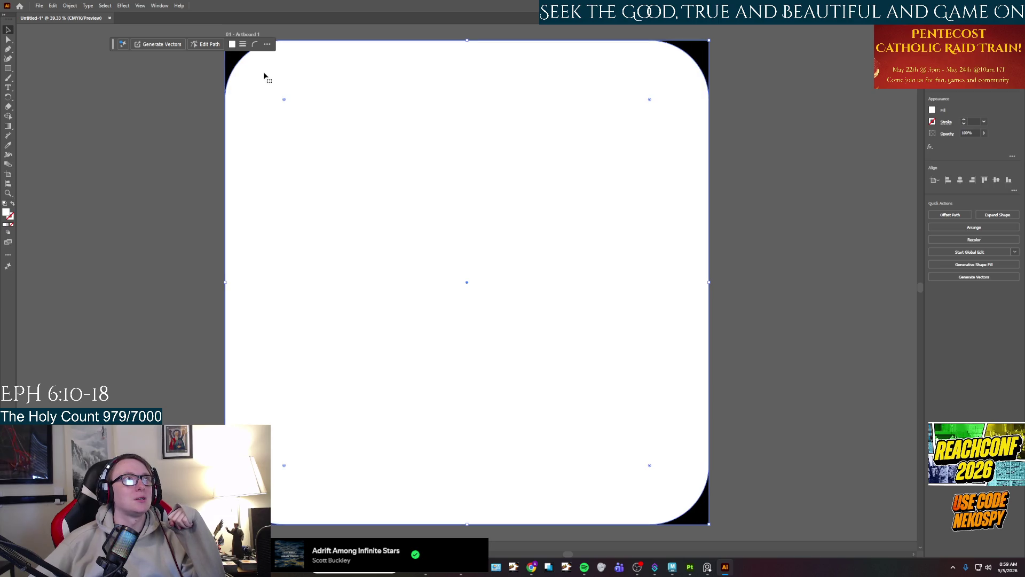
left_click(255, 45)
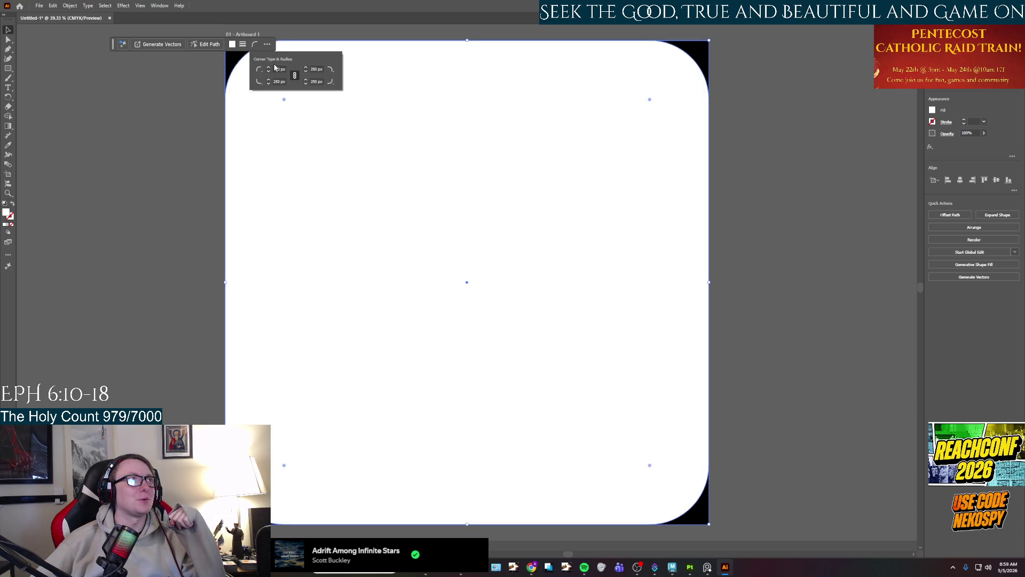
double_click(280, 68)
type("500")
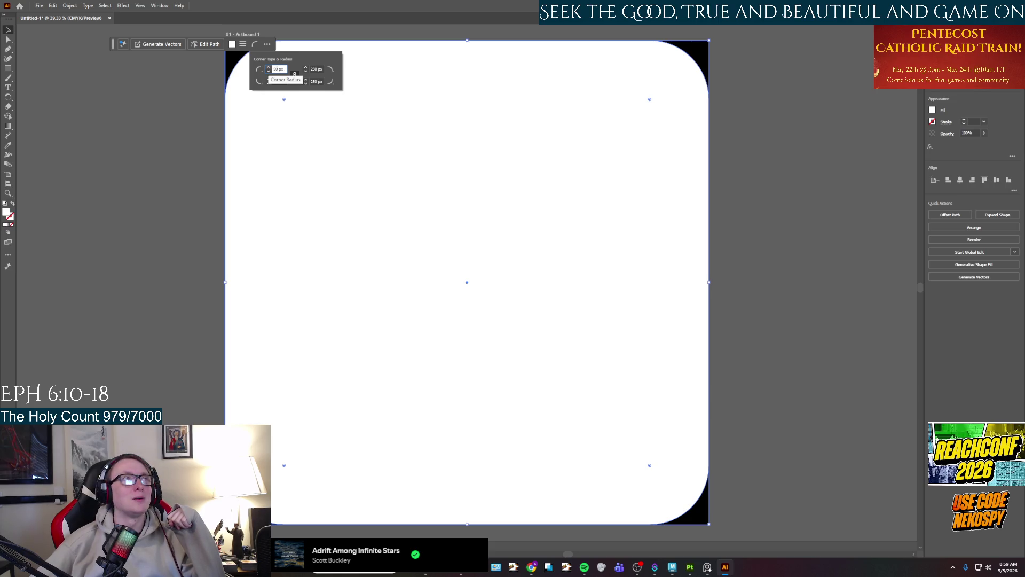
key("Return")
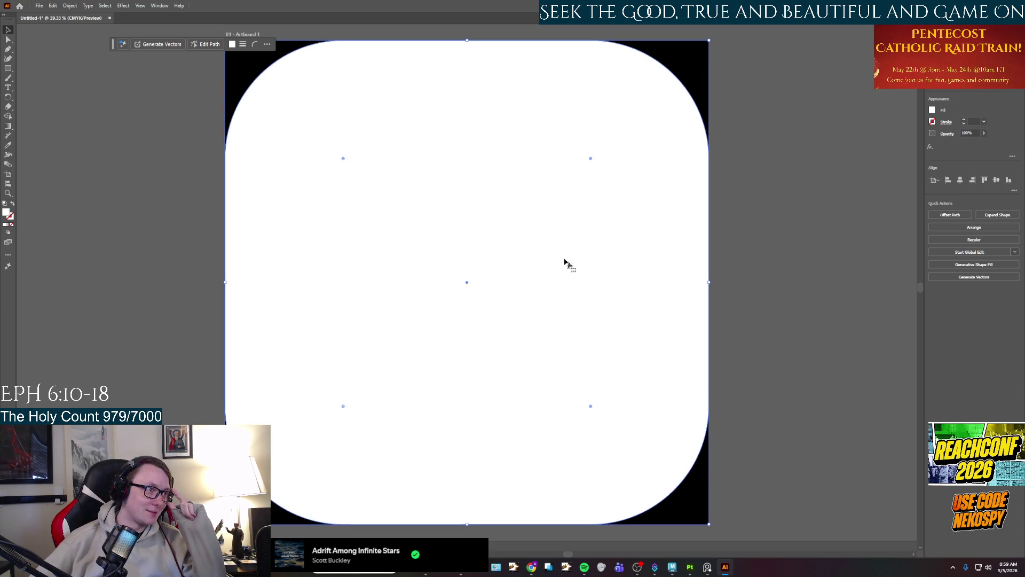
left_click(254, 45)
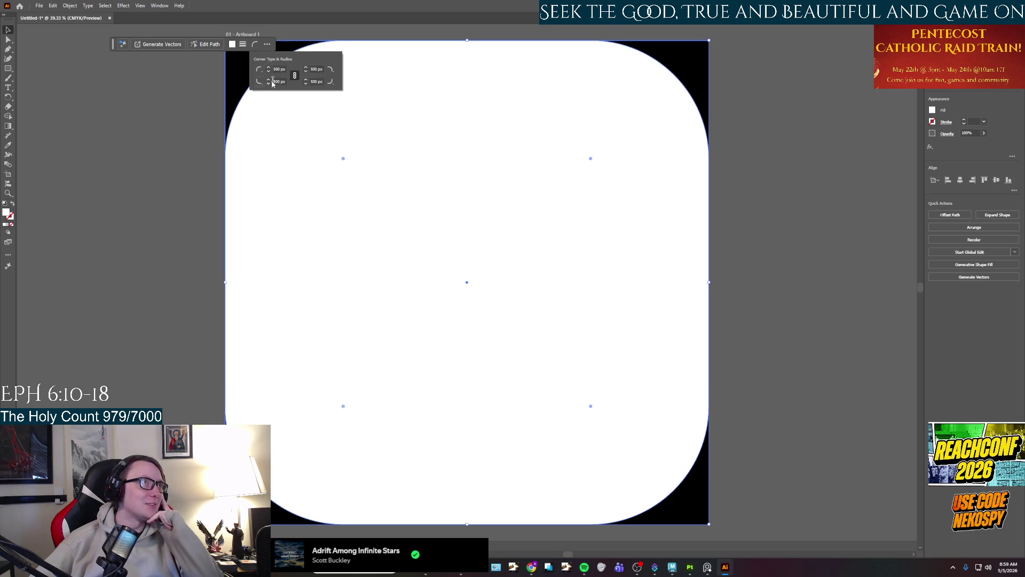
double_click(278, 69)
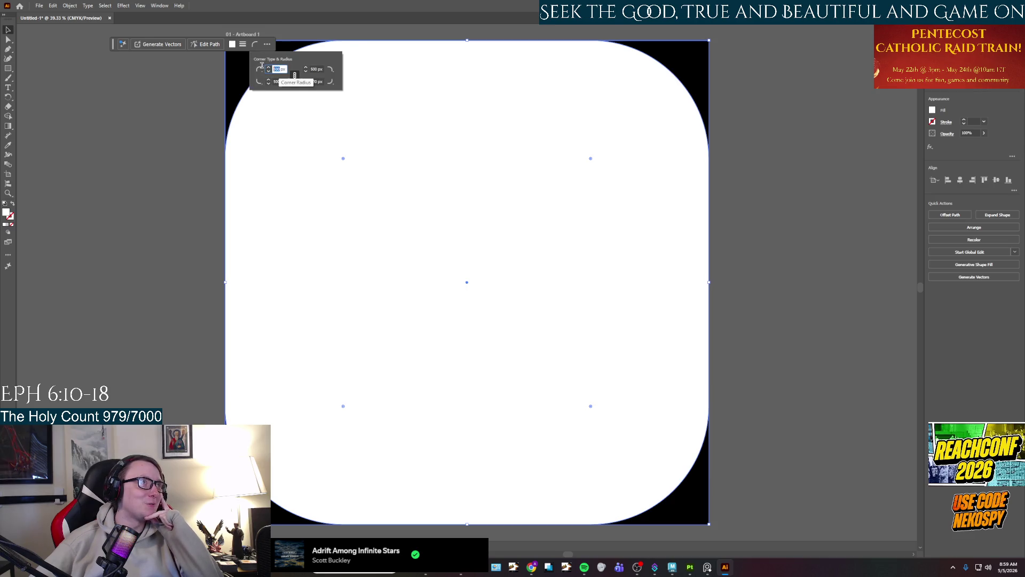
type("800")
key("Return")
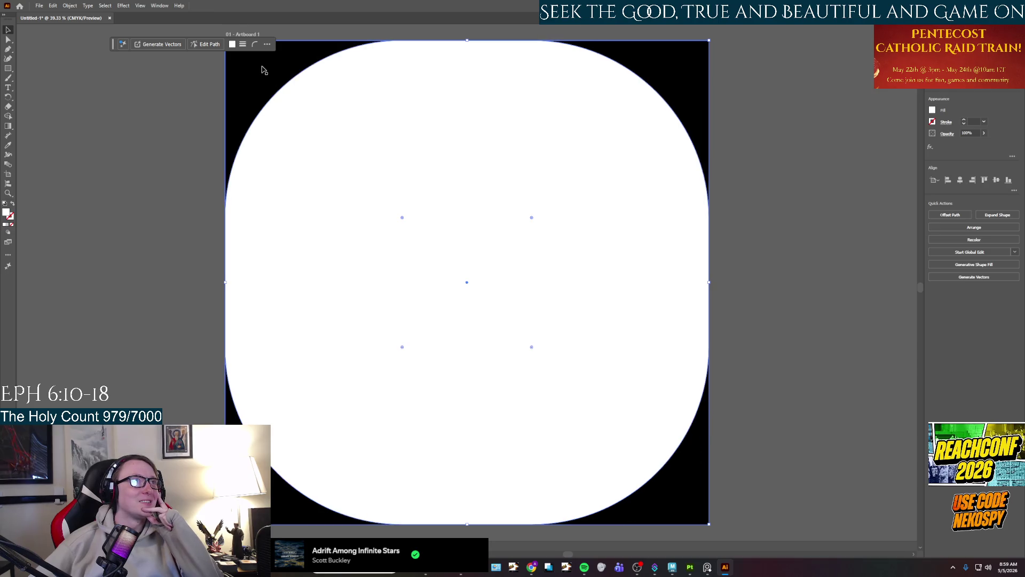
left_click(707, 567)
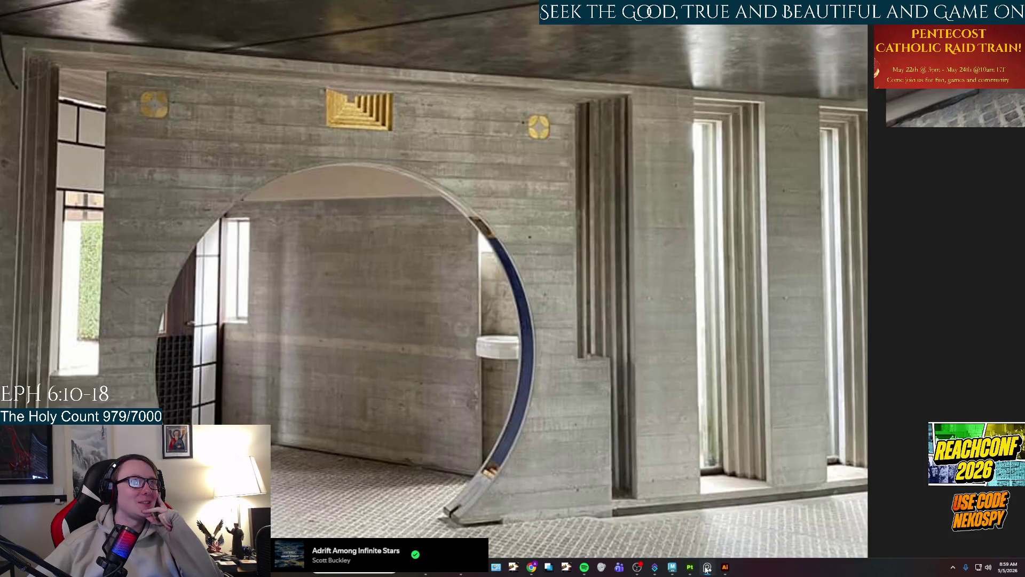
left_click(707, 567)
Settle the corner radius at 450 px on all four corners, then deselect the square.
left_click(256, 45)
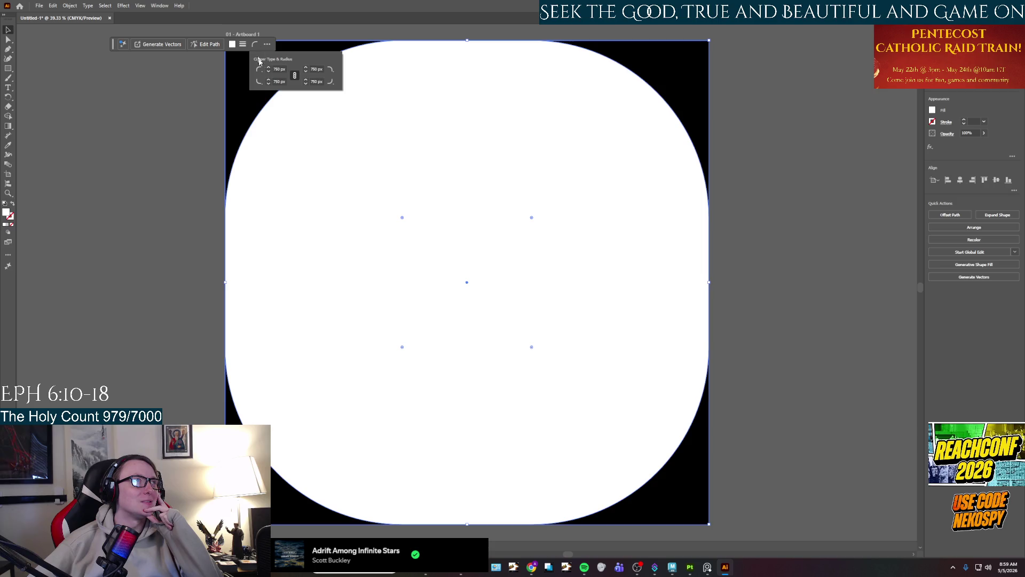
double_click(278, 70)
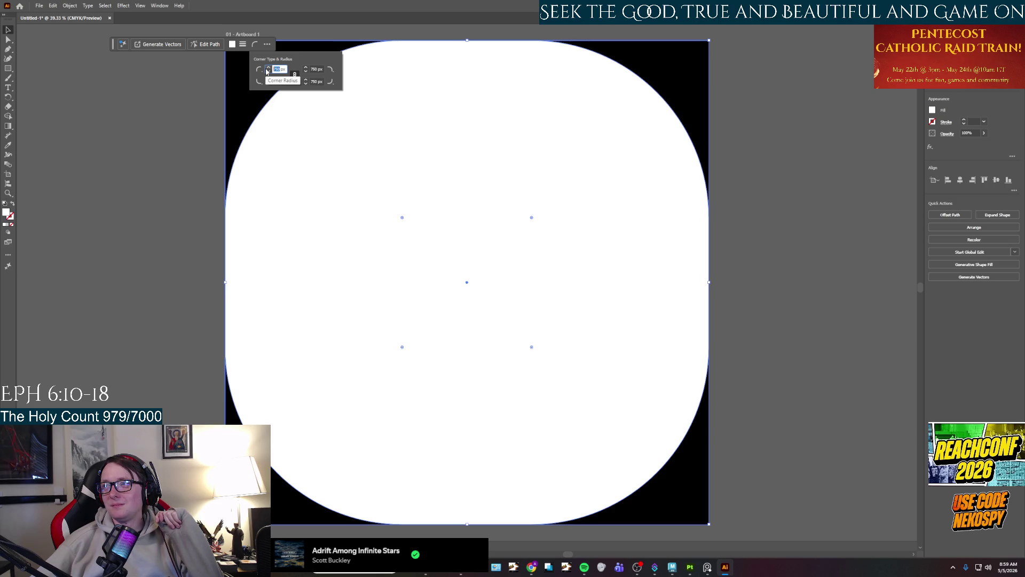
type("50")
key("Return")
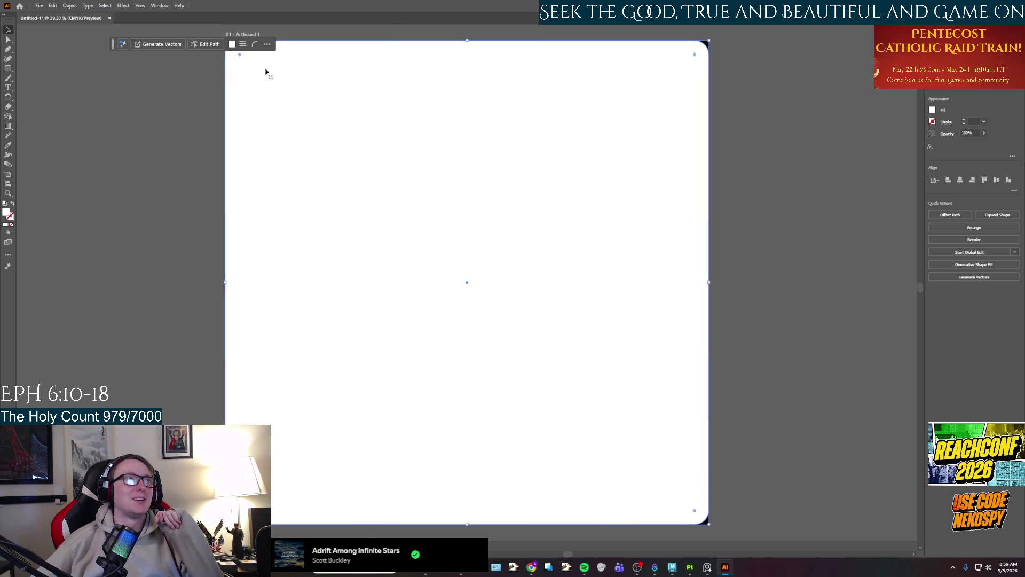
left_click(251, 48)
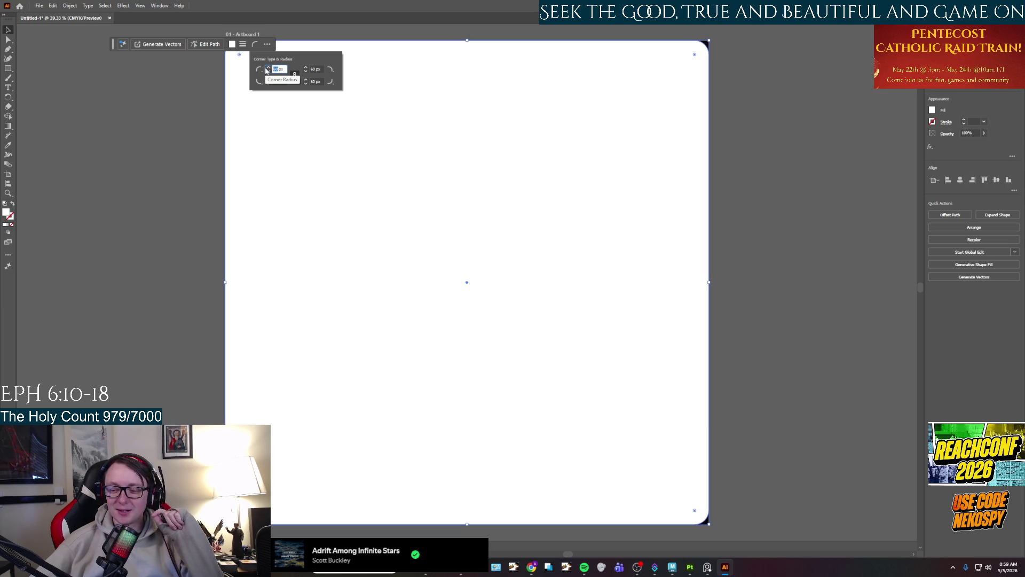
type("00")
key("Return")
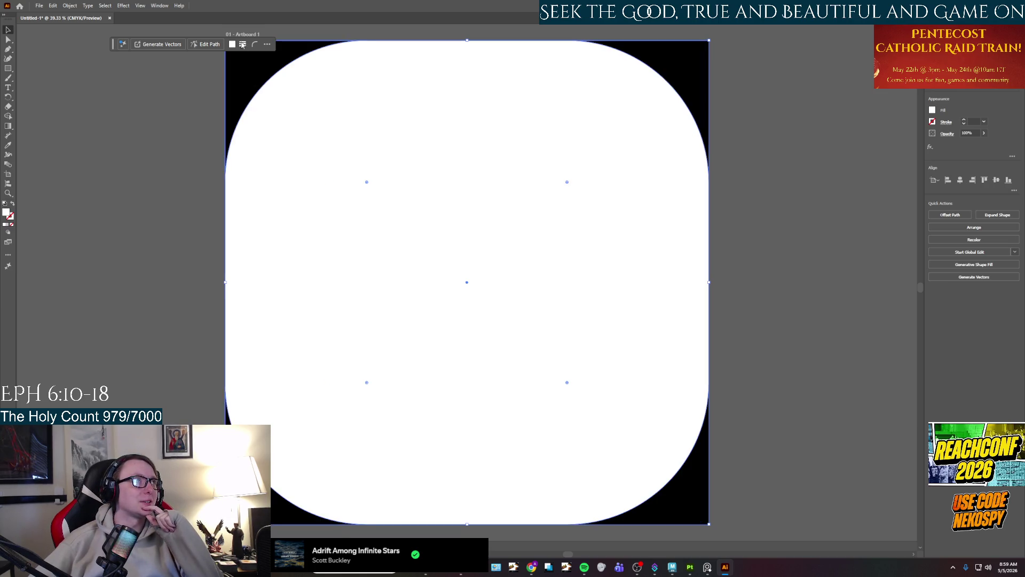
left_click(255, 45)
left_click(280, 70)
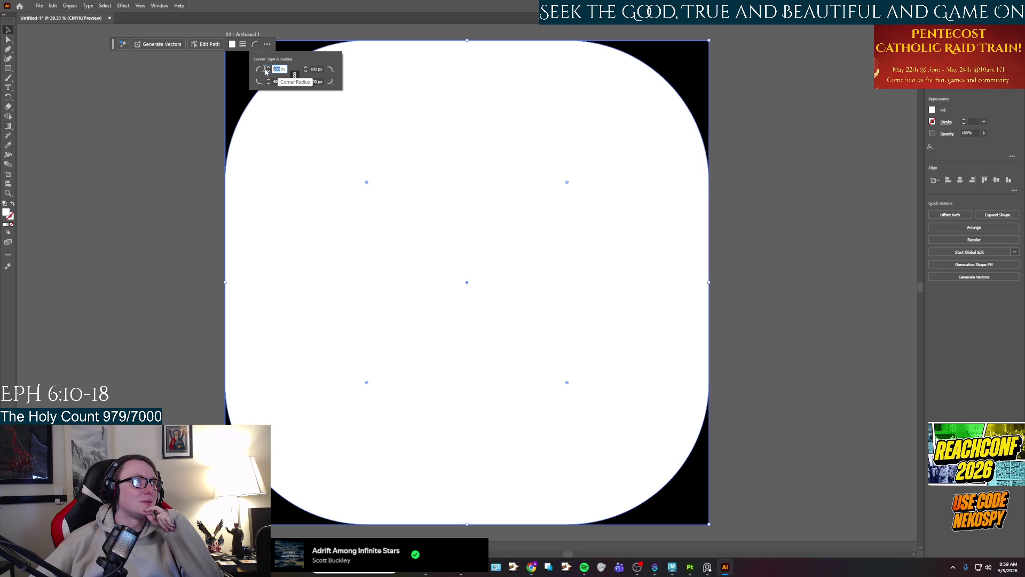
type("00")
key("Return")
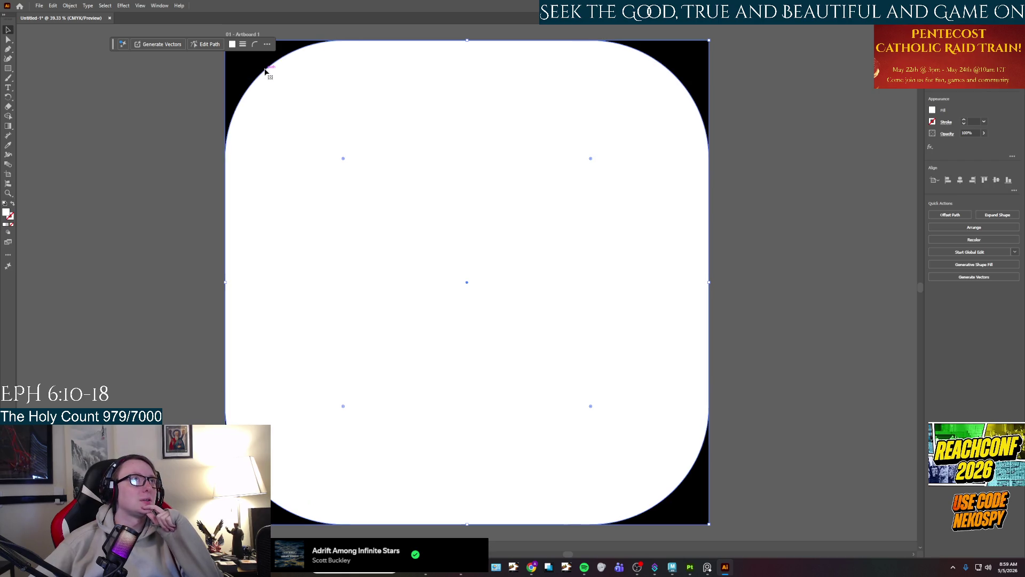
double_click(276, 69)
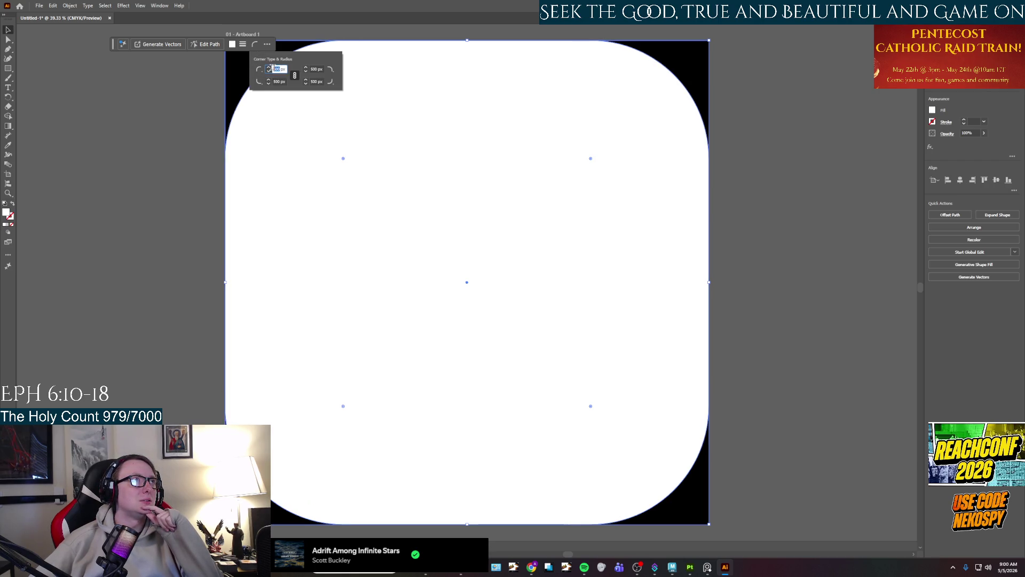
type("4")
key("Return")
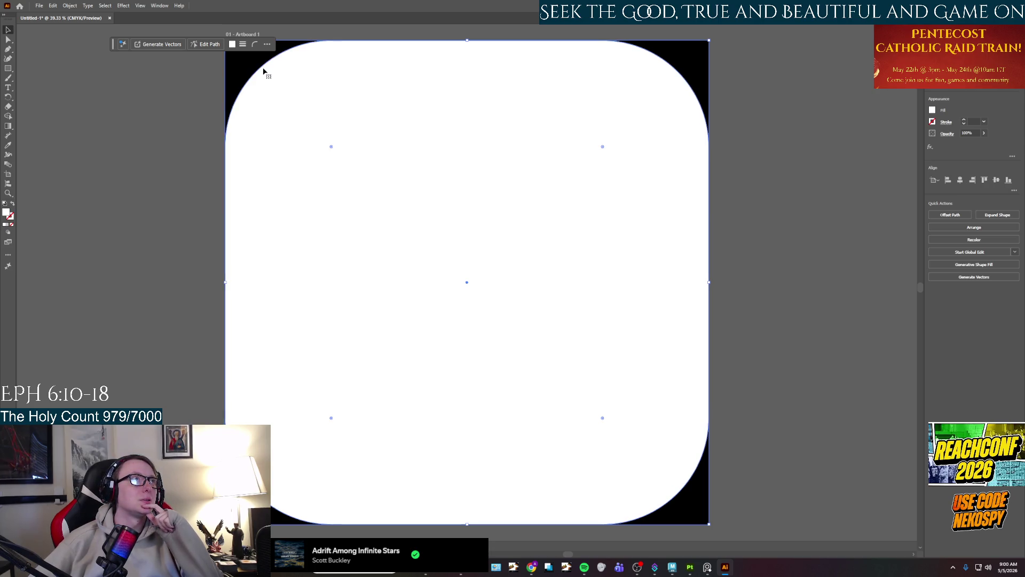
left_click(789, 273)
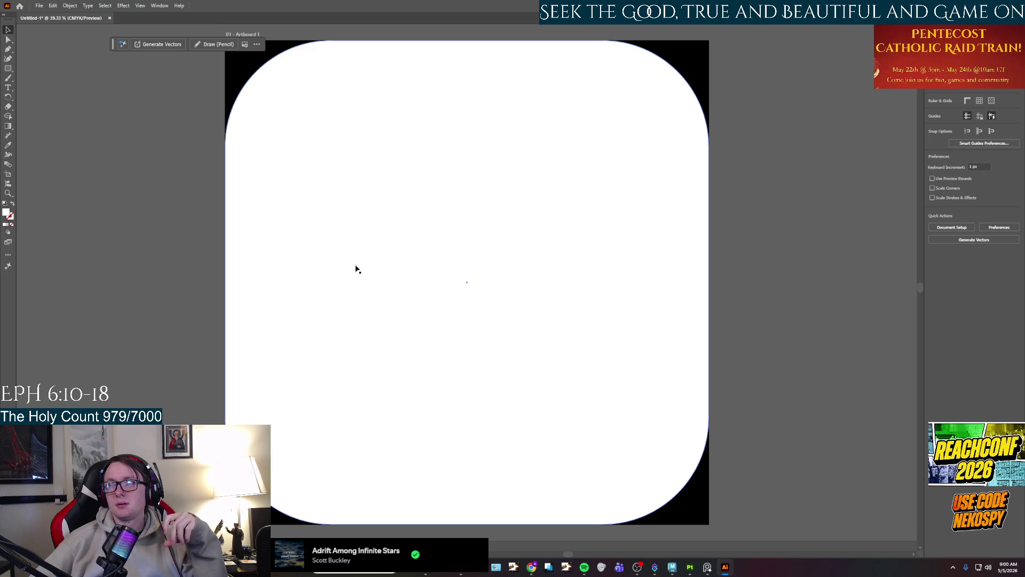
Create a 4-point star with both radii at 1024 px, then delete the resulting octagon.
mouse_move(716, 571)
left_click(711, 571)
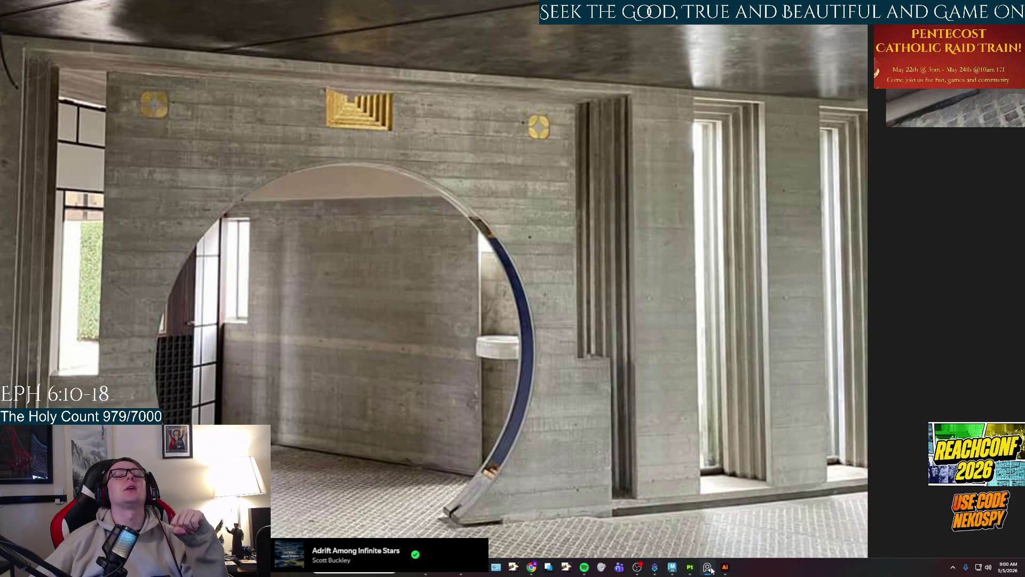
left_click(711, 571)
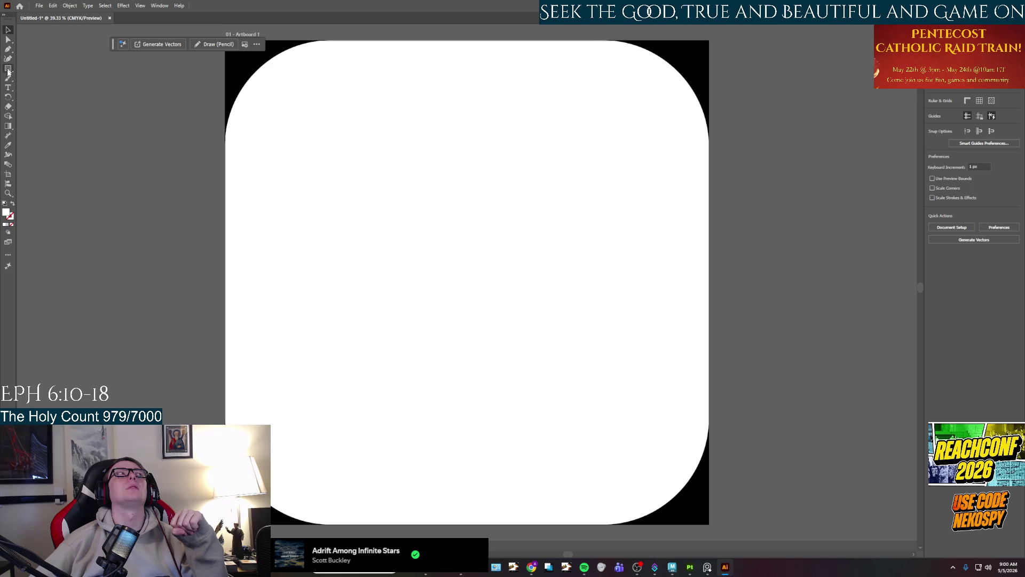
left_click_drag(8, 69, 37, 98)
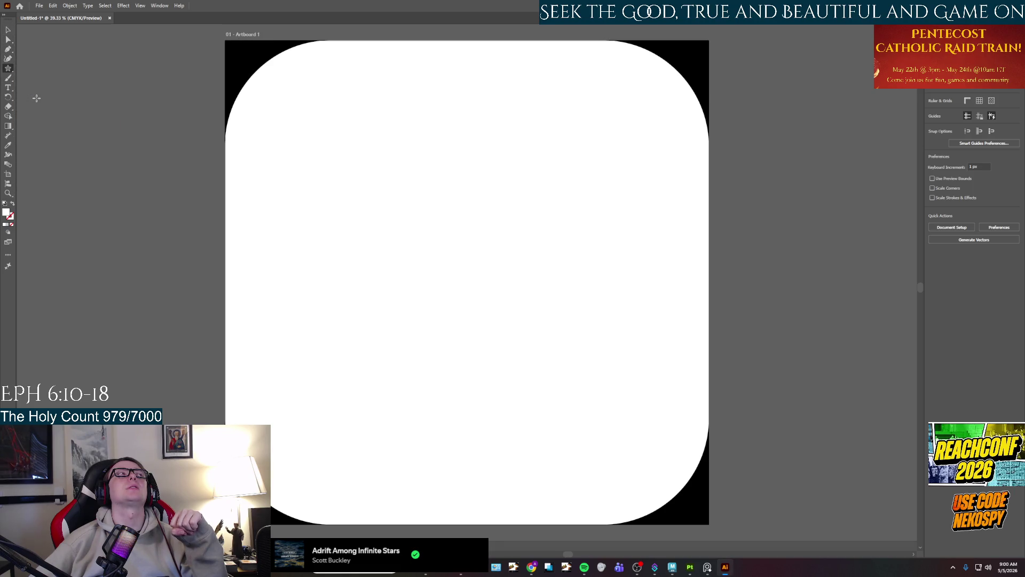
left_click(578, 266)
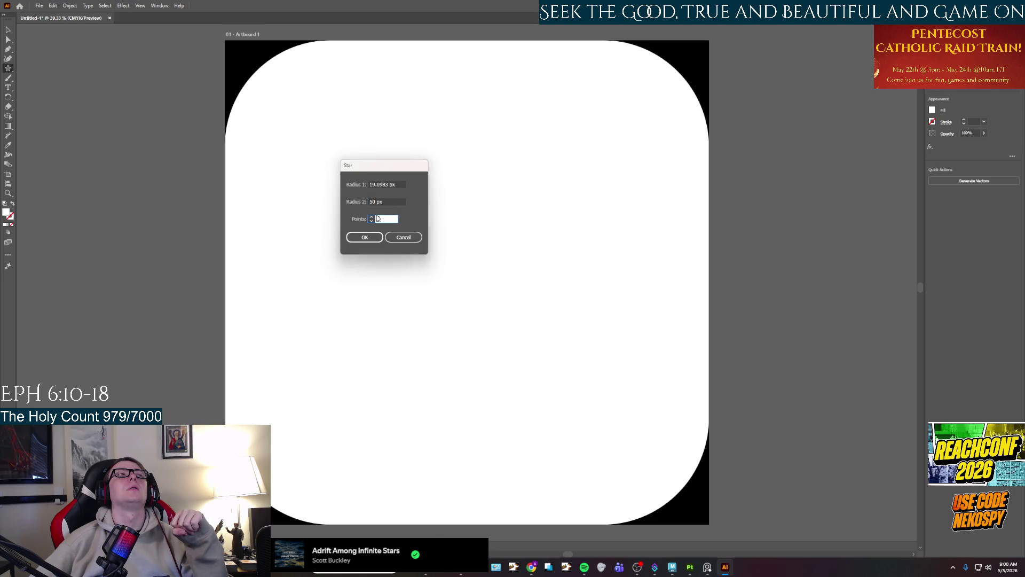
type("4")
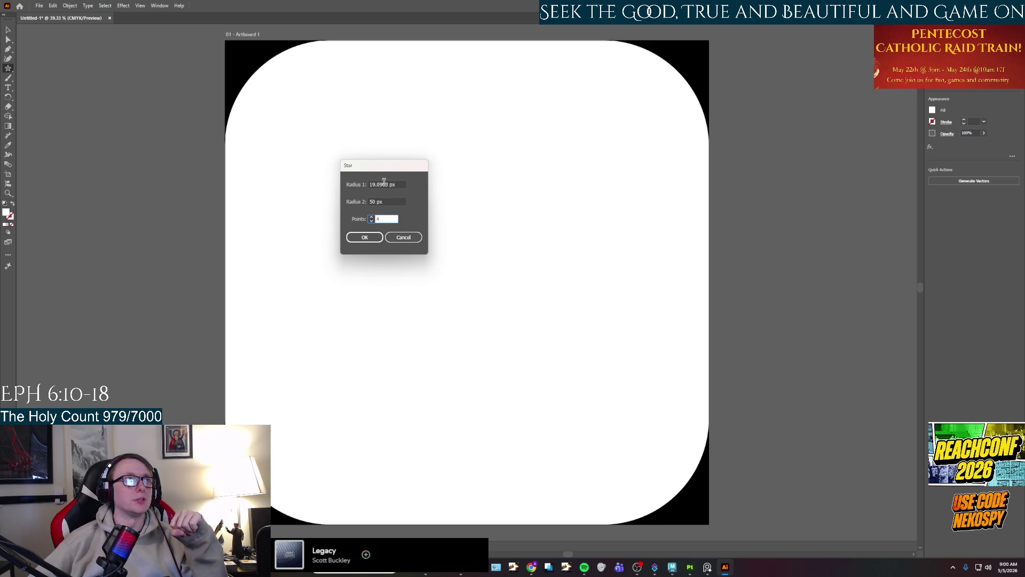
left_click_drag(389, 185, 360, 187)
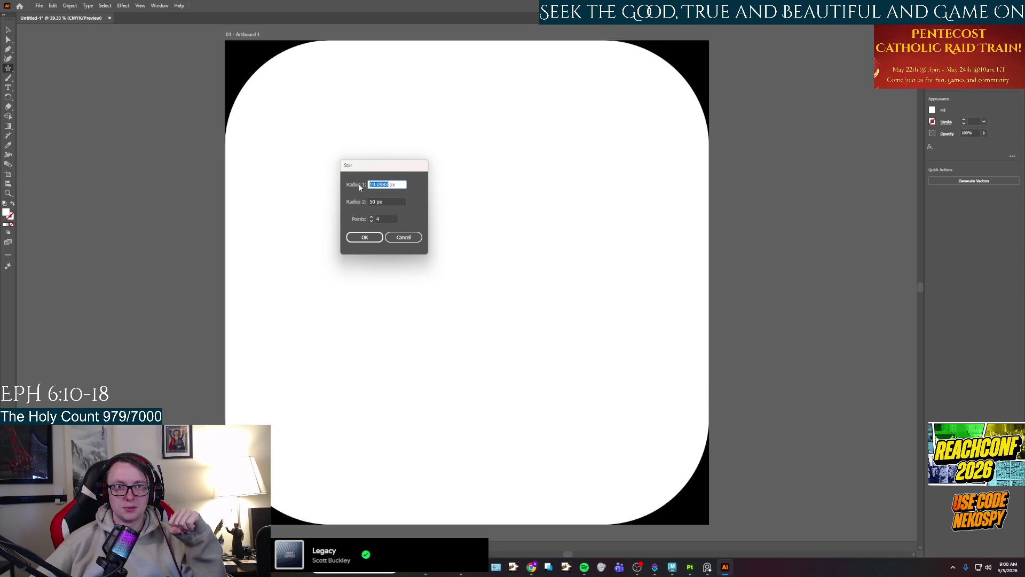
type("102")
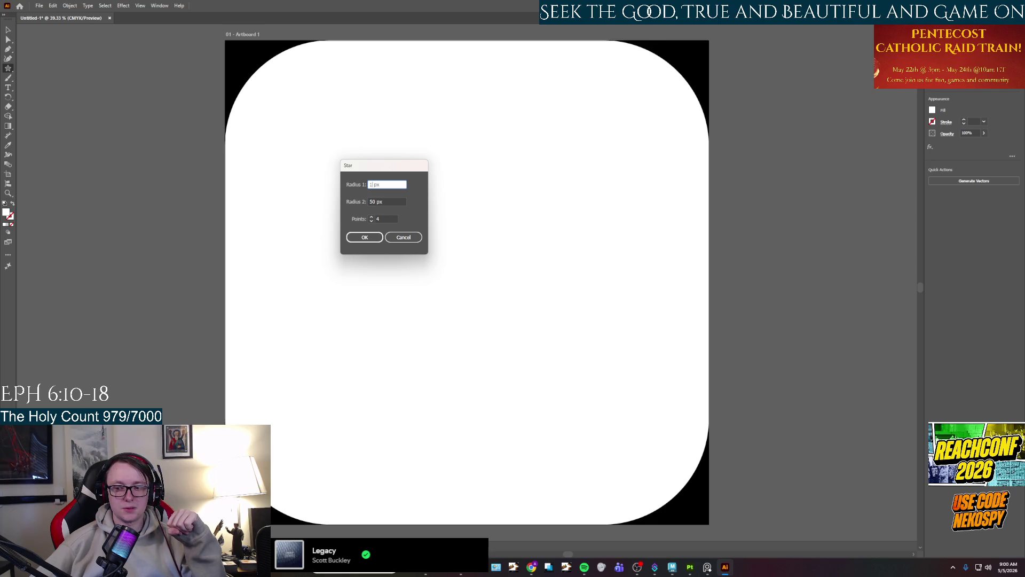
type("4")
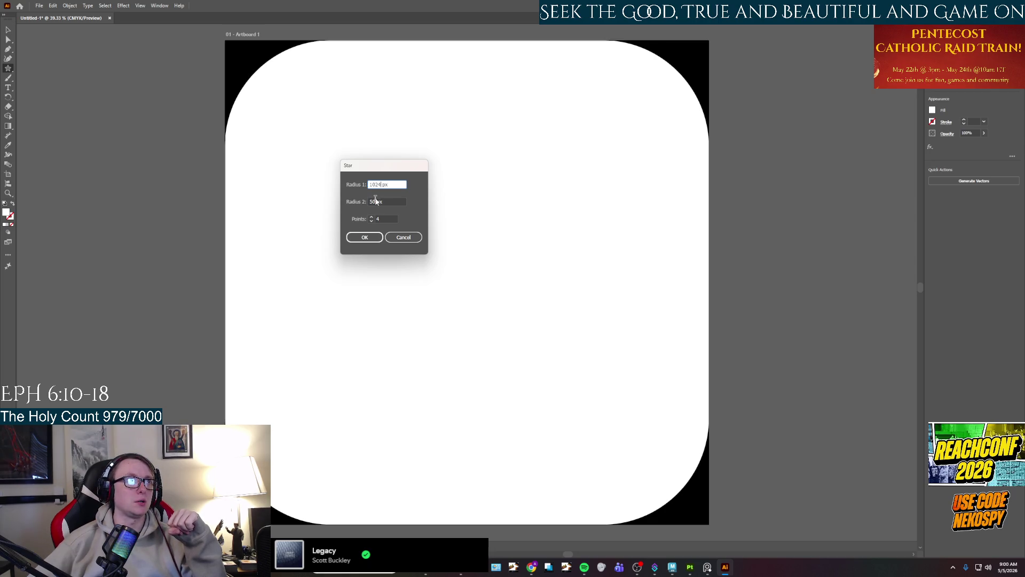
left_click(375, 201)
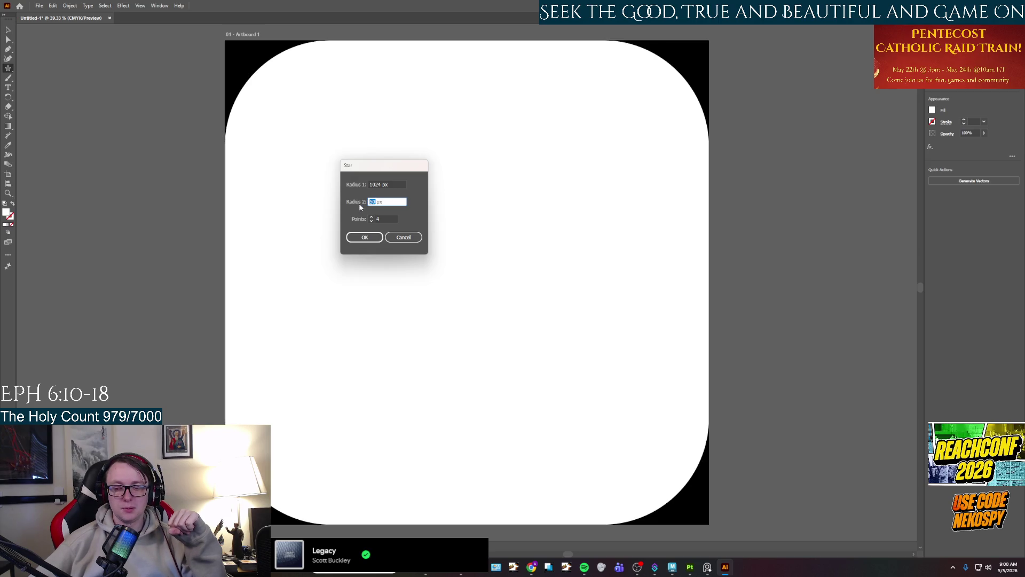
type("1024")
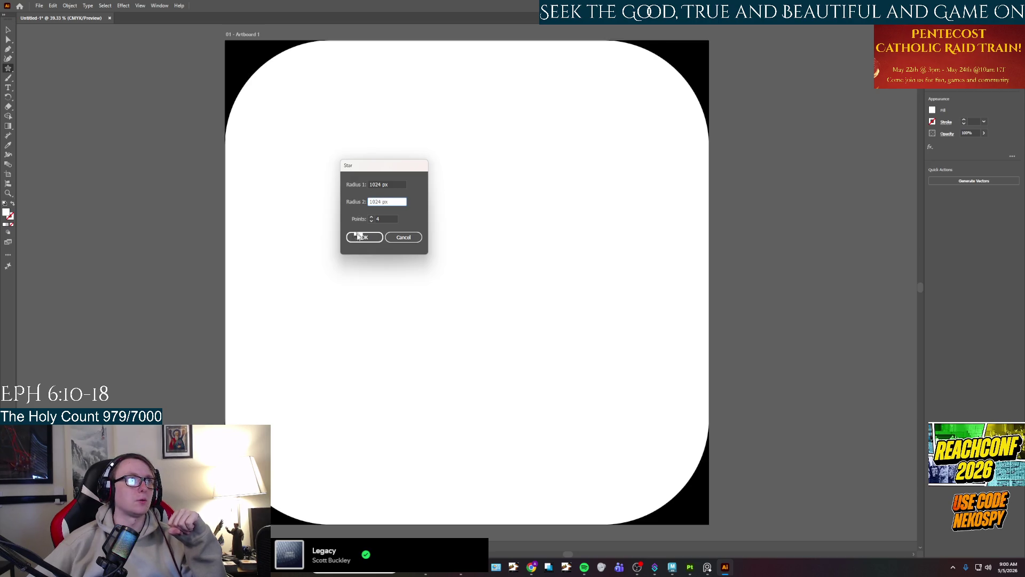
left_click(372, 236)
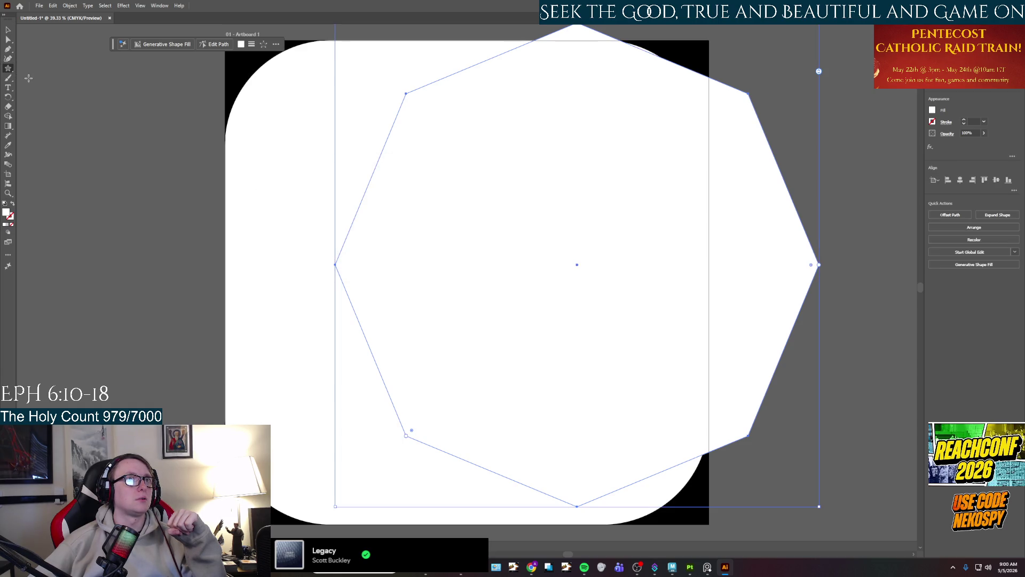
key("Delete")
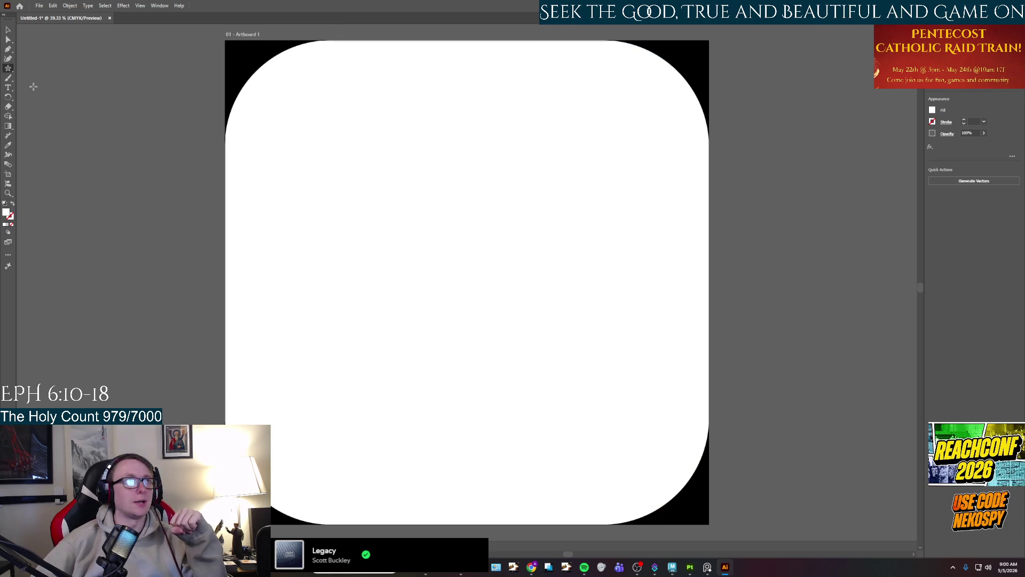
left_click(307, 235)
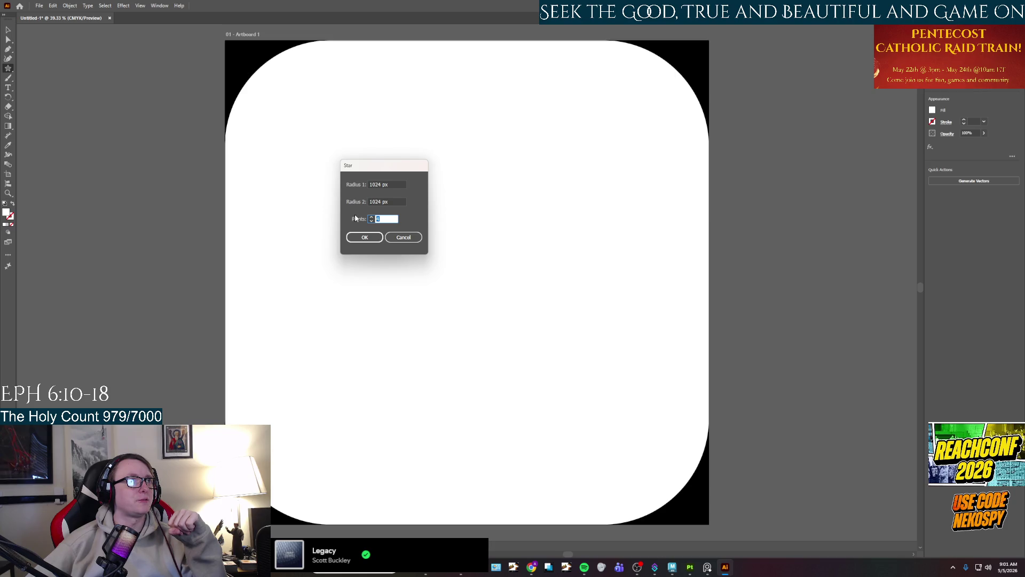
left_click(365, 238)
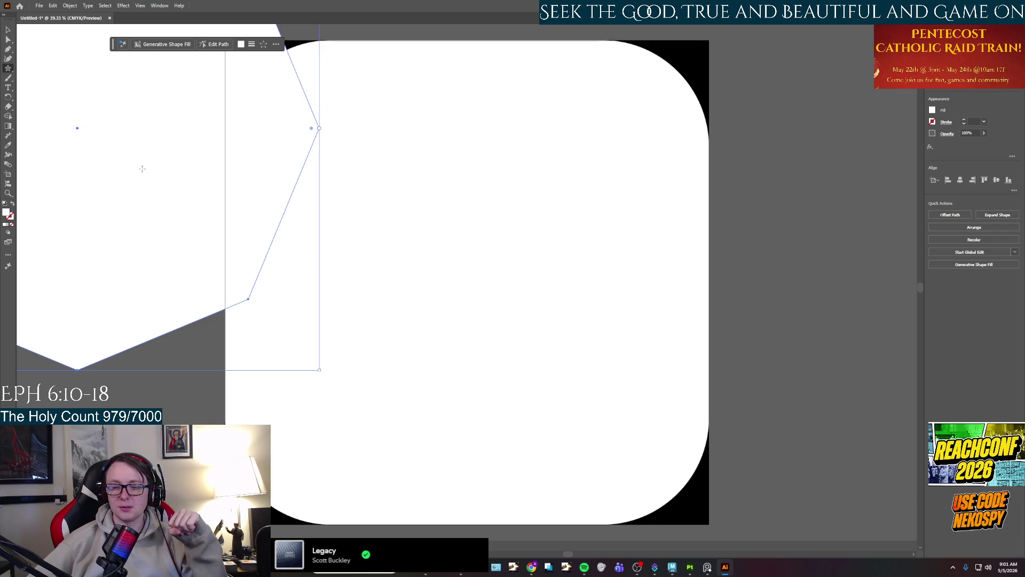
key("Delete")
left_click(439, 259)
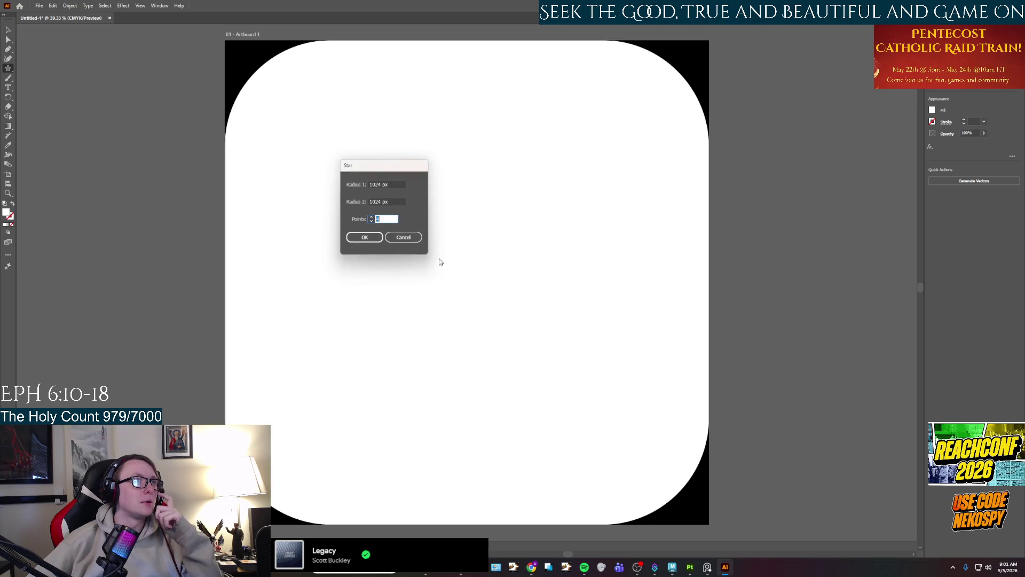
left_click(361, 239)
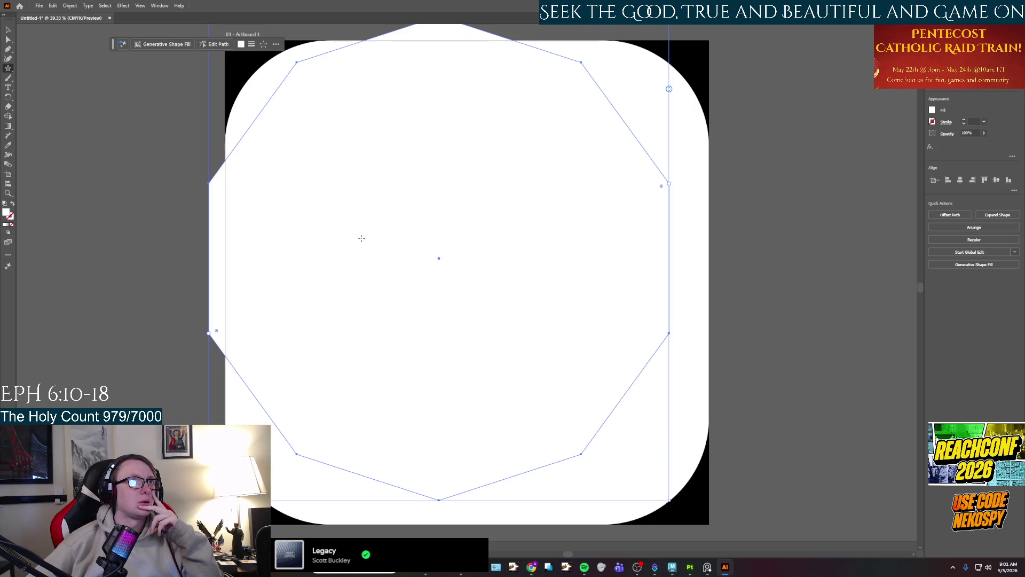
key("Delete")
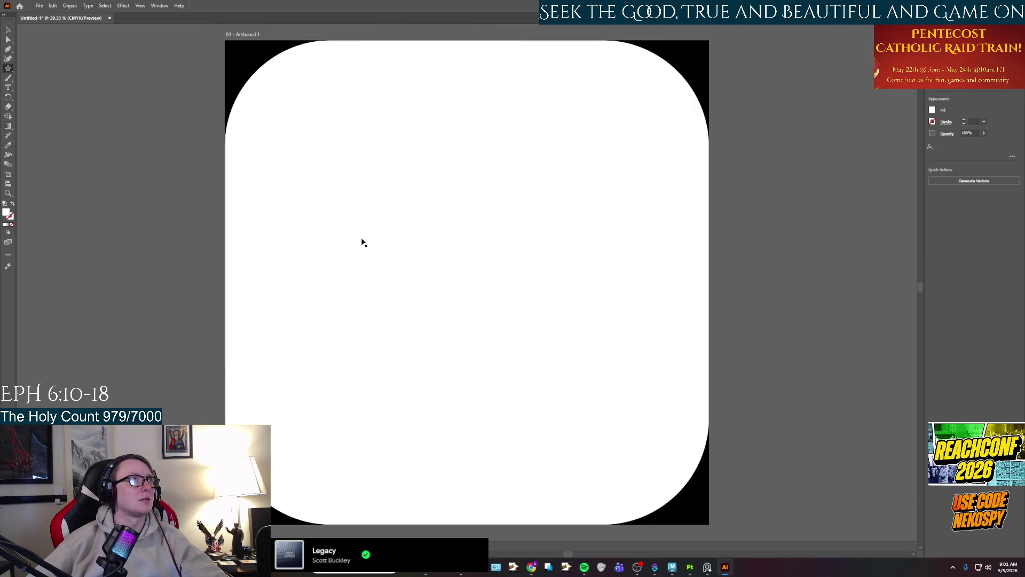
left_click(454, 235)
type("1")
left_click(365, 237)
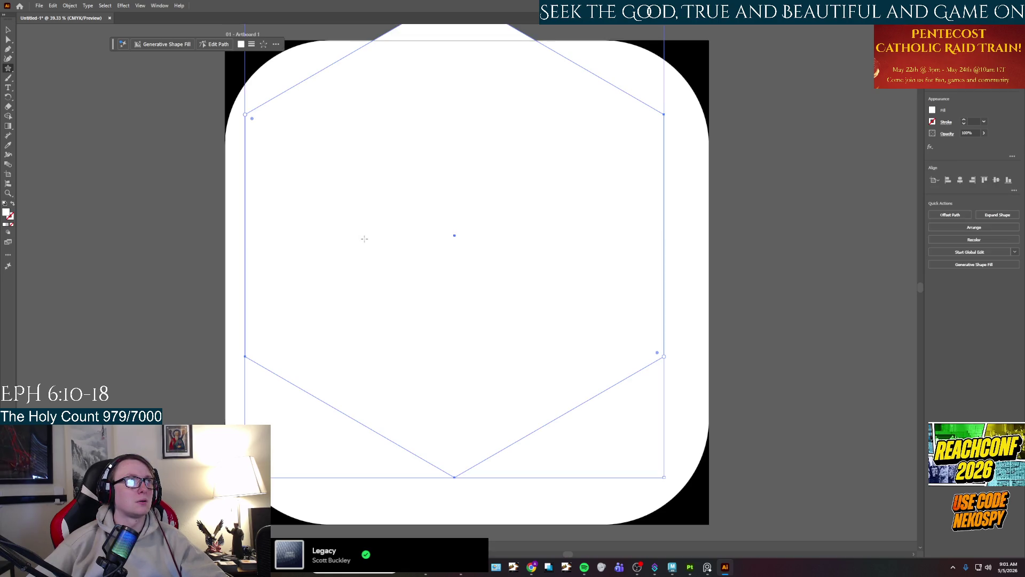
key("ctrl+z")
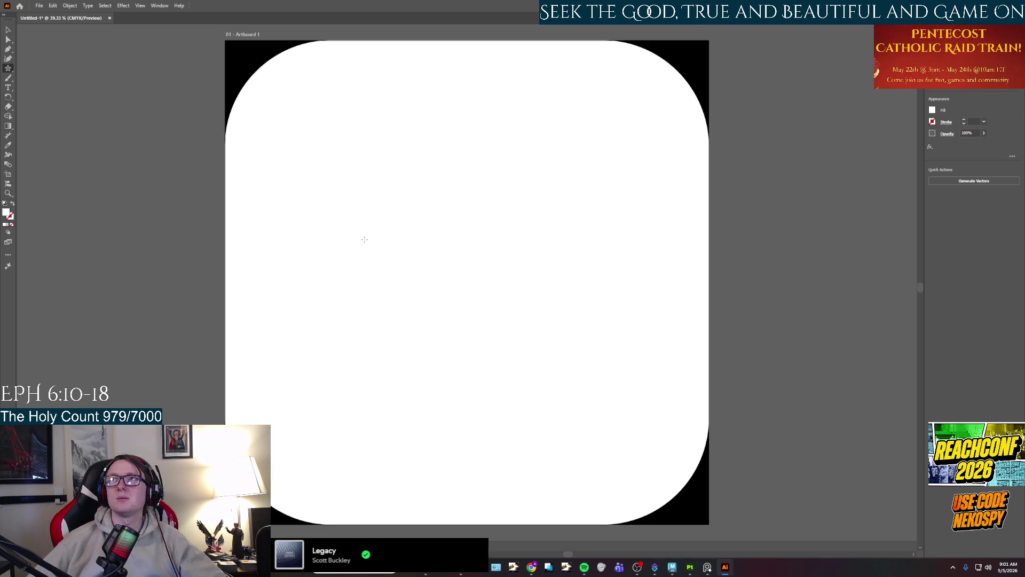
left_click(8, 69)
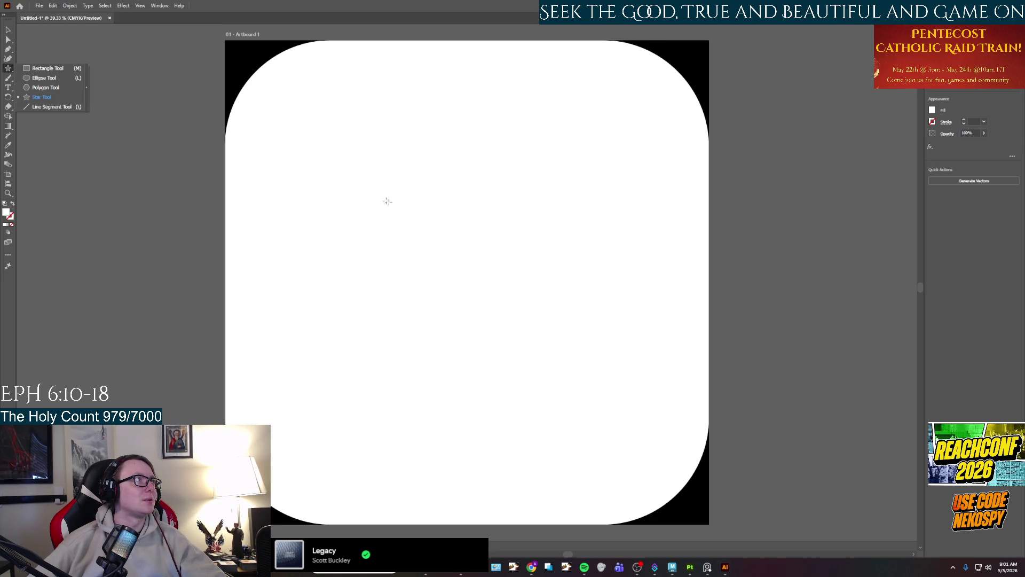
left_click(378, 277)
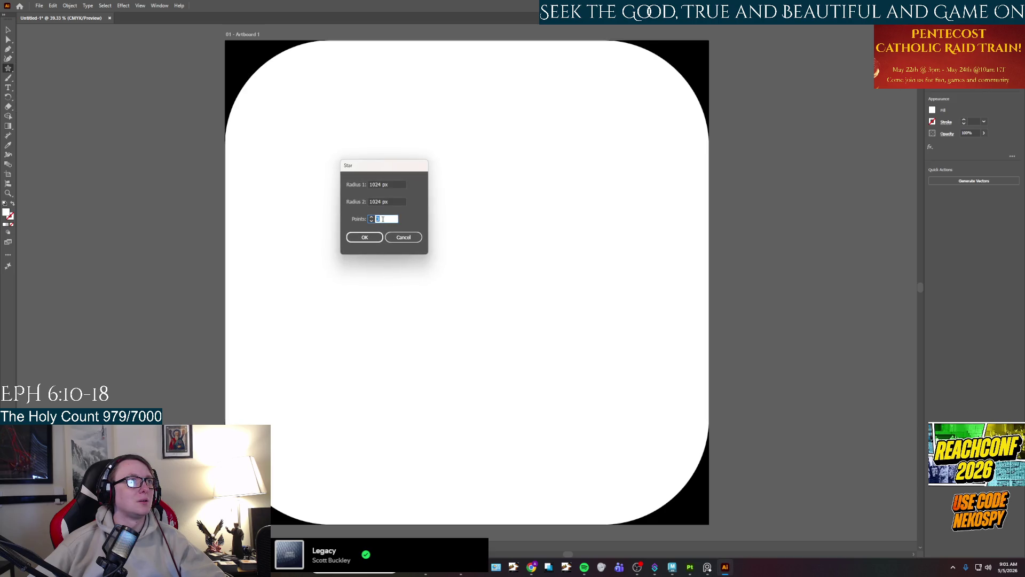
left_click(364, 237)
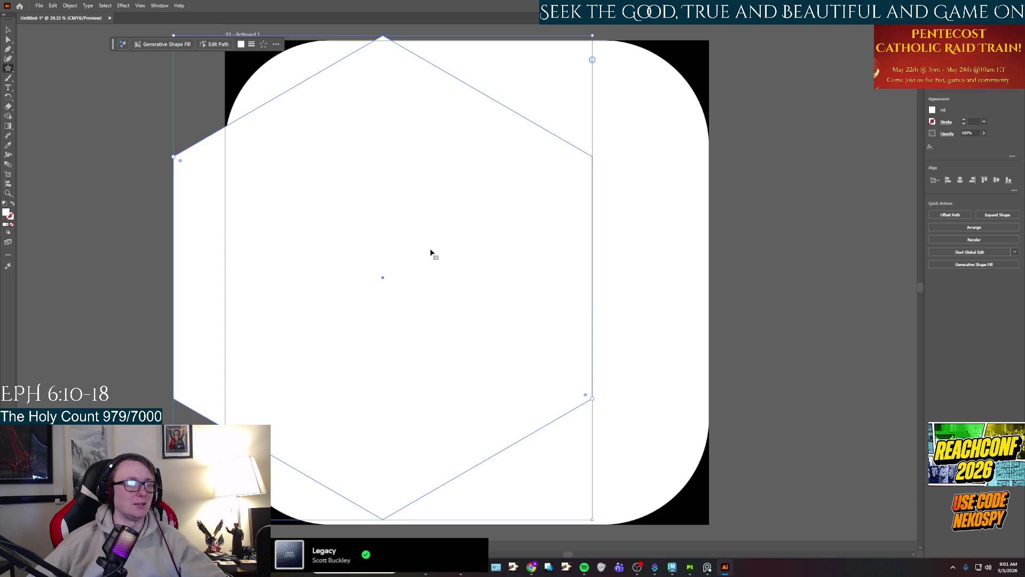
key("Delete")
left_click(431, 252)
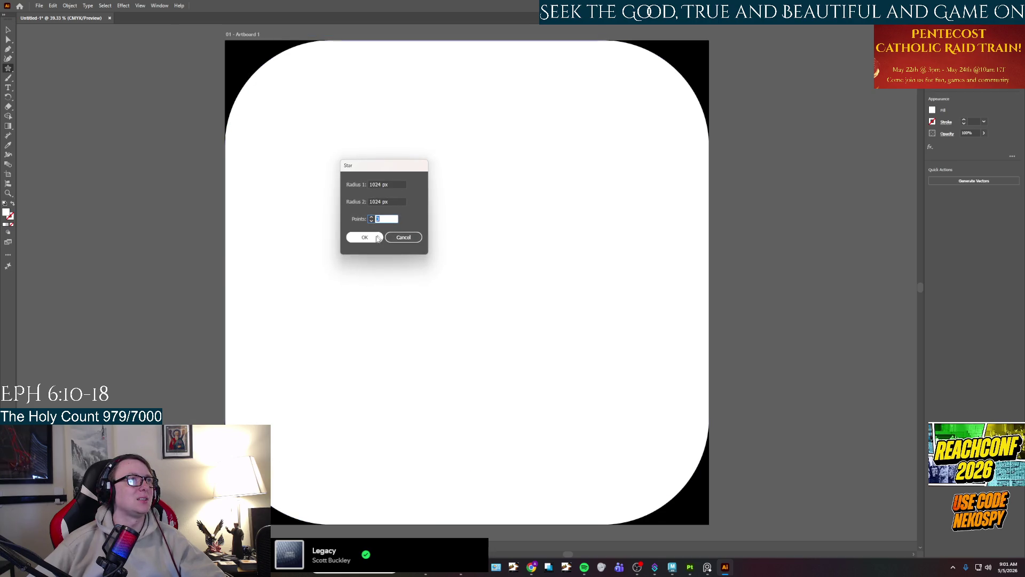
left_click(371, 201)
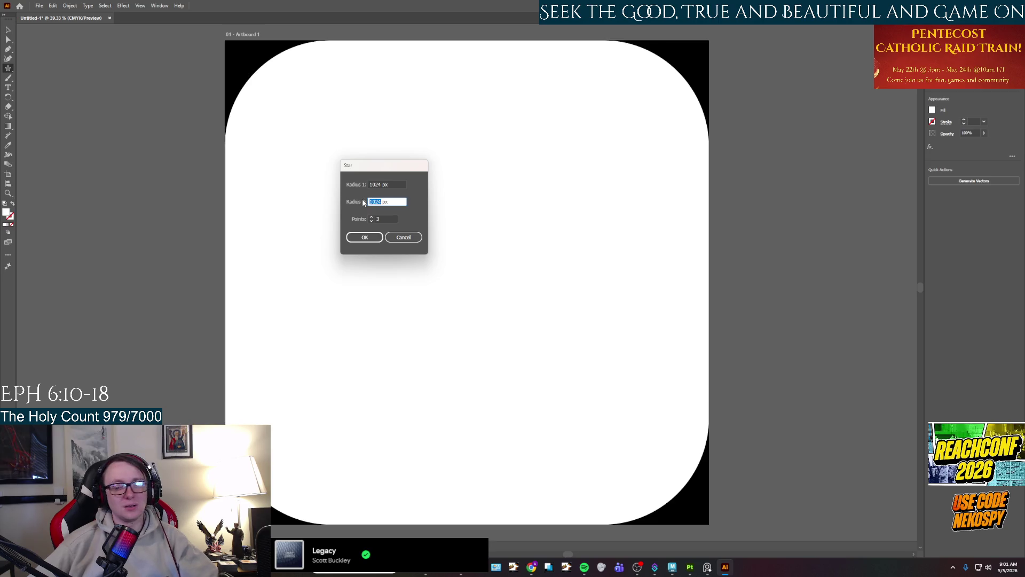
type("50")
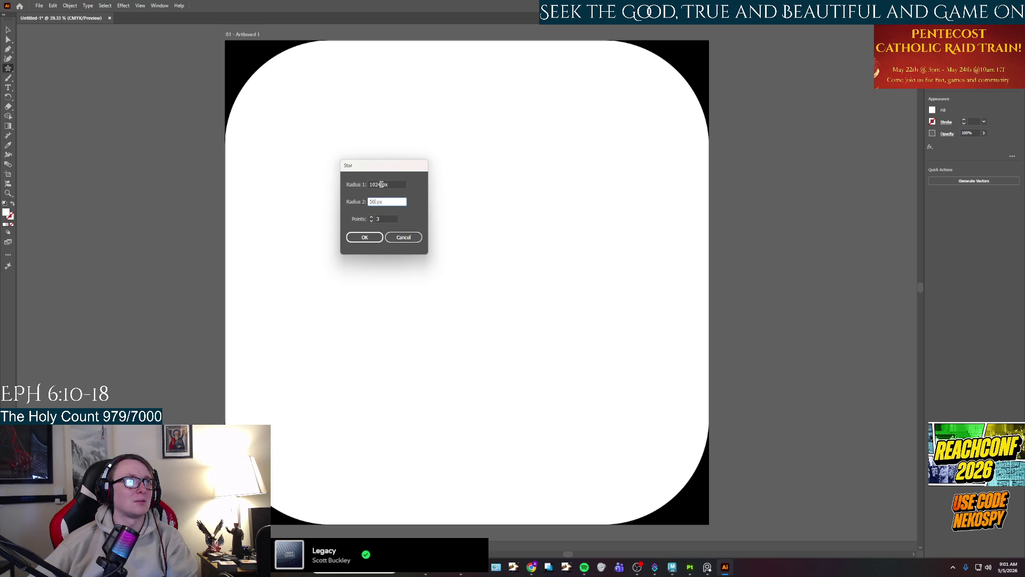
left_click(381, 184)
type("10")
key("Return")
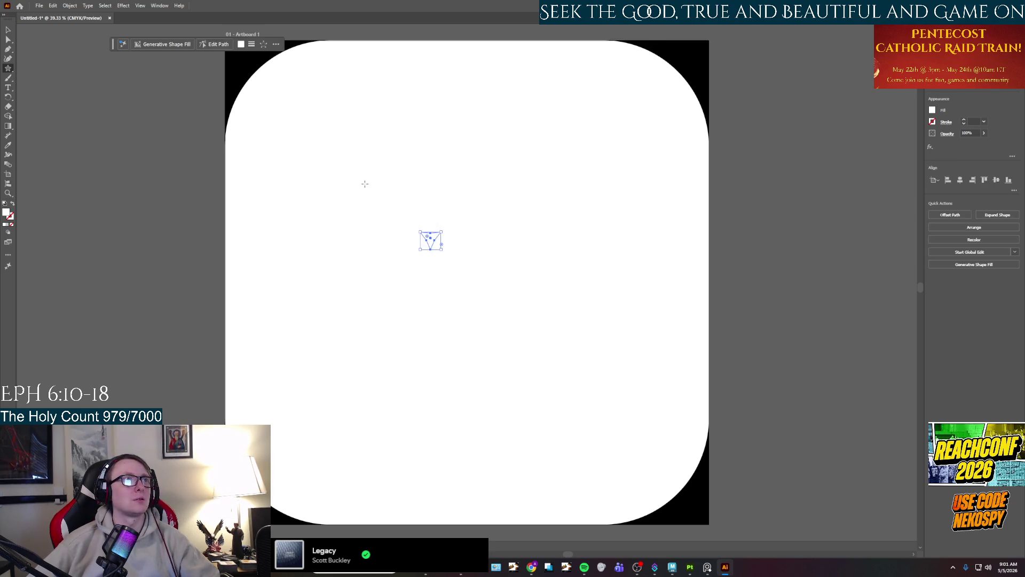
scroll(438, 260, "up", 2)
scroll(438, 260, "down", 2)
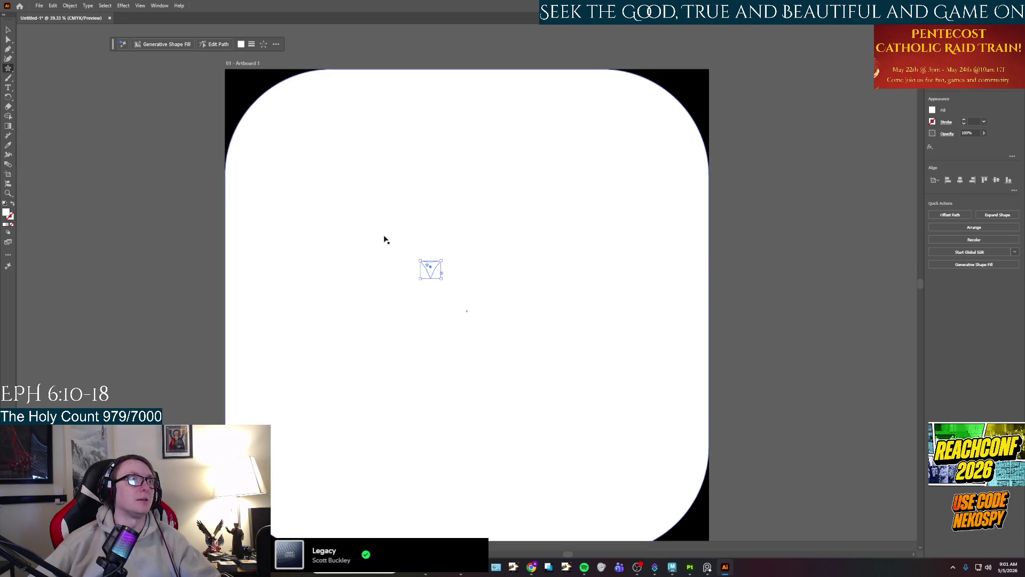
key("Delete")
left_click(398, 252)
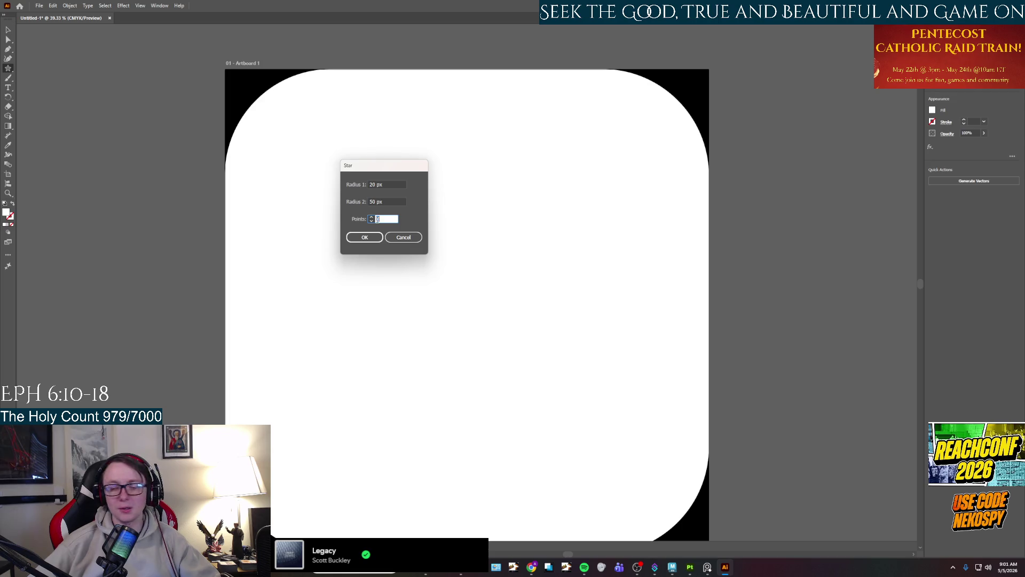
key("Return")
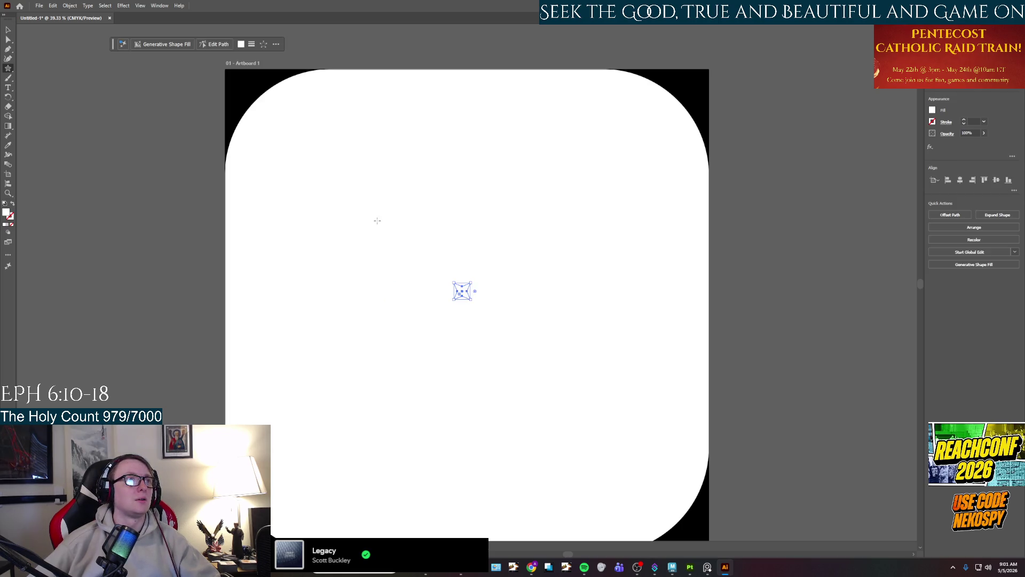
scroll(470, 304, "up", 1)
key("e")
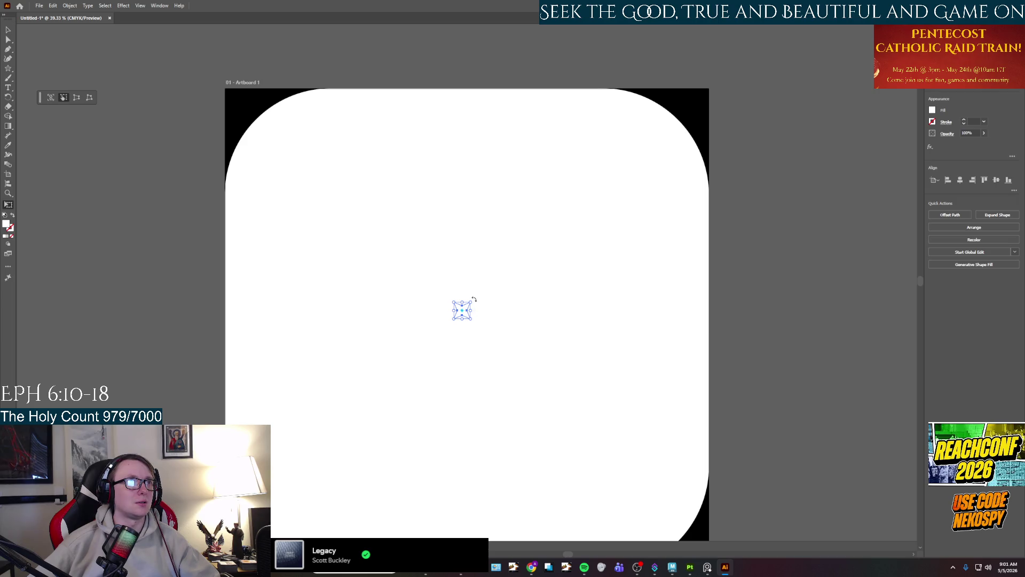
key("j")
left_click_drag(473, 298, 478, 316)
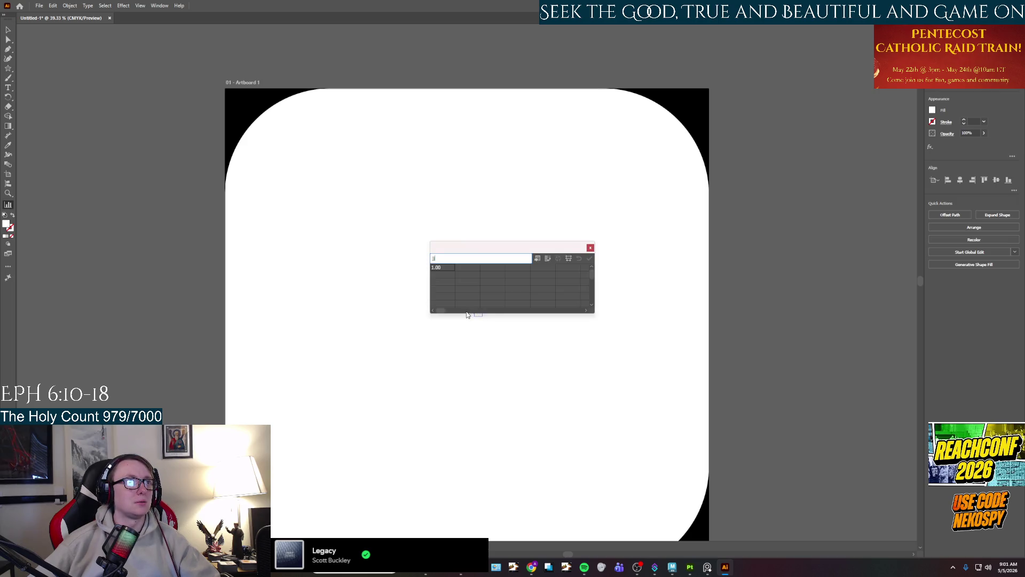
left_click(590, 247)
left_click(537, 294)
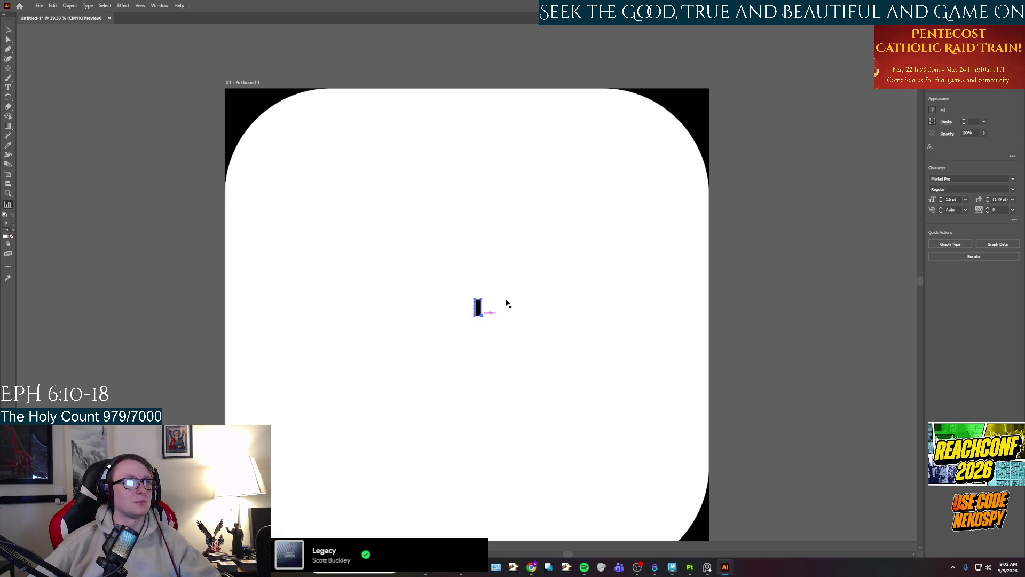
key("ctrl+z")
key("ctrl+z")
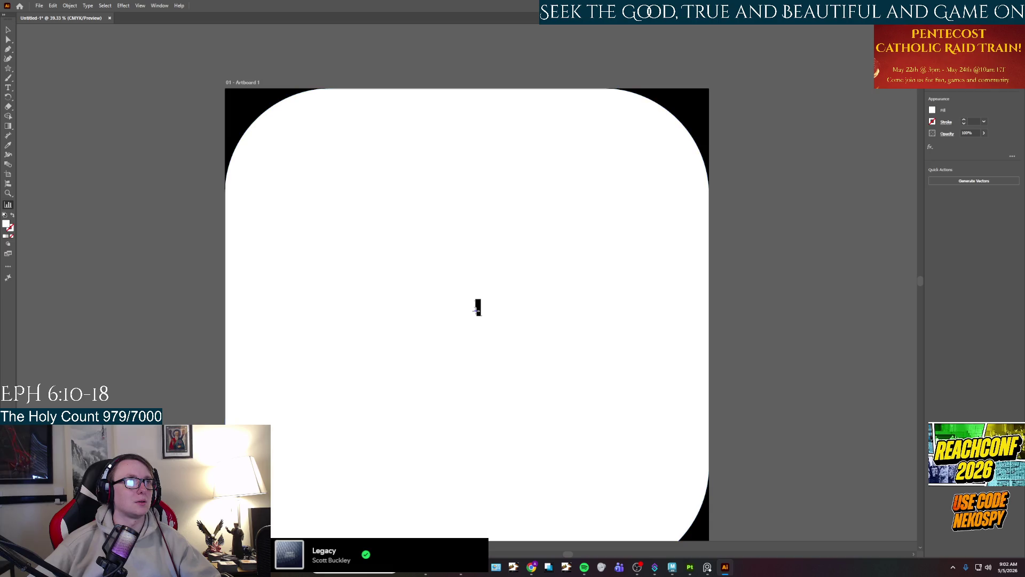
left_click(478, 315)
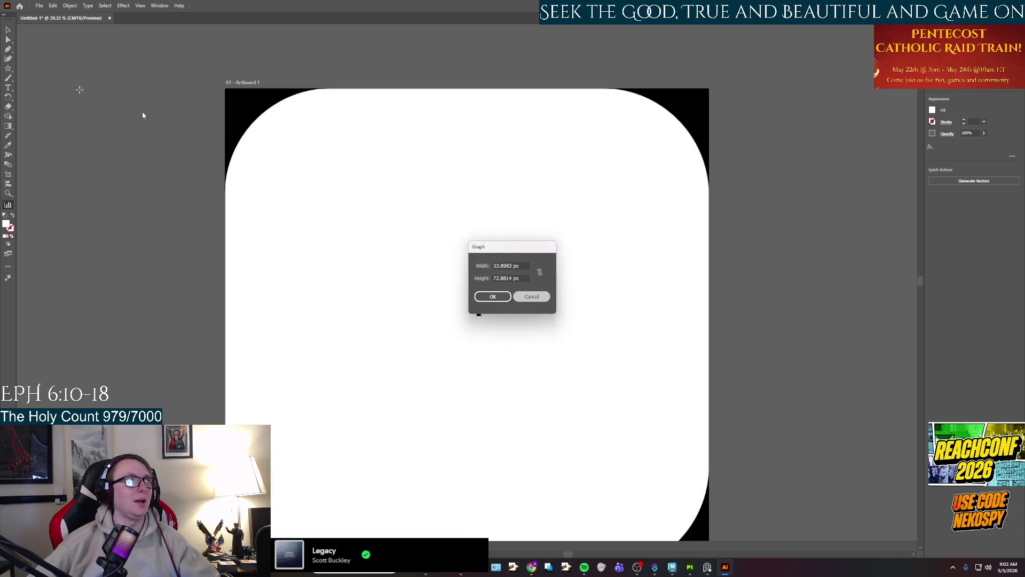
key("Return")
left_click(8, 31)
key("ctrl+z")
left_click(479, 362)
scroll(472, 361, "up", 1)
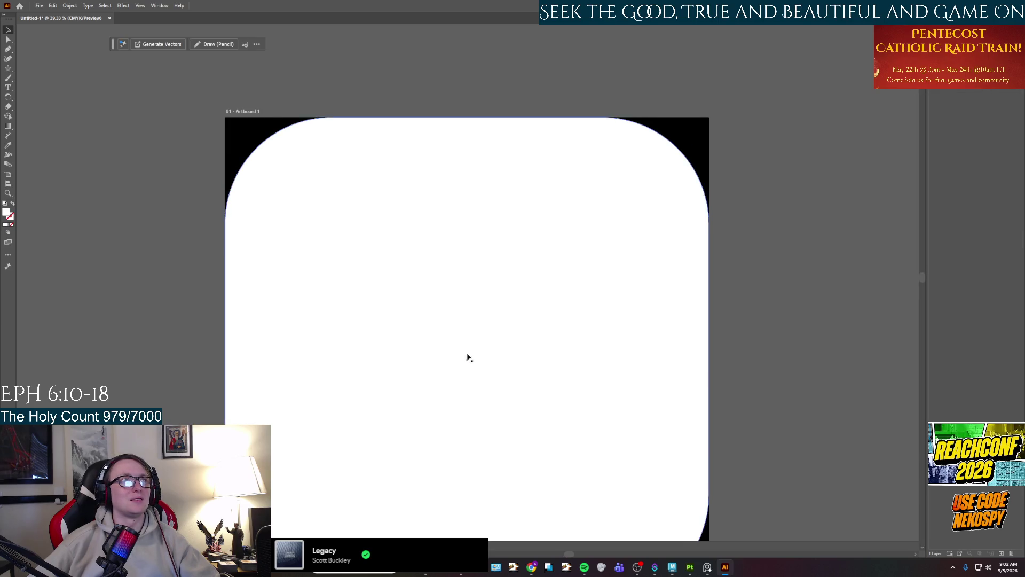
Create a small 4-point star with the Star tool.
left_click(465, 357)
scroll(466, 357, "up", 1)
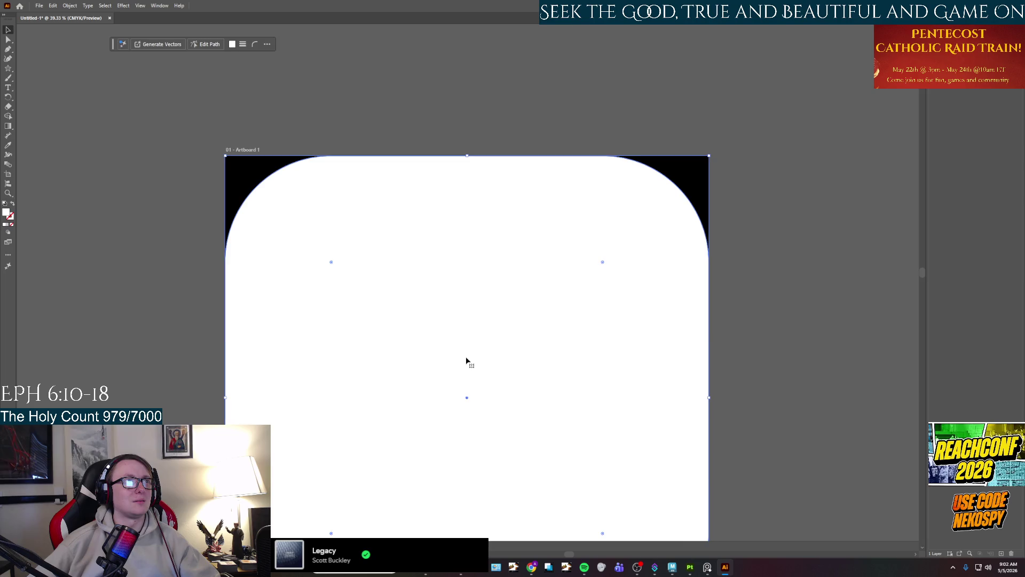
scroll(466, 356, "down", 2)
left_click(54, 157)
left_click(9, 69)
left_click(291, 262)
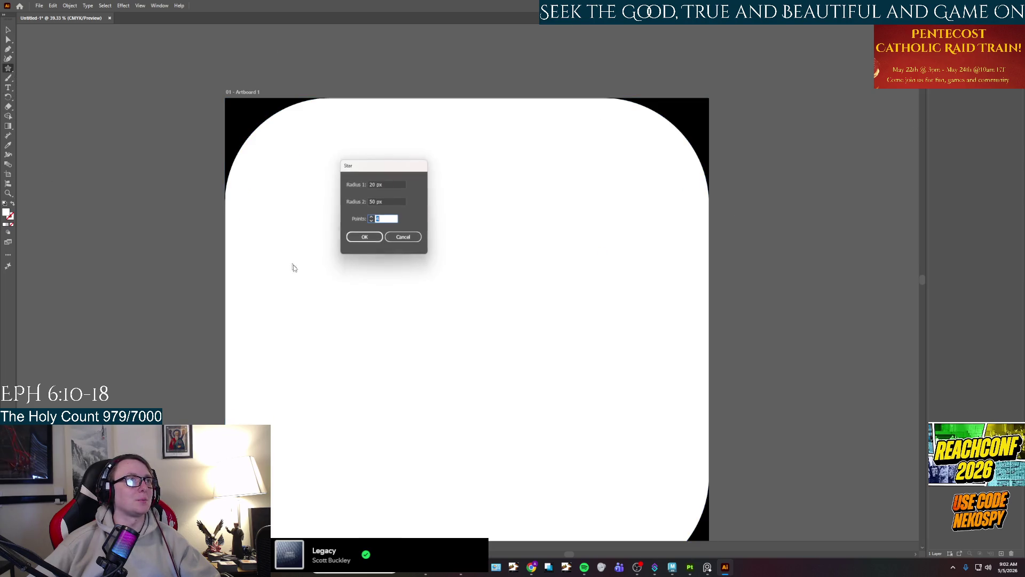
left_click(358, 237)
Enlarge the star and position it over the centre of the rounded square.
left_click(12, 31)
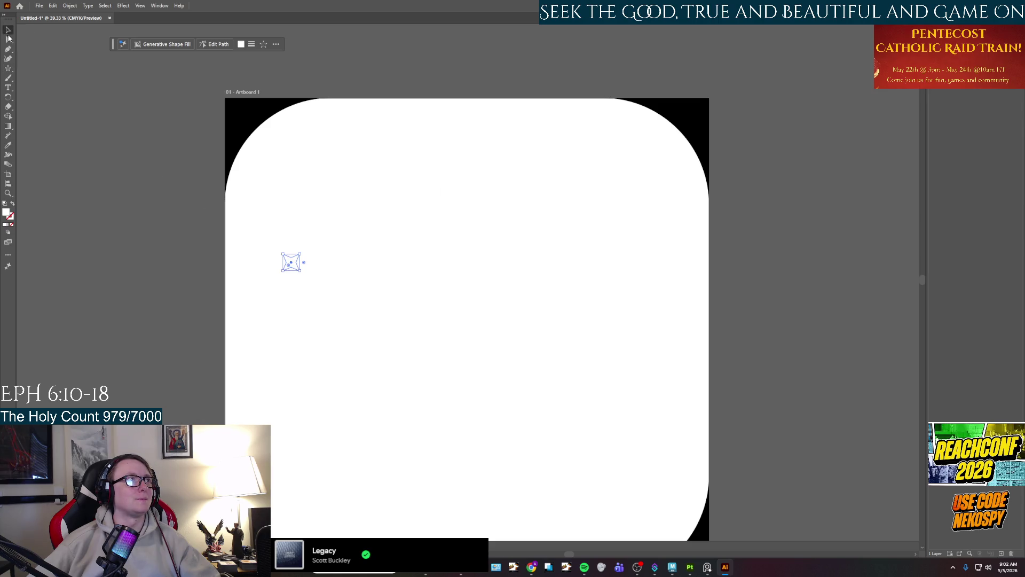
left_click_drag(294, 270, 122, 274)
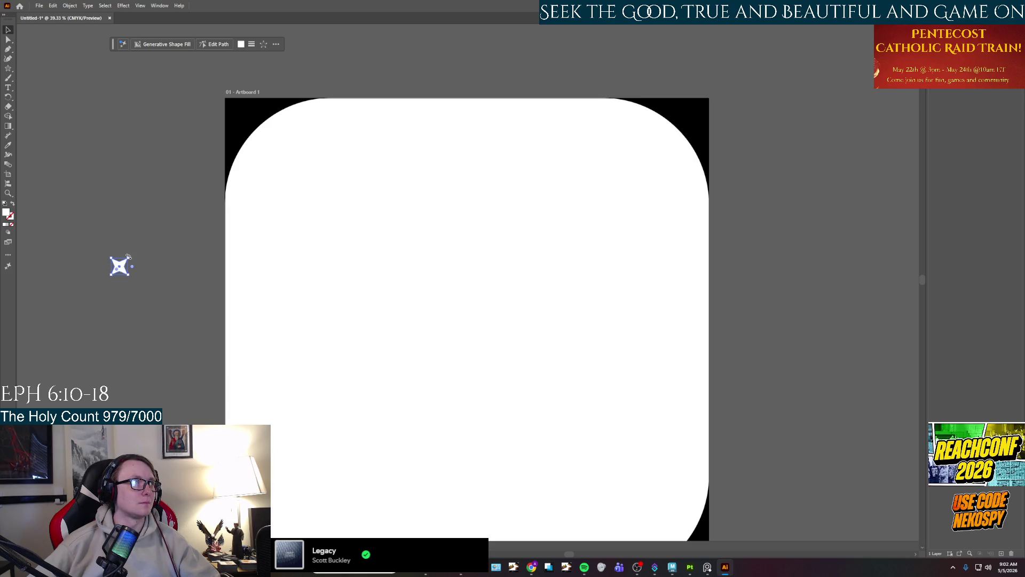
left_click(132, 261)
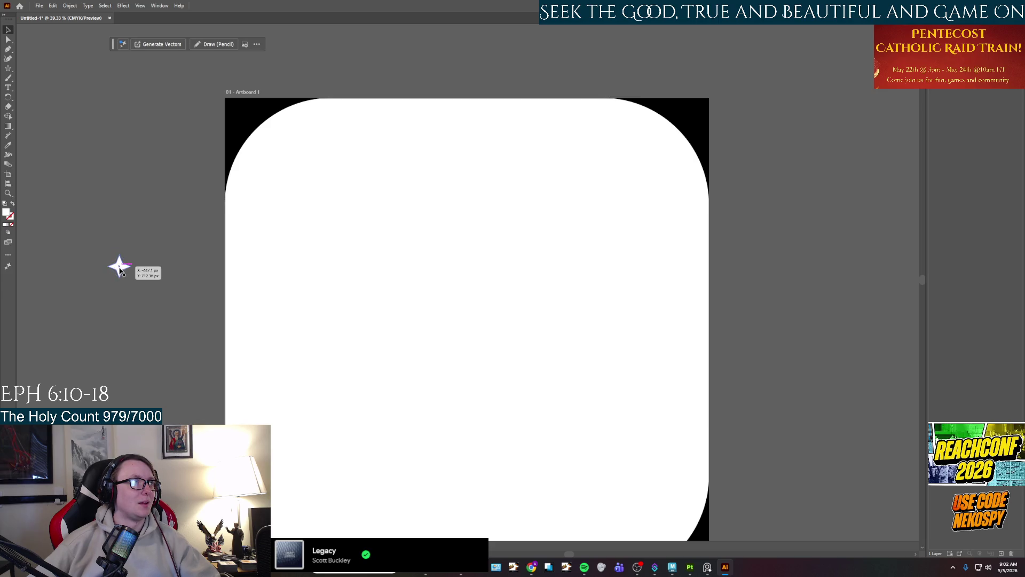
mouse_move(119, 268)
left_mouse_down()
mouse_move(456, 308)
mouse_move(454, 336)
mouse_move(466, 342)
mouse_move(131, 323)
left_mouse_up()
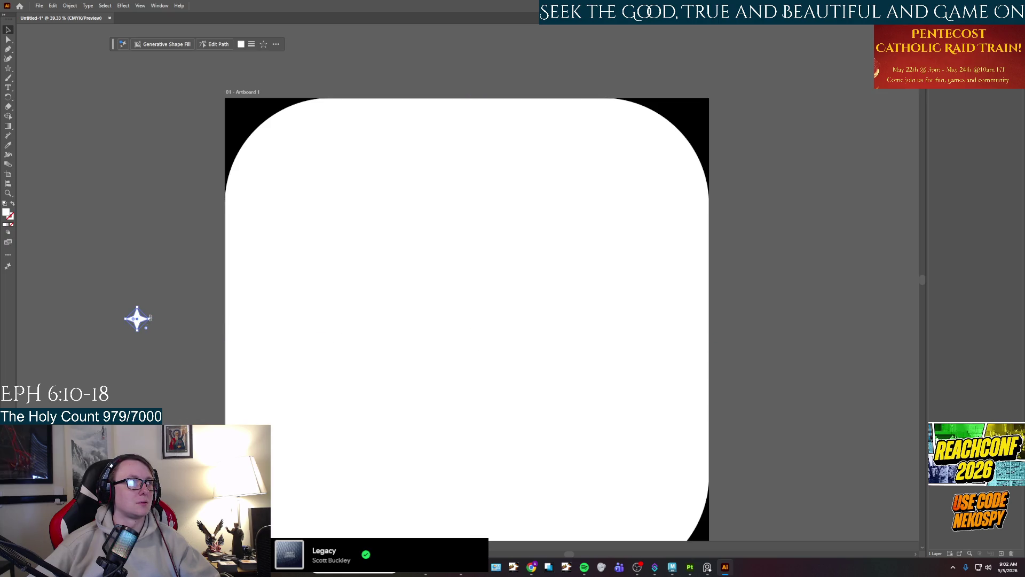
mouse_move(150, 318)
left_mouse_down()
mouse_move(299, 315)
mouse_move(406, 251)
mouse_move(495, 299)
mouse_move(346, 317)
mouse_move(569, 326)
mouse_move(544, 323)
left_mouse_up()
mouse_move(341, 344)
left_mouse_down()
mouse_move(483, 362)
mouse_move(491, 350)
mouse_move(483, 374)
mouse_move(510, 380)
left_mouse_up()
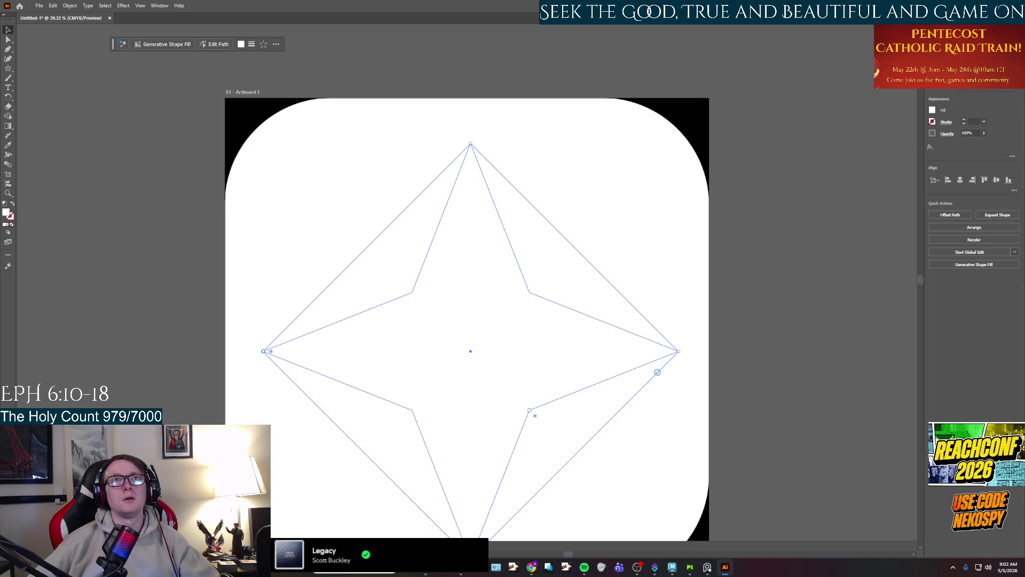
Fill the star black and nudge it into place on the artboard.
left_click(931, 110)
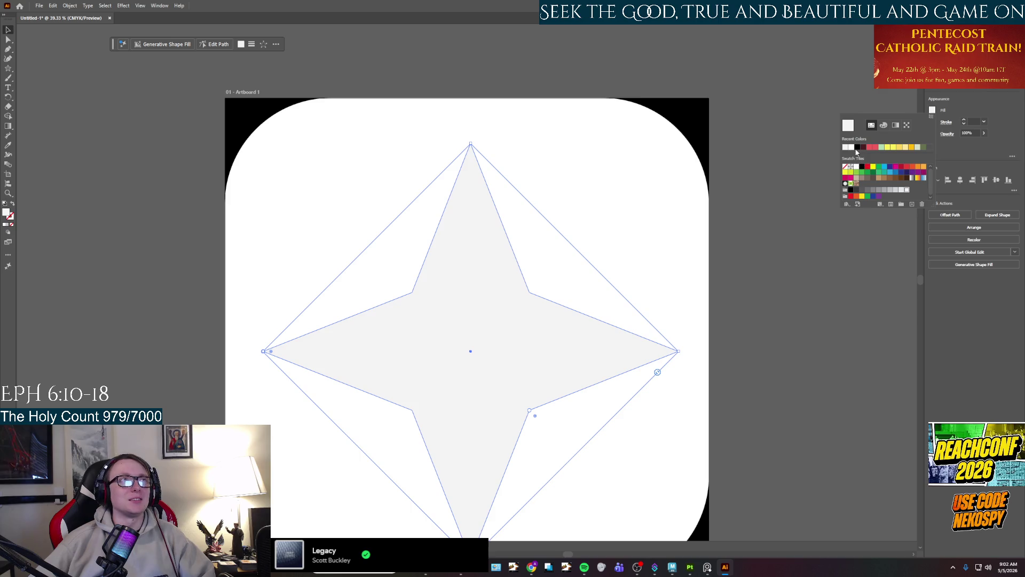
left_click(851, 147)
mouse_move(480, 370)
left_mouse_down()
mouse_move(484, 348)
mouse_move(485, 360)
left_mouse_up()
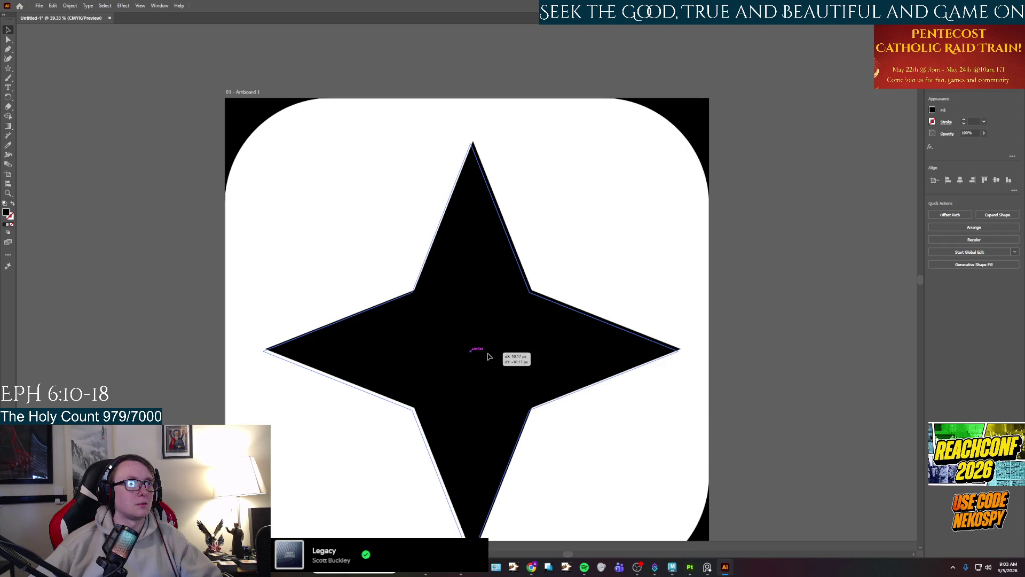
left_click_drag(484, 357, 483, 358)
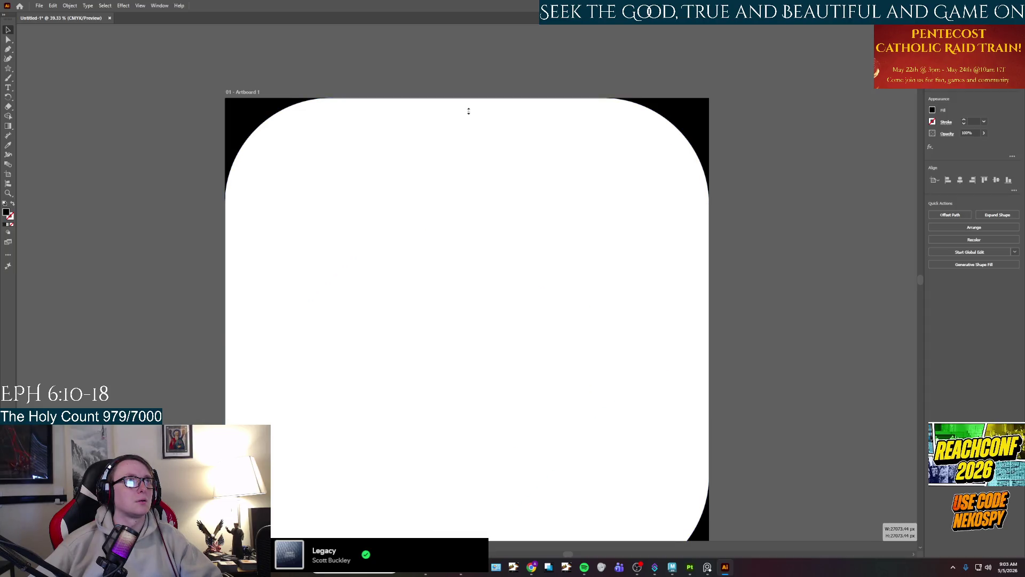
left_click_drag(469, 98, 469, 99)
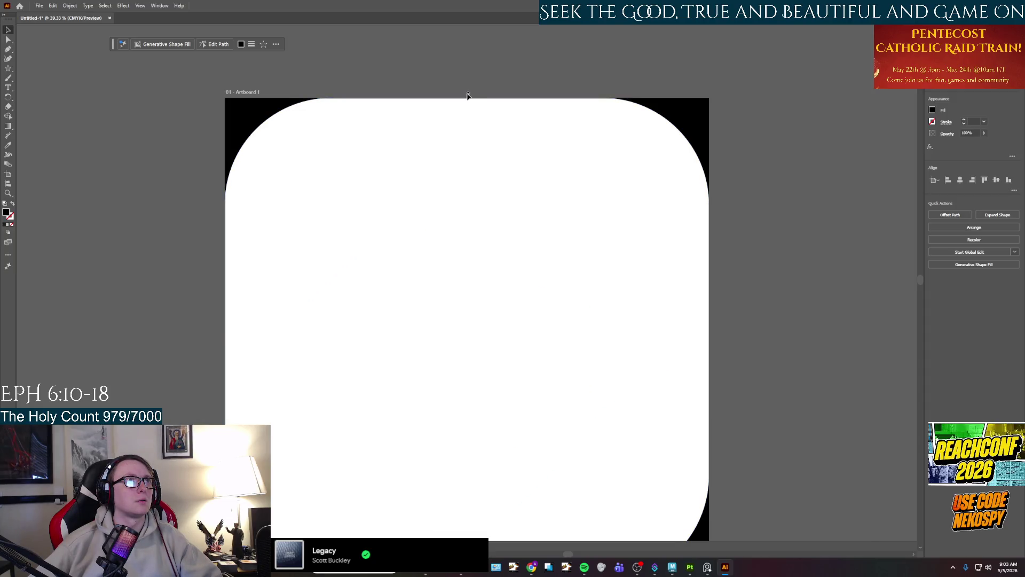
key("ctrl+shift+bracketleft")
left_click(462, 264)
Scale the star up so its points reach past the rounded square's edges.
left_click_drag(468, 145, 468, 84)
scroll(766, 329, "down", 3)
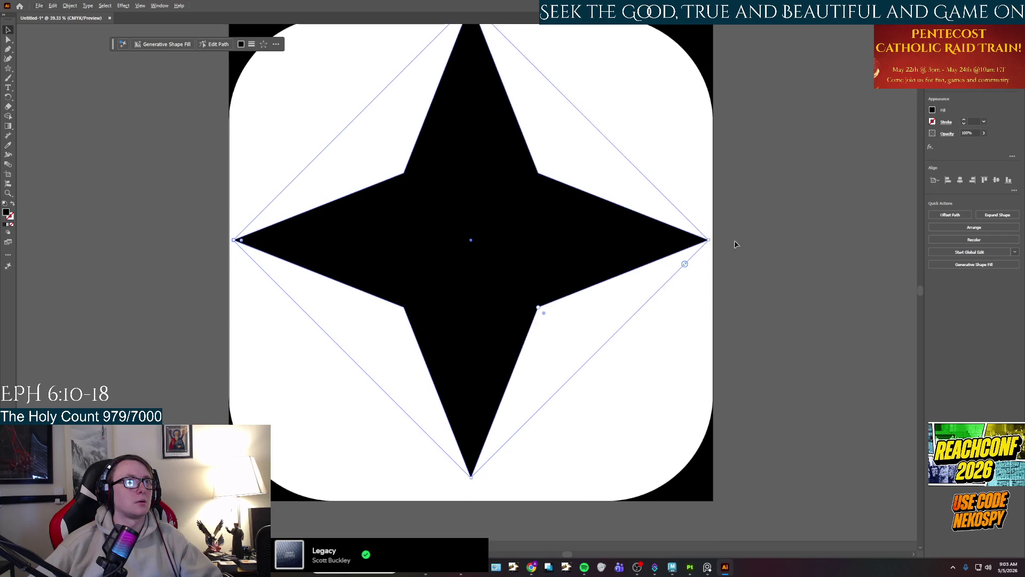
left_click_drag(709, 240, 727, 240)
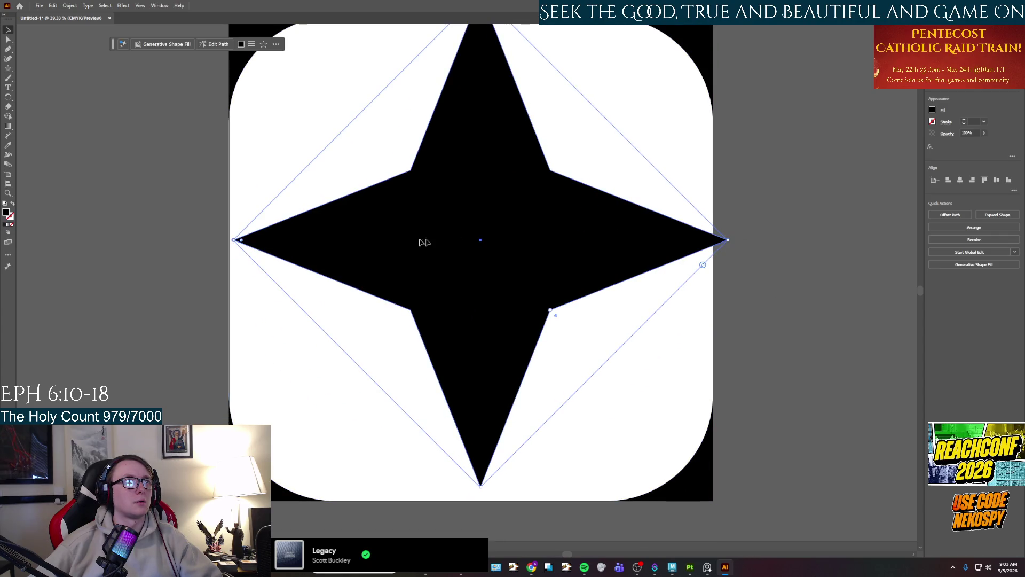
left_click_drag(236, 244, 233, 248)
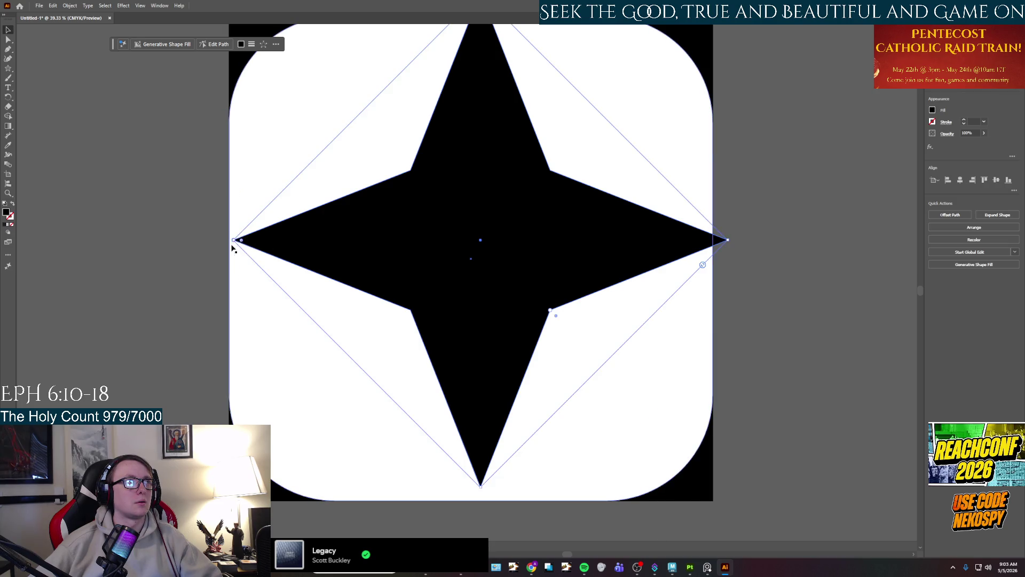
left_click(479, 487)
left_click_drag(479, 487, 474, 527)
scroll(483, 427, "down", 2)
scroll(648, 328, "up", 4)
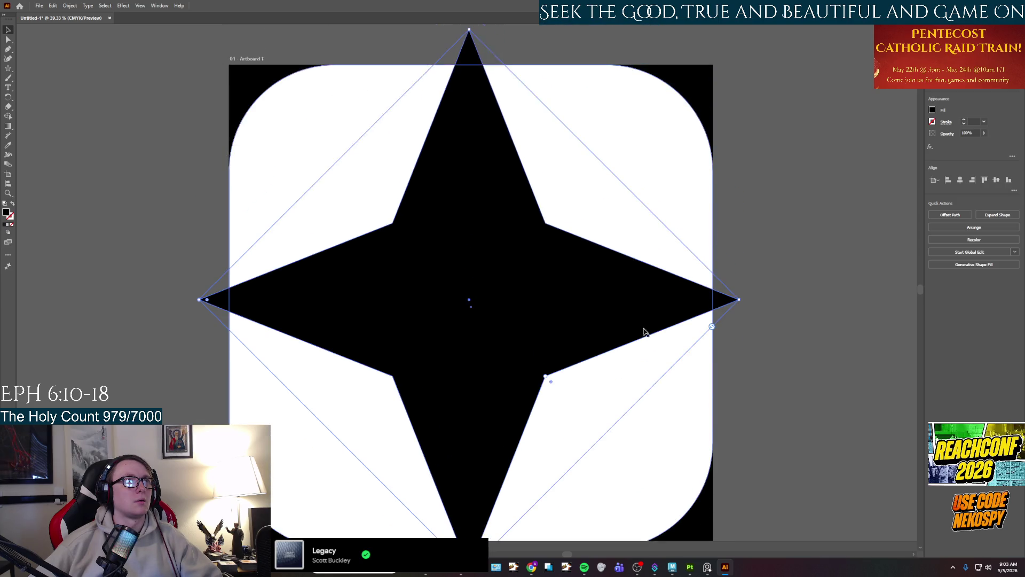
left_click_drag(501, 355, 500, 354)
Reselect the star and bring up its context menu.
left_click(819, 393)
scroll(751, 380, "down", 1)
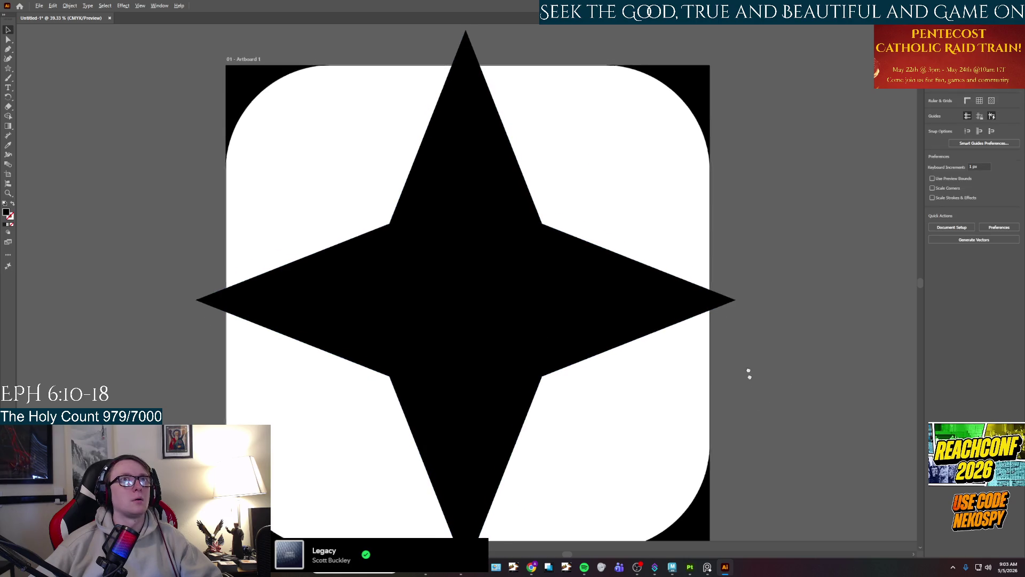
scroll(750, 380, "down", 1)
left_click(371, 218)
right_click(372, 217)
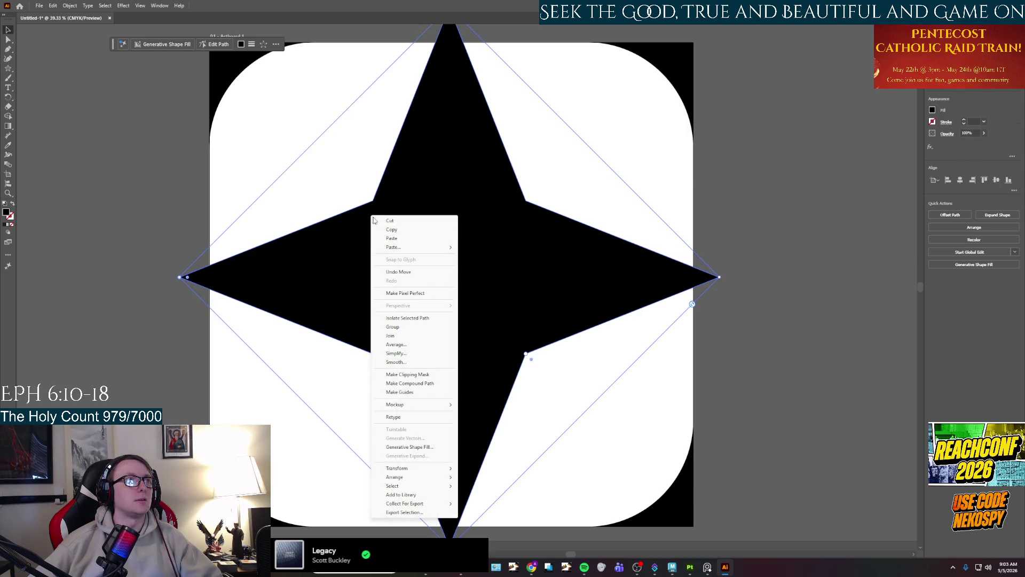
Convert the star's four inner anchor points to smooth curves.
left_click(392, 238)
left_click(8, 39)
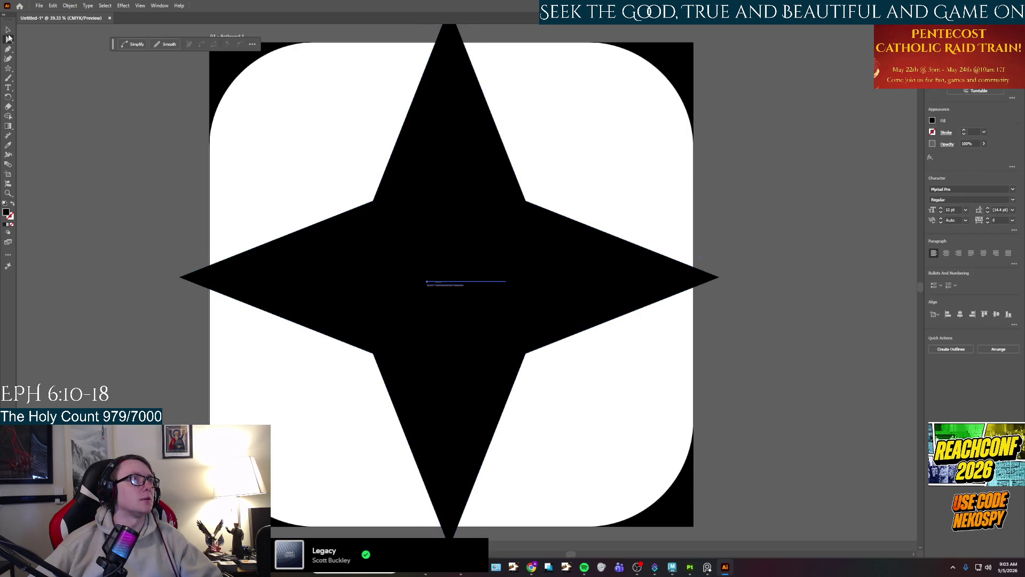
left_click(382, 282)
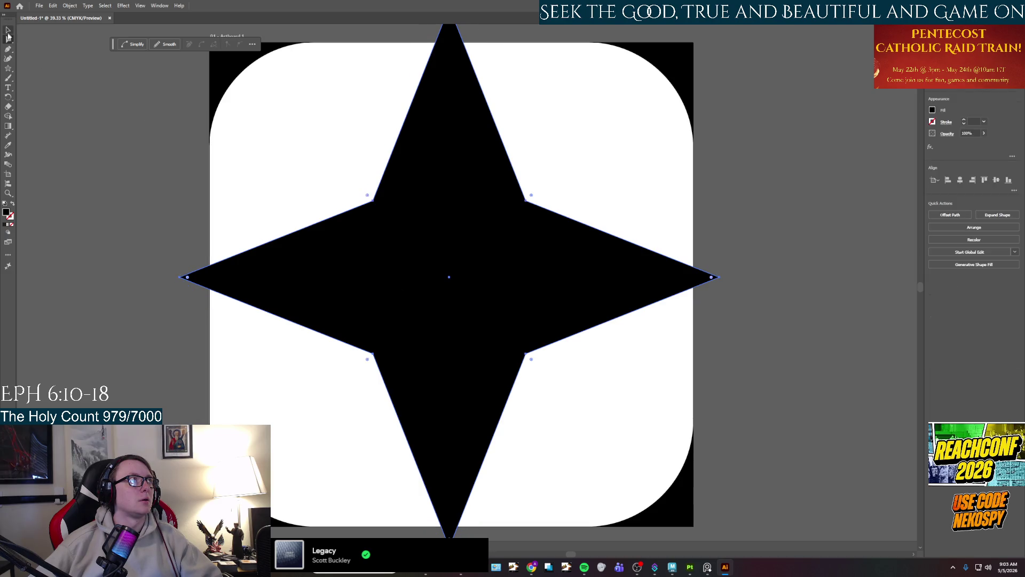
left_click(374, 201)
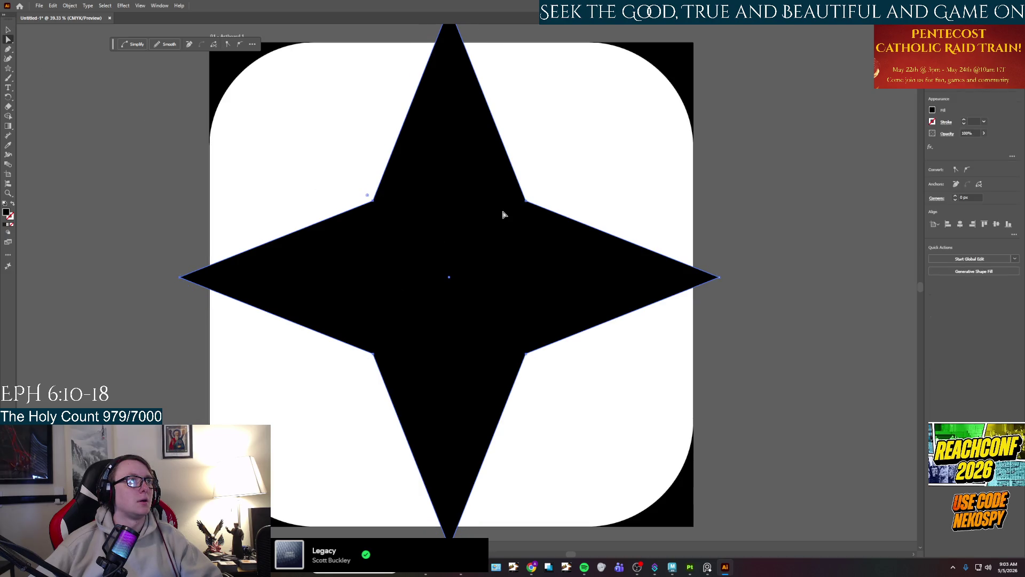
left_click(526, 201, "shift")
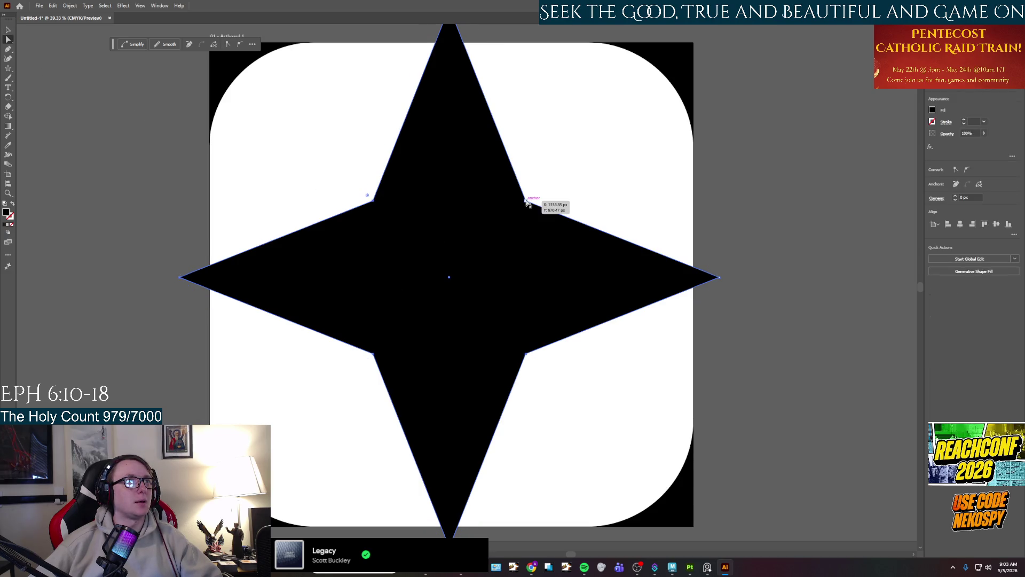
left_click(527, 355, "shift")
left_click(373, 354, "shift")
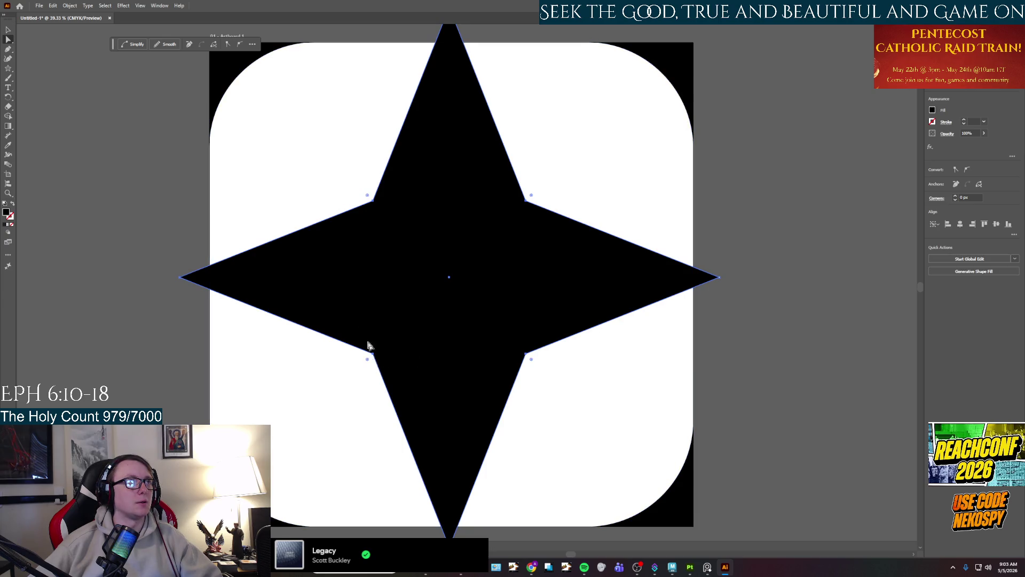
left_click(239, 44)
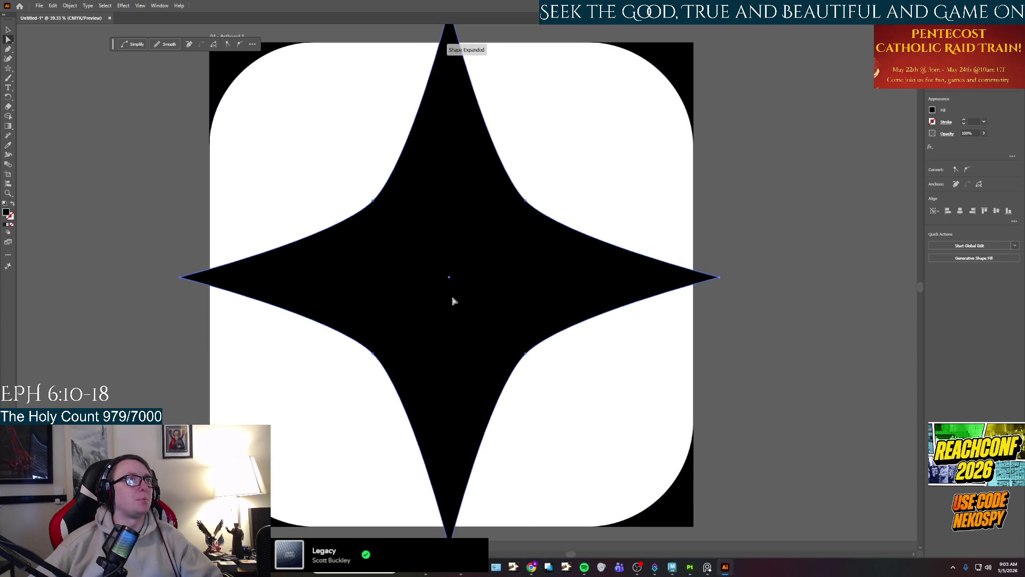
Enlarge the star so its tips extend beyond the square, centred on the artboard.
scroll(438, 268, "down", 1)
scroll(438, 269, "down", 2)
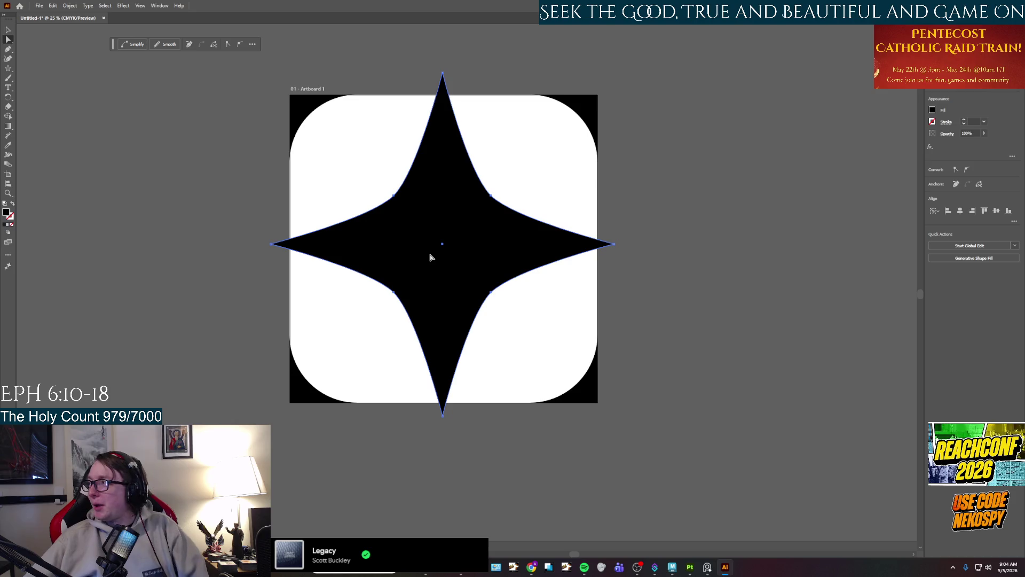
left_click(8, 29)
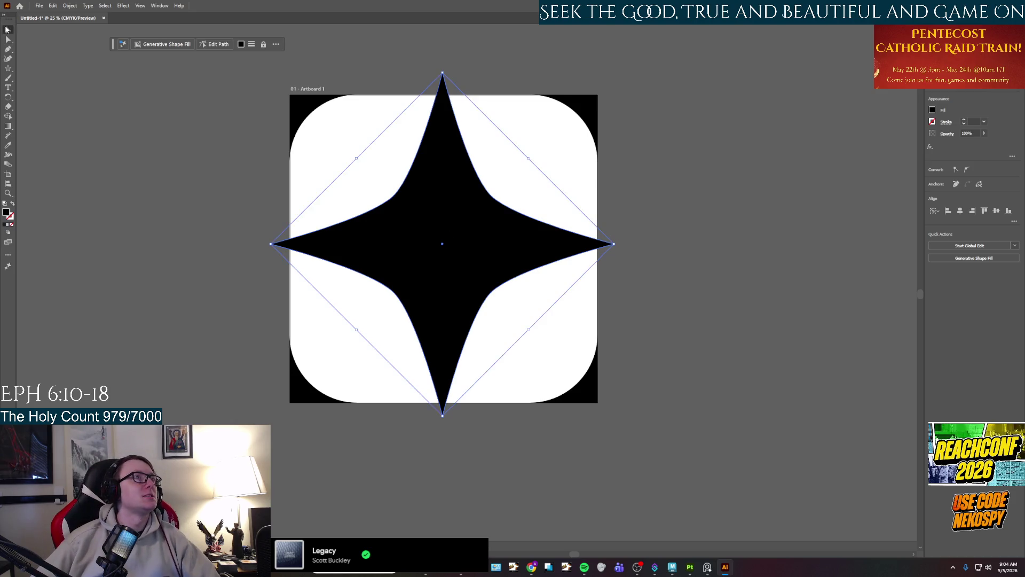
left_click_drag(271, 246, 257, 244)
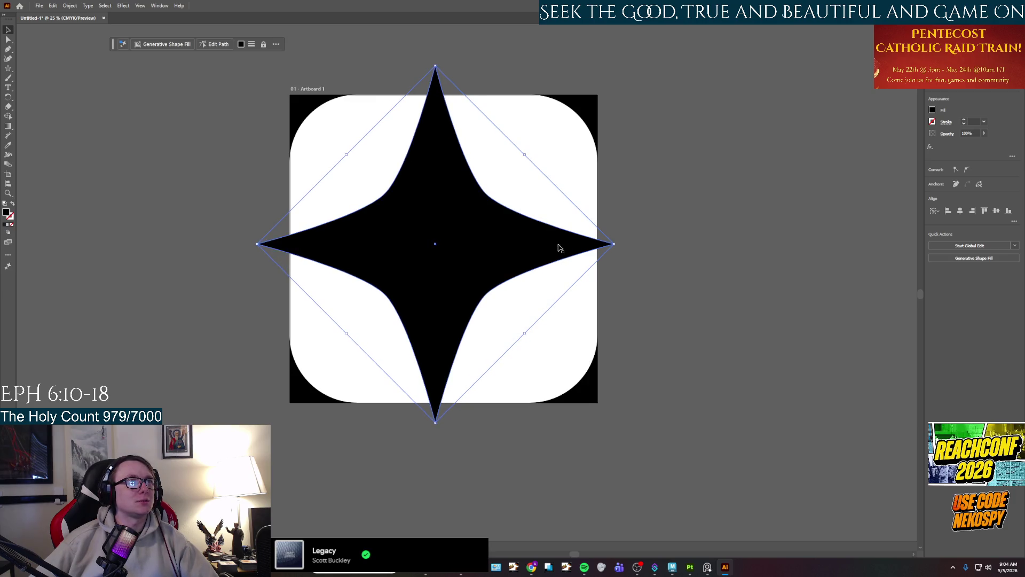
left_click_drag(616, 245, 632, 244)
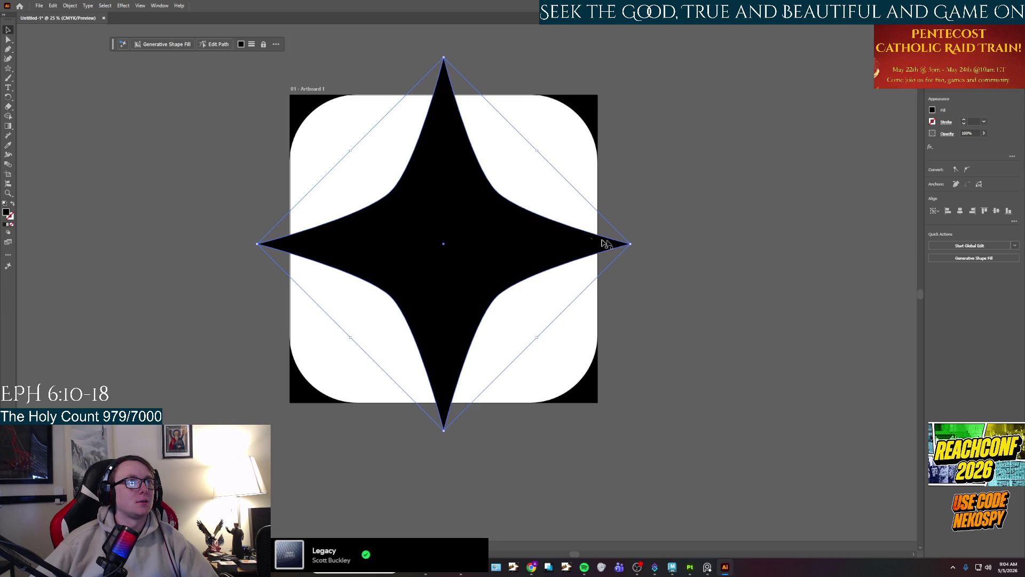
left_click_drag(257, 246, 242, 244)
left_click_drag(436, 440, 435, 454)
left_click_drag(438, 296, 480, 273)
key("ctrl+shift+a")
left_click(727, 225)
Open the File menu to export the artwork.
scroll(458, 286, "down", 2)
scroll(458, 285, "up", 3)
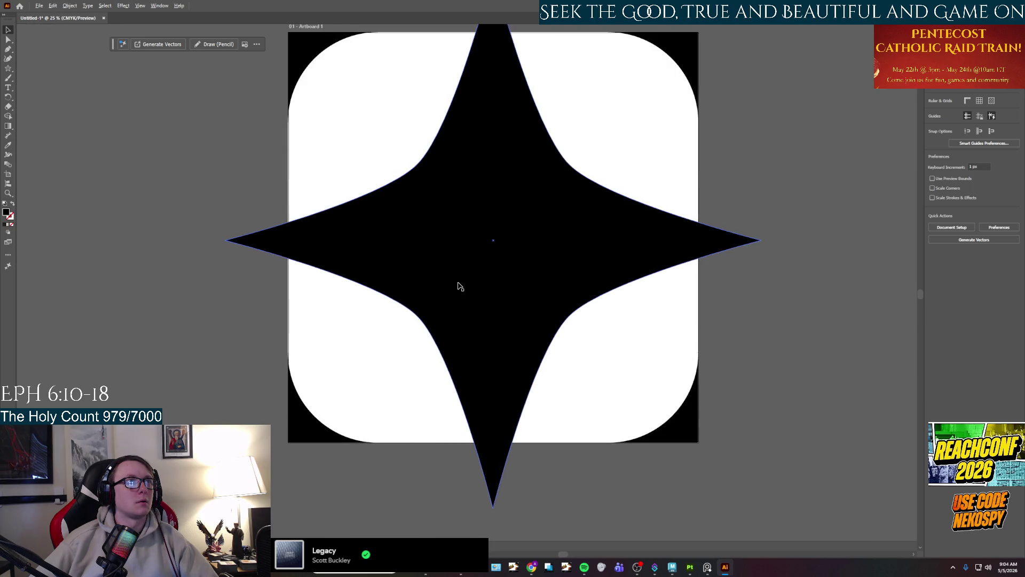
scroll(459, 286, "down", 2)
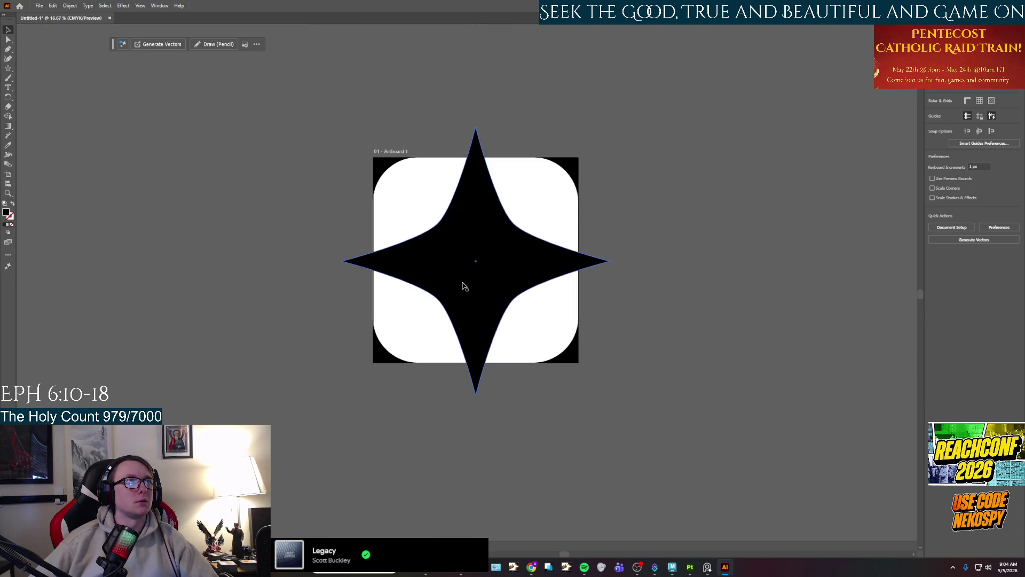
left_click(39, 6)
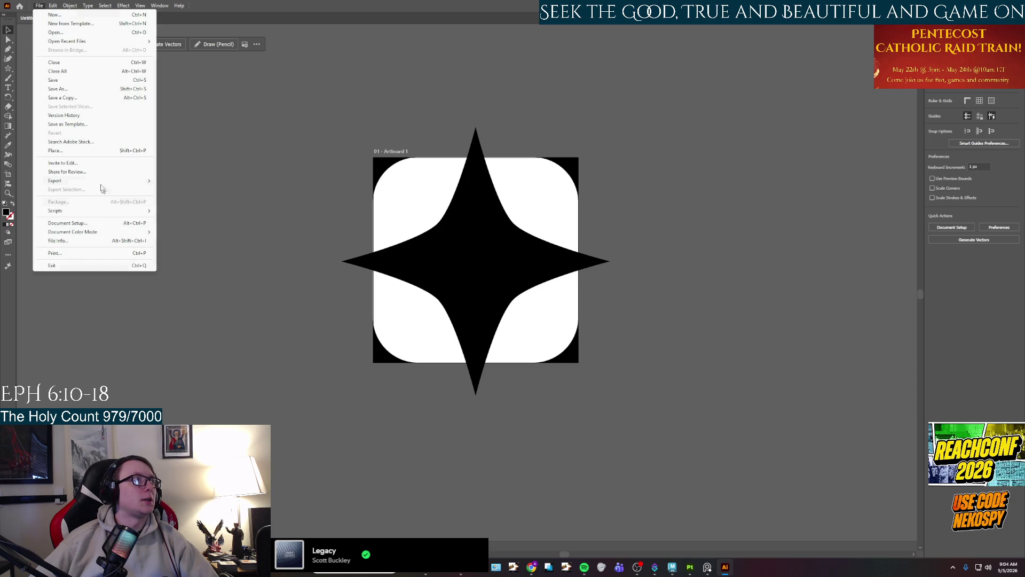
Create a 'Stamps and Brushs' folder inside Project 3's Textures folder as the export destination.
mouse_move(85, 181)
left_click(194, 191)
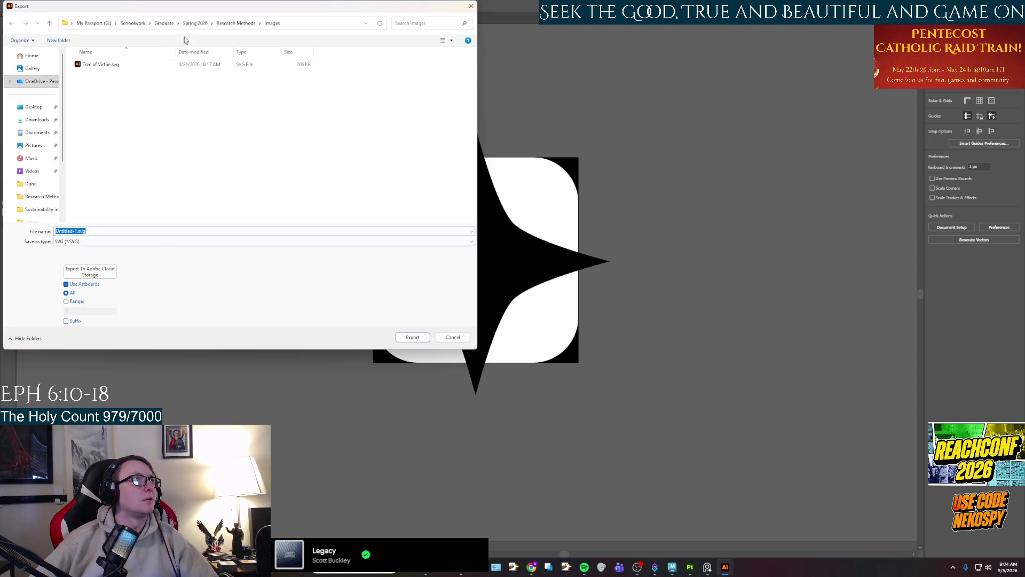
left_click(236, 23)
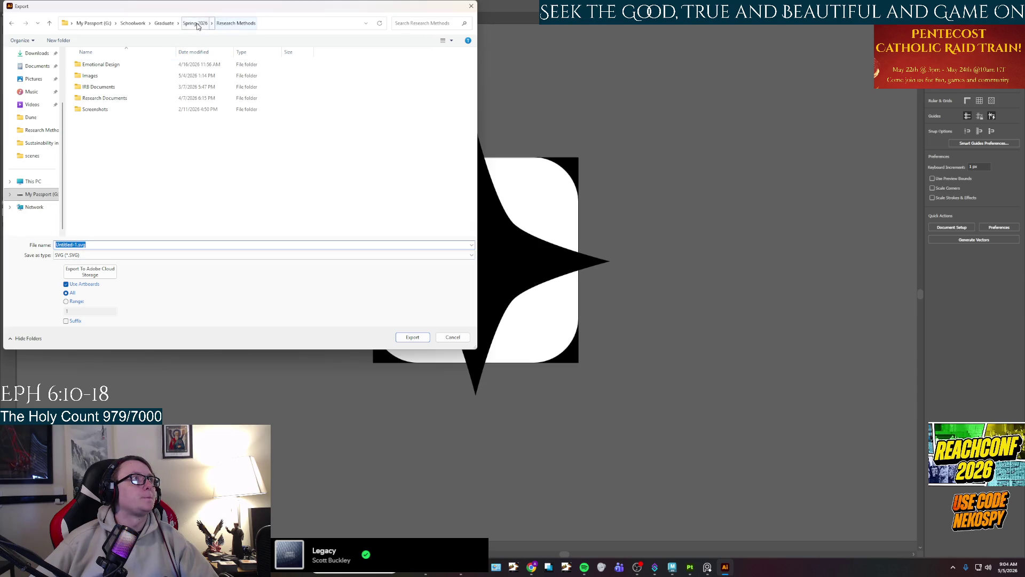
left_click(32, 118)
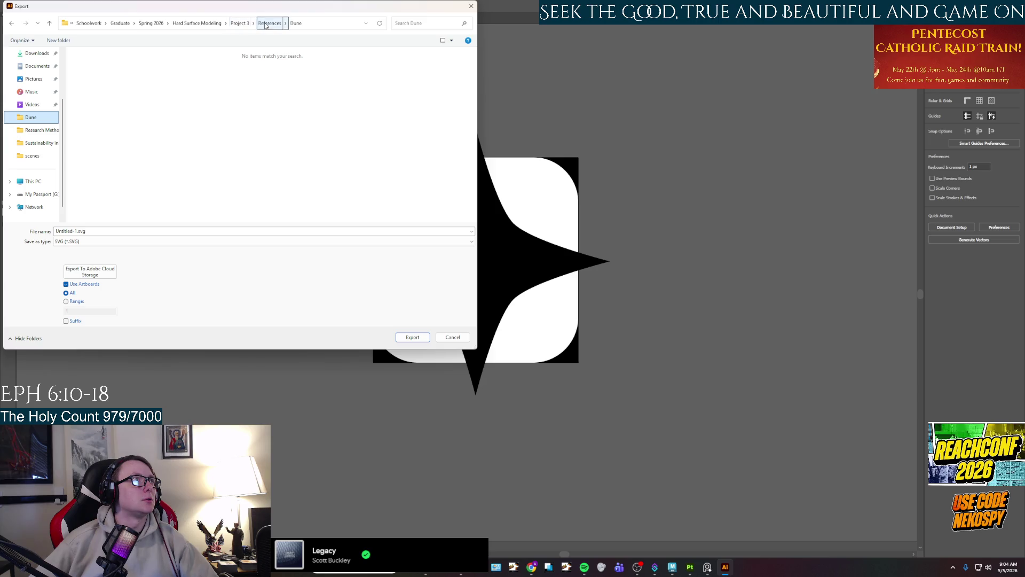
left_click(270, 23)
left_click(281, 23)
double_click(91, 90)
left_click(67, 43)
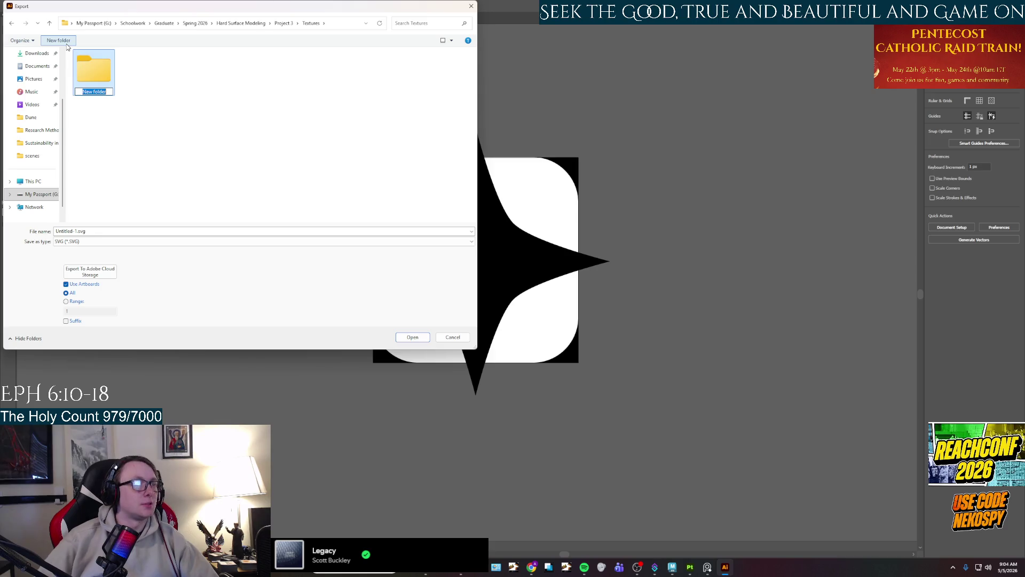
type("Stamps and")
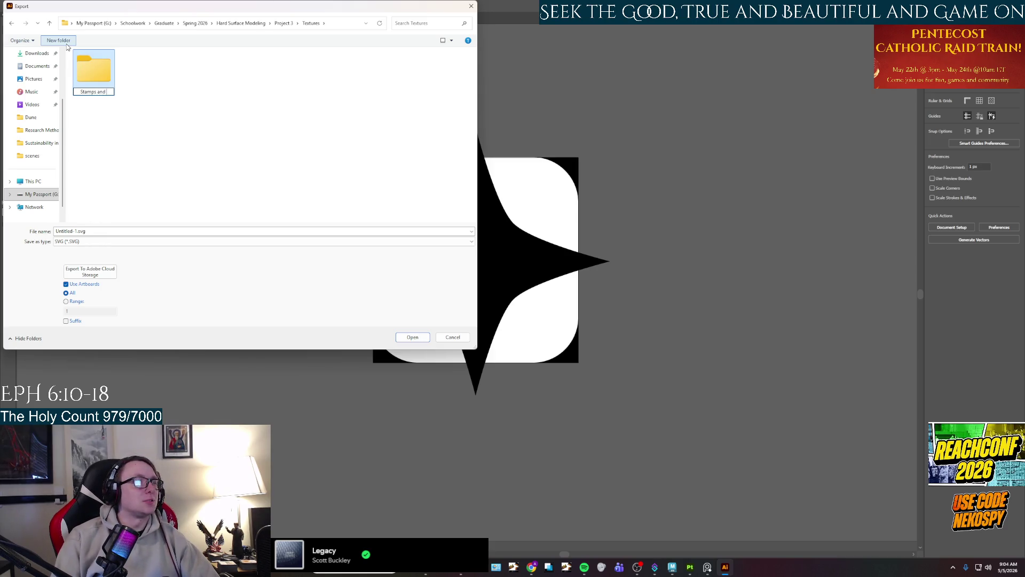
type(" Brushs")
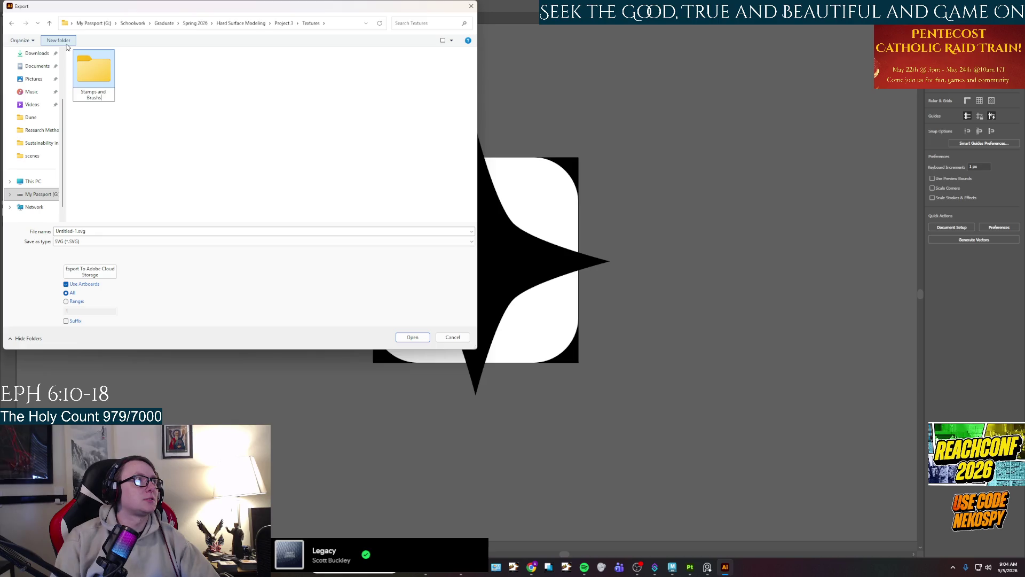
key("Return")
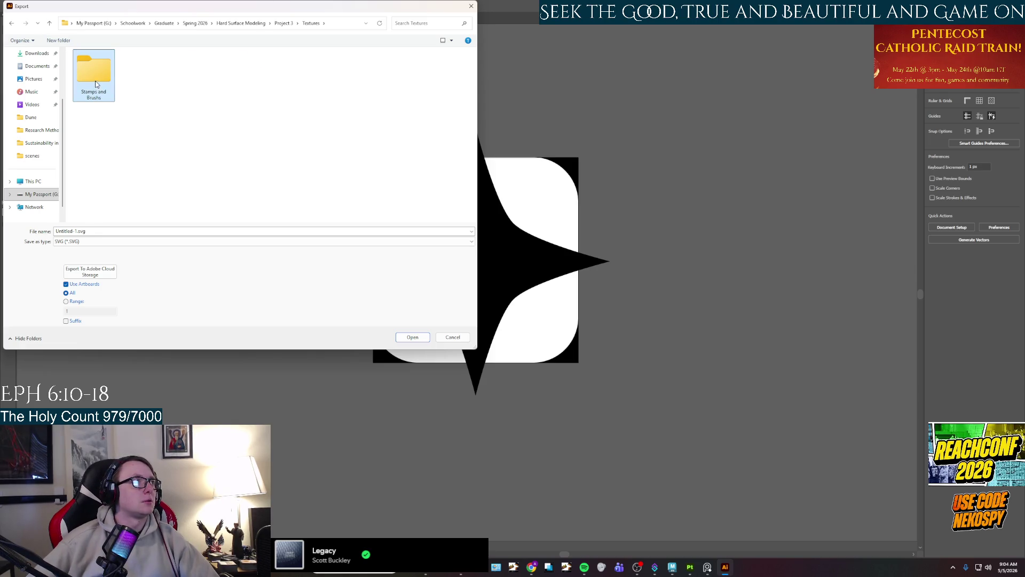
double_click(96, 84)
Export the star artwork as a PNG named Star Square.png, accepting the PNG options.
left_click(72, 242)
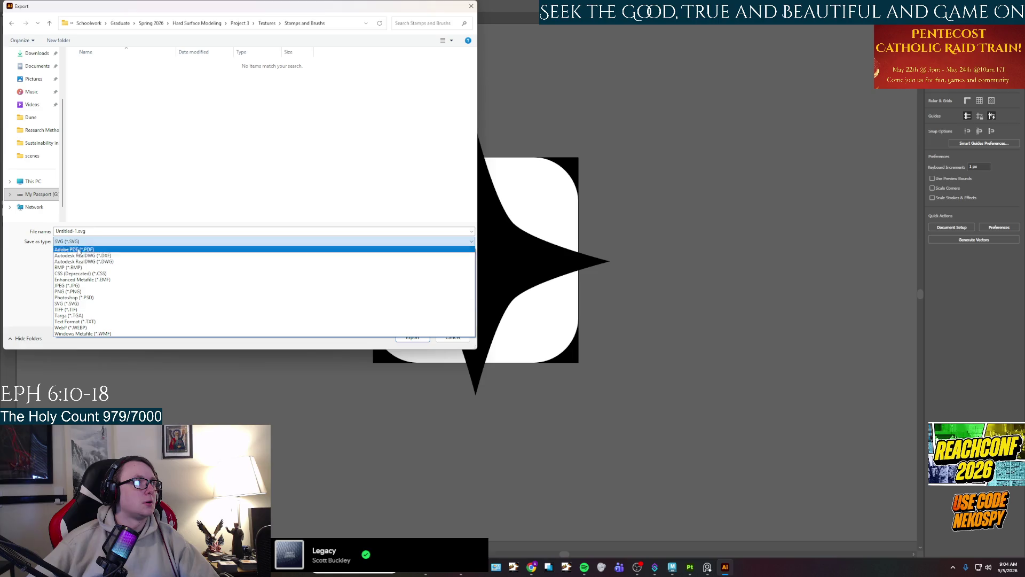
left_click(68, 292)
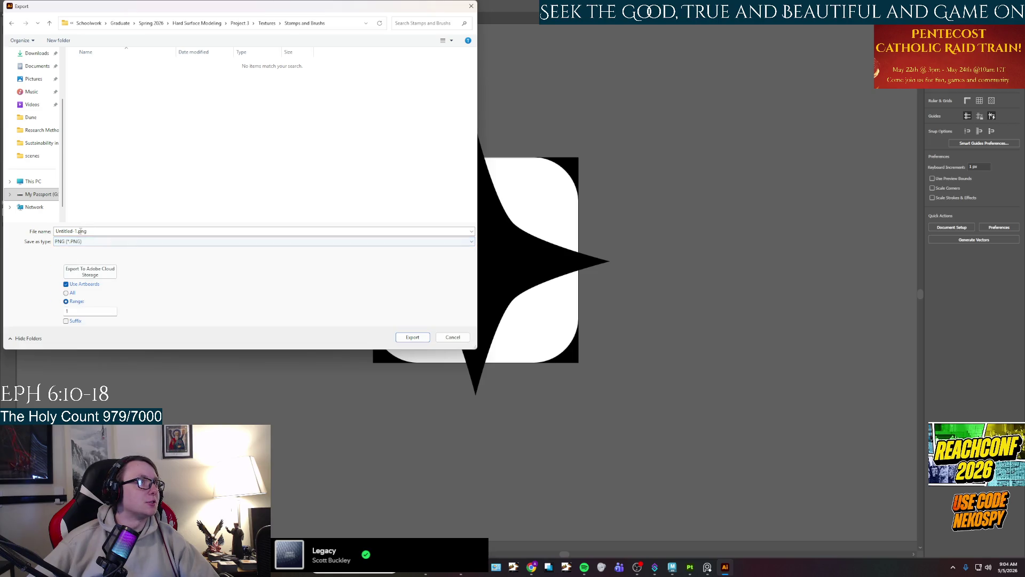
left_click(78, 231)
left_click(78, 230)
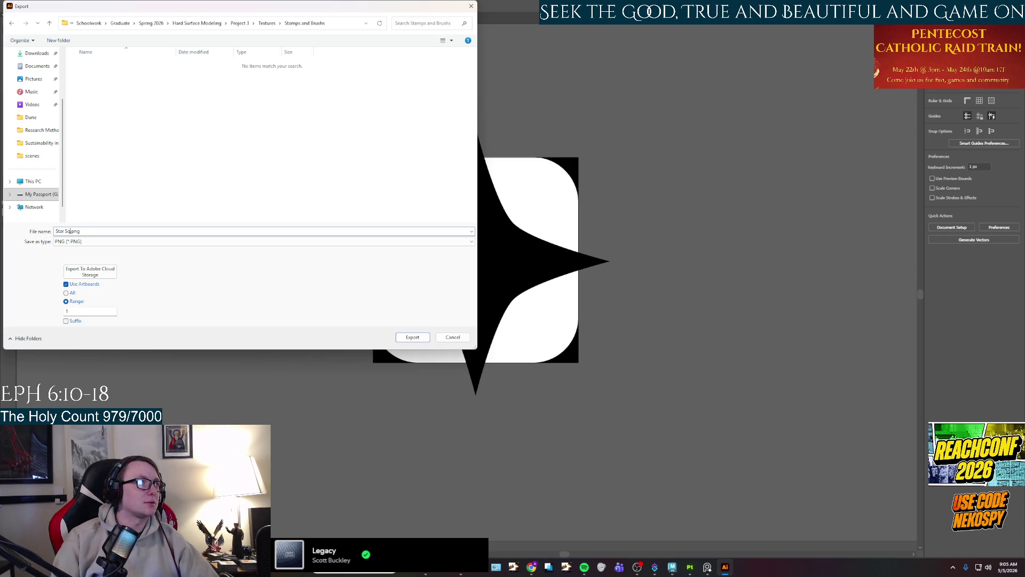
key("Return")
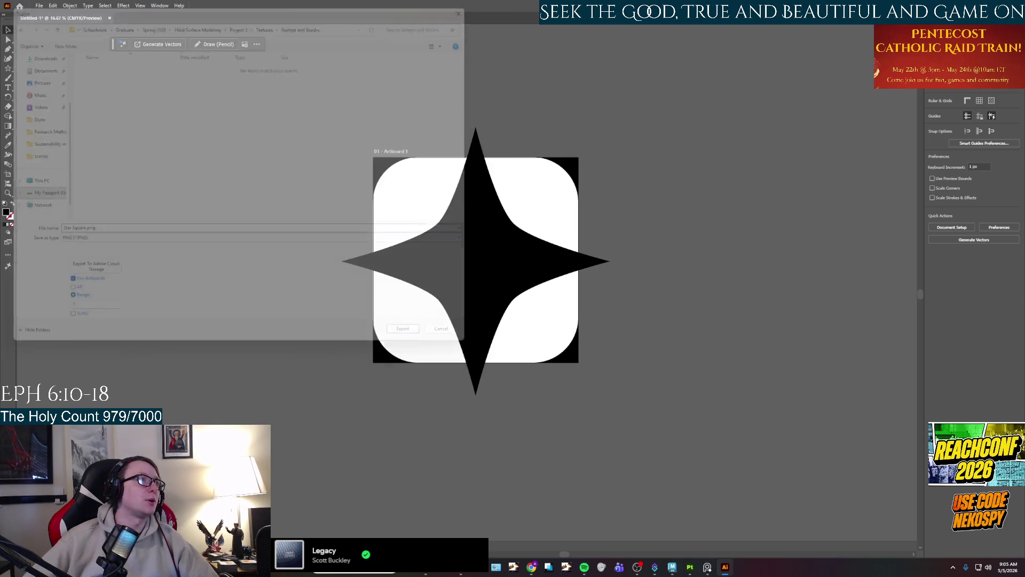
left_click(518, 406)
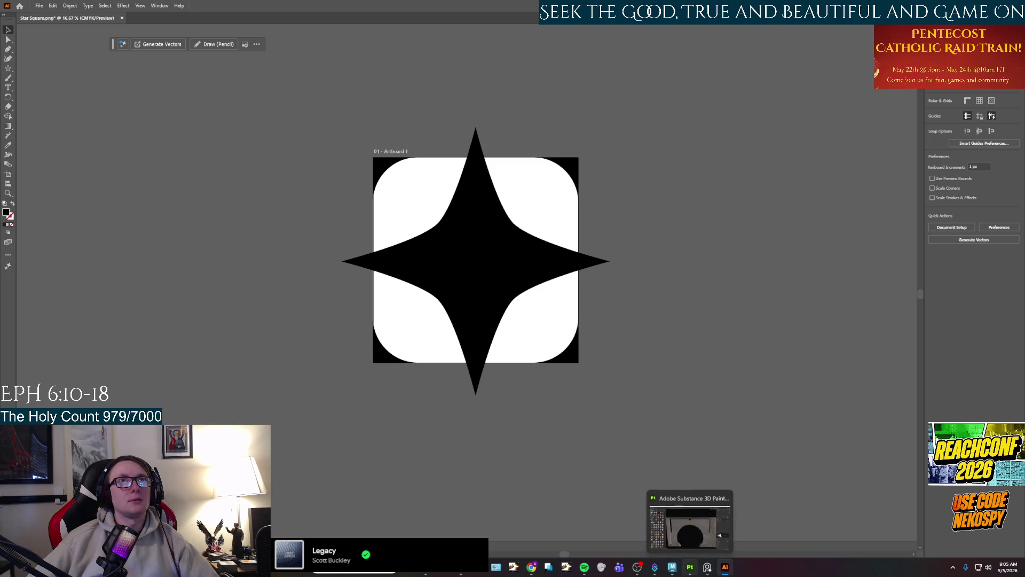
Save the Illustrator document as Star Stamp.ai and return to Substance 3D Painter.
left_click(39, 6)
left_click(80, 92)
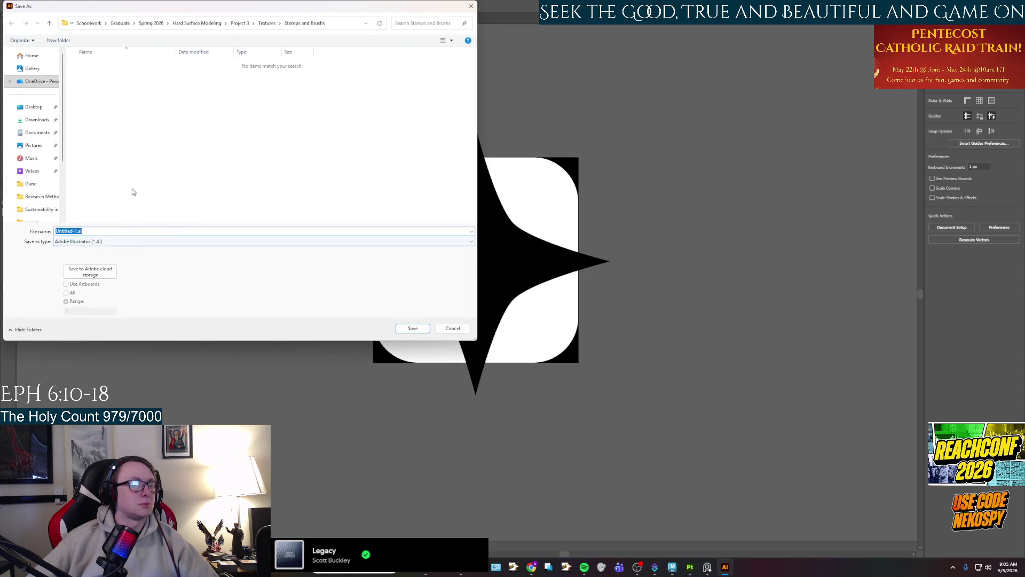
type("Star")
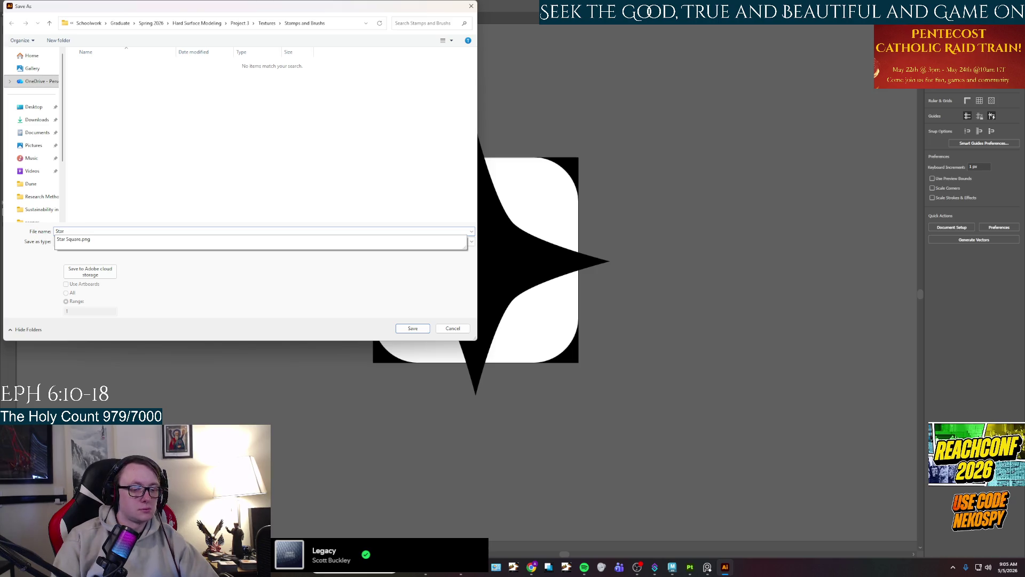
type(" Stamp")
key("Return")
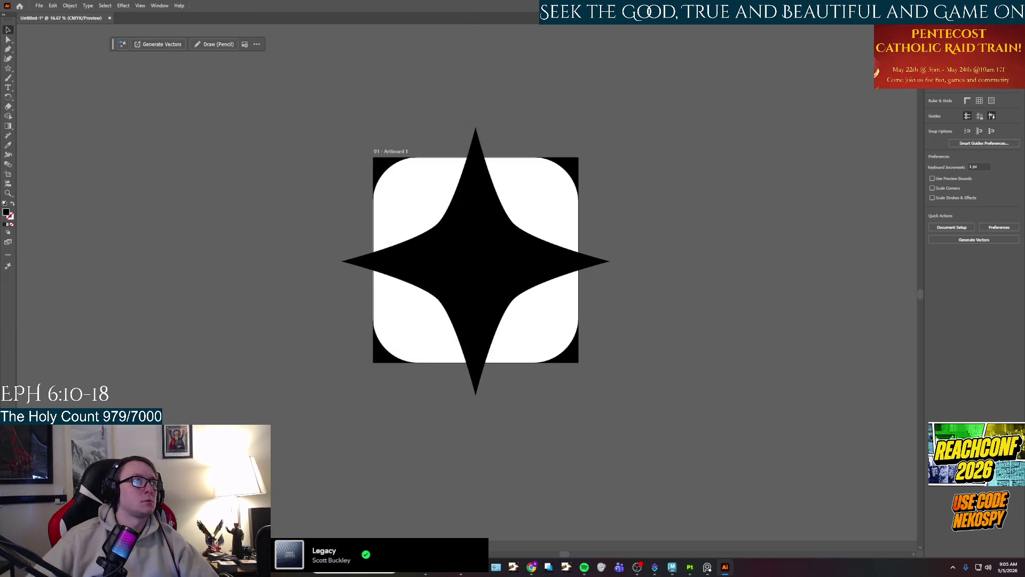
left_click(435, 338)
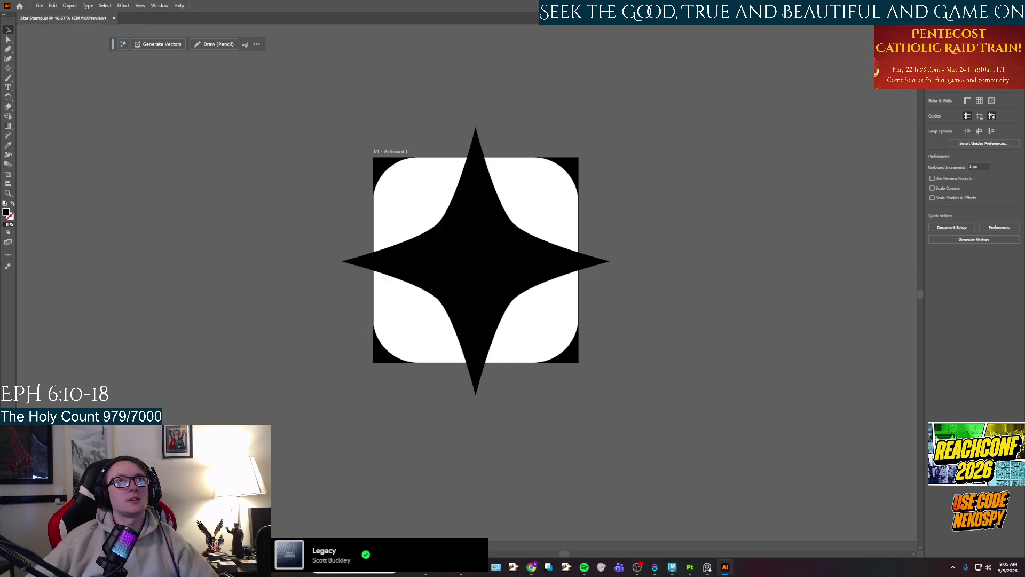
key("alt+Tab")
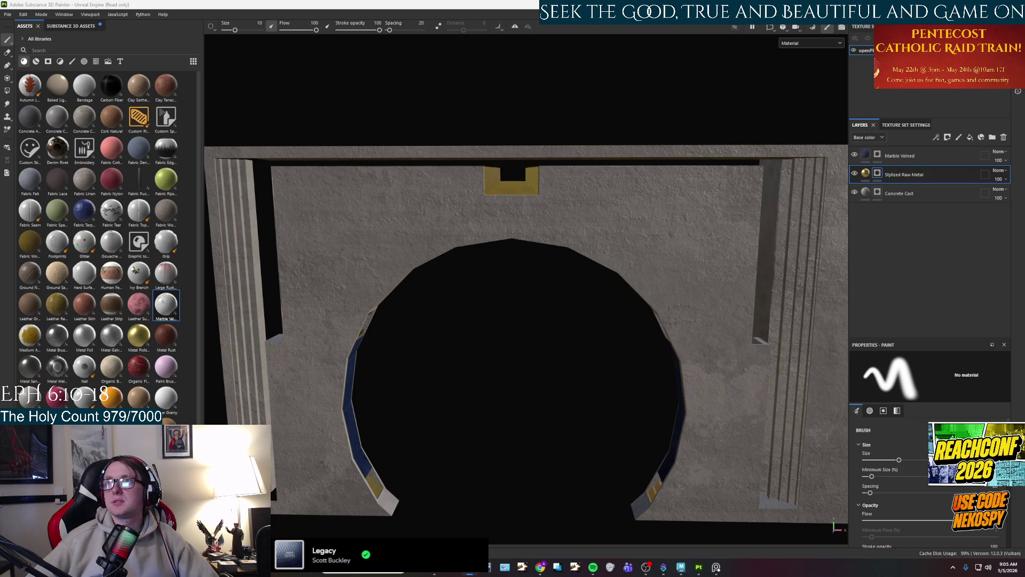
Set the paint brush's Alpha slot to the Star Square image.
scroll(893, 448, "down", 10)
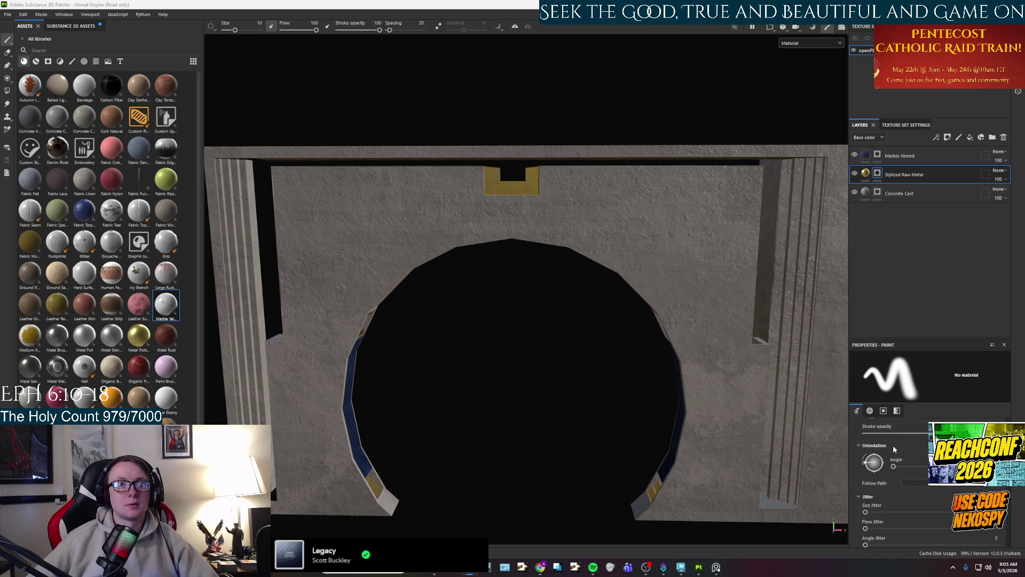
scroll(894, 448, "down", 5)
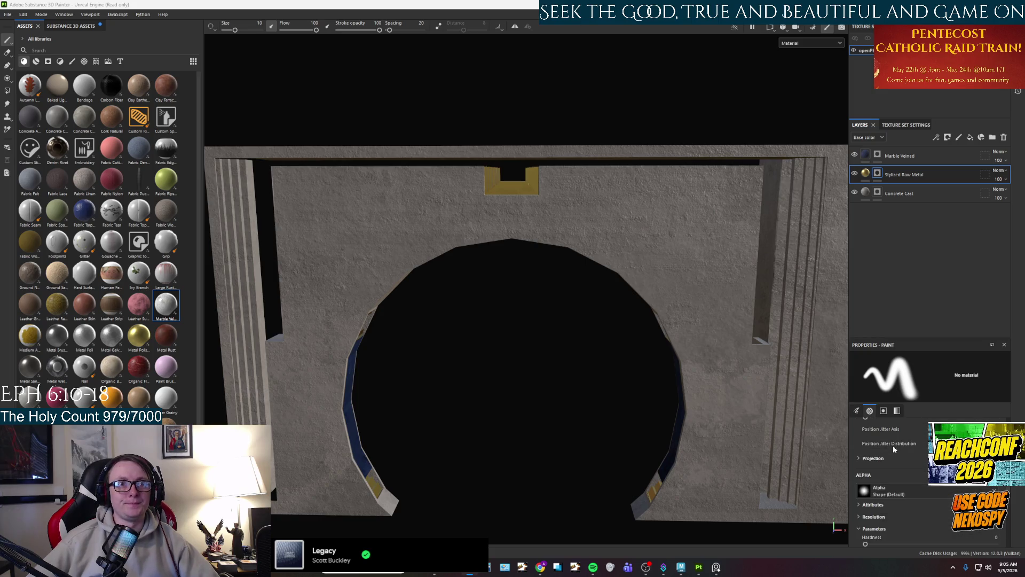
left_click(893, 446)
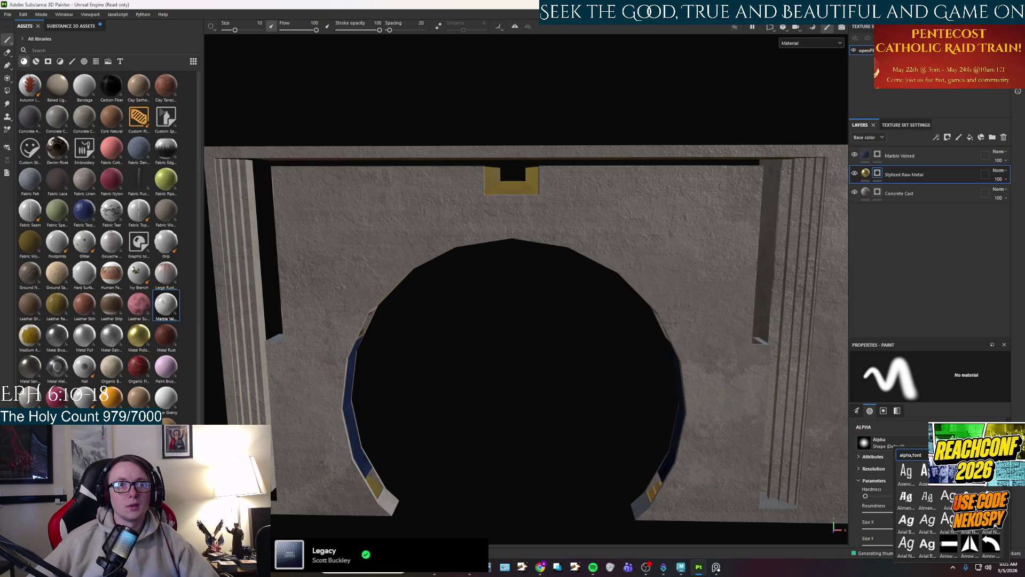
left_click(927, 521)
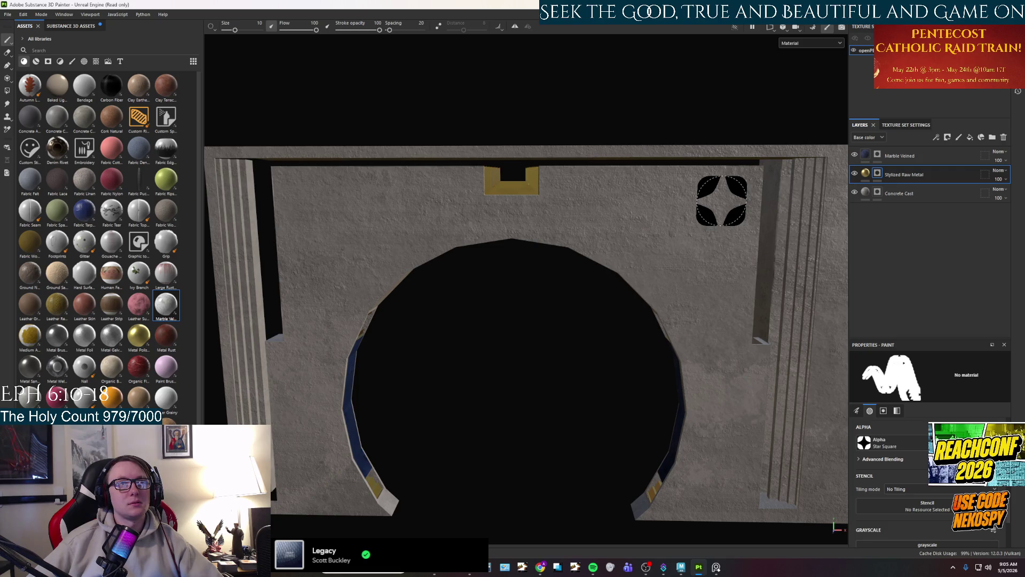
Zoom in on the arched wall and compare it against the reference photo.
scroll(722, 201, "up", 2)
left_click_drag(722, 201, 727, 199)
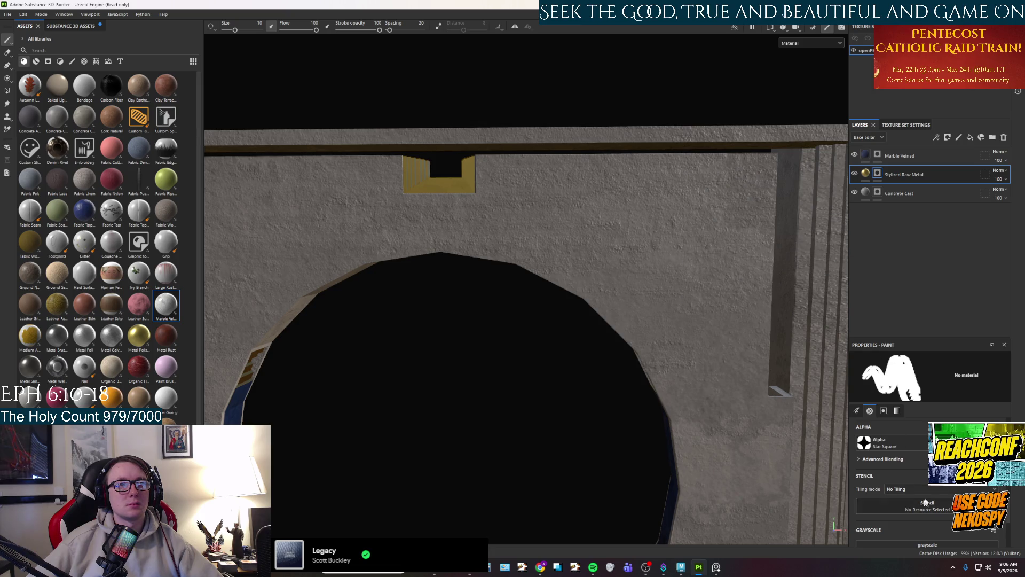
scroll(925, 505, "down", 3)
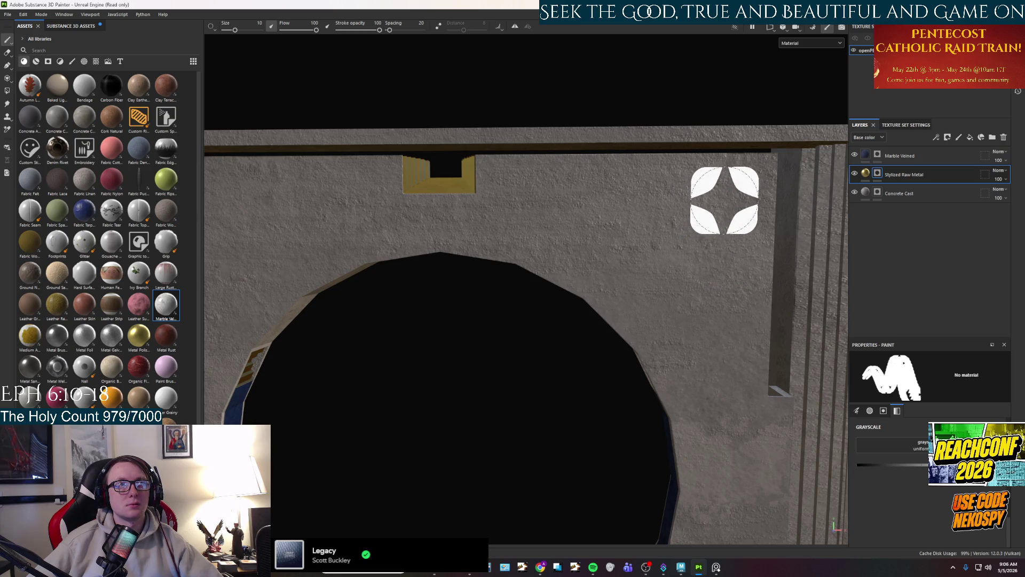
left_click(717, 568)
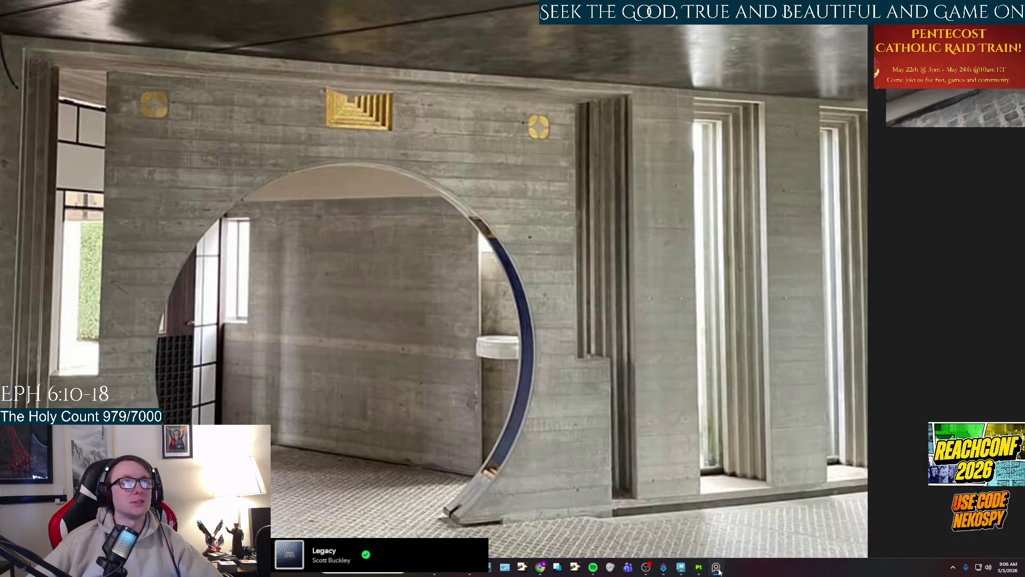
left_click(717, 568)
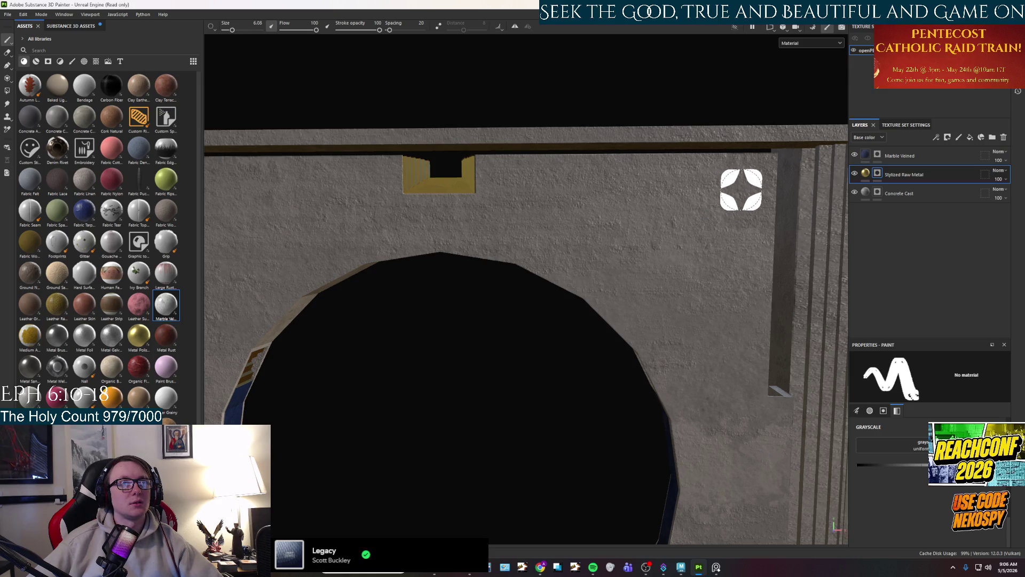
left_click(716, 568)
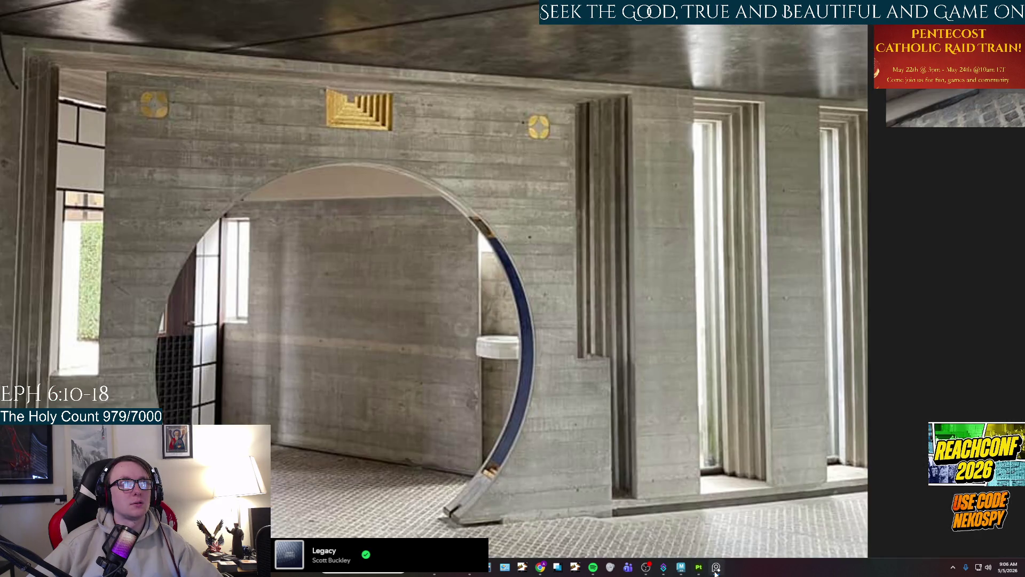
left_click(716, 568)
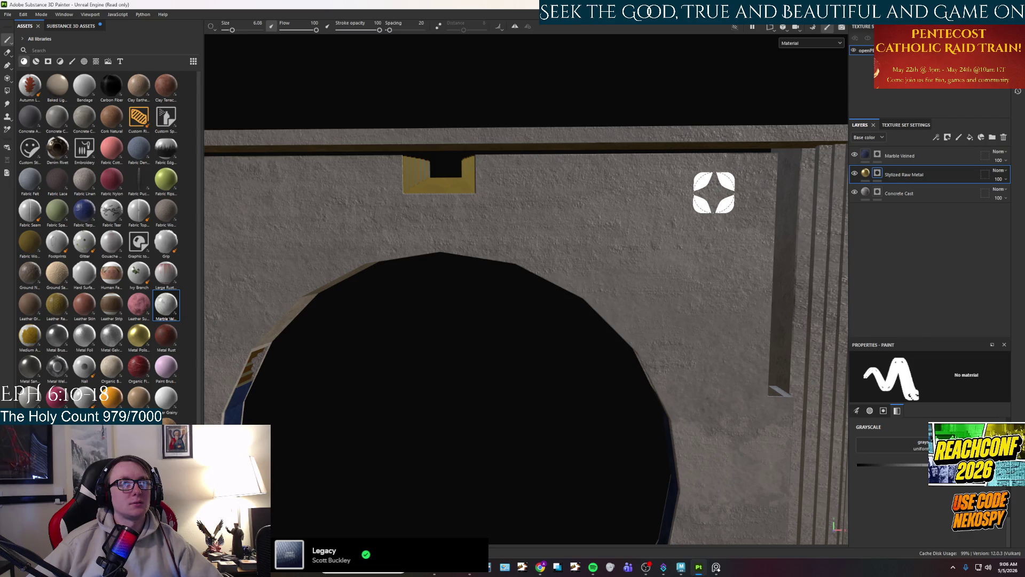
left_click(716, 568)
left_click(716, 568)
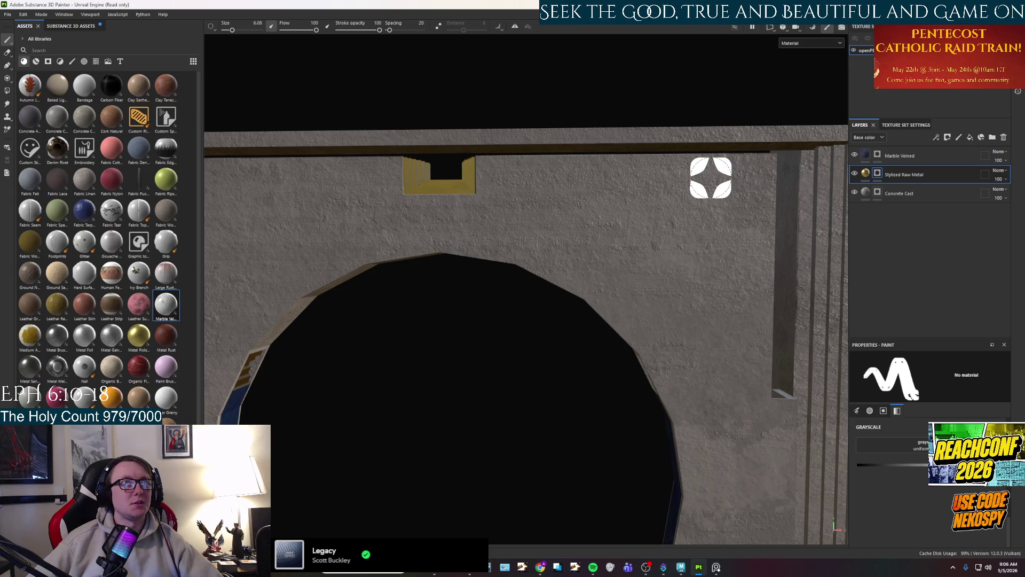
Stamp gold Star Square emblems near both upper corners above the arch.
left_click(710, 178)
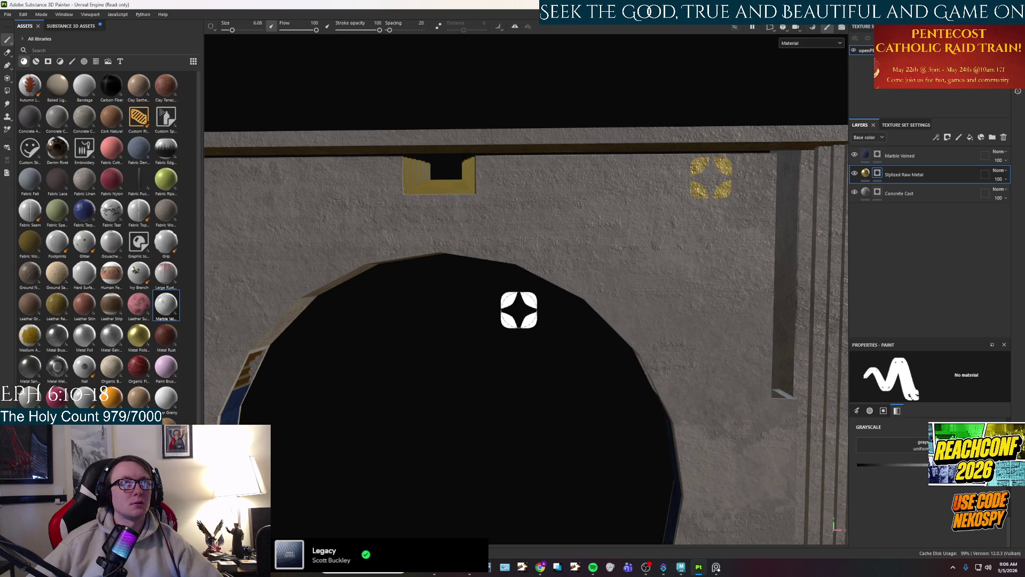
mouse_move(451, 379)
left_mouse_down()
mouse_move(507, 402)
mouse_move(529, 398)
left_mouse_up()
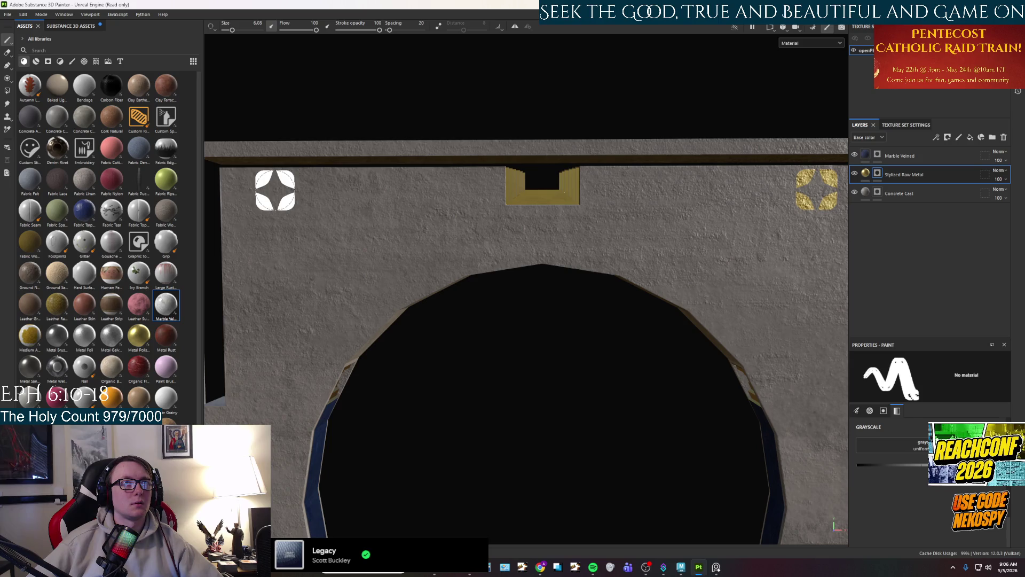
left_click(878, 194)
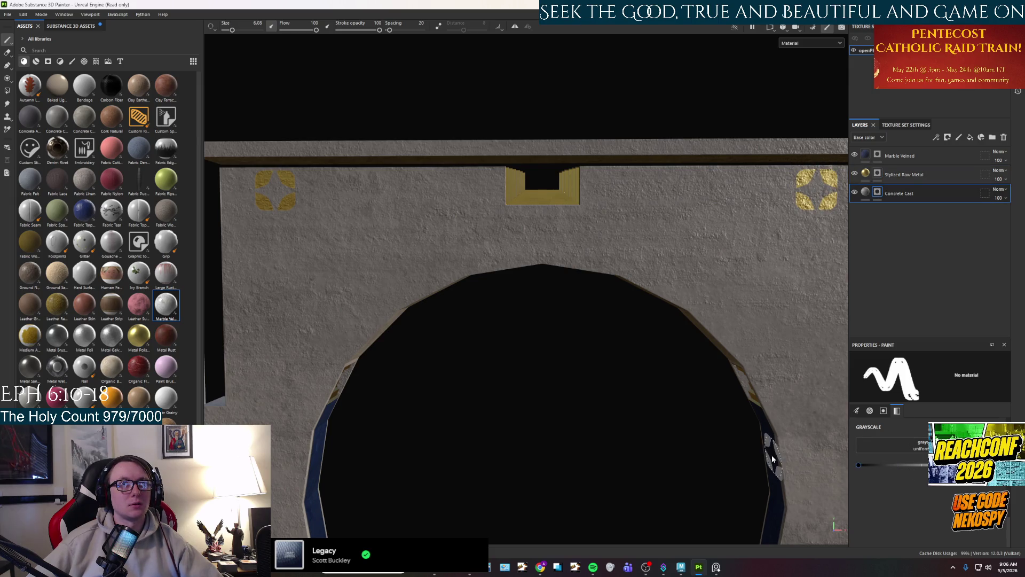
Paint grey Concrete Cast back over the gold star emblems.
left_click_drag(827, 170, 817, 190)
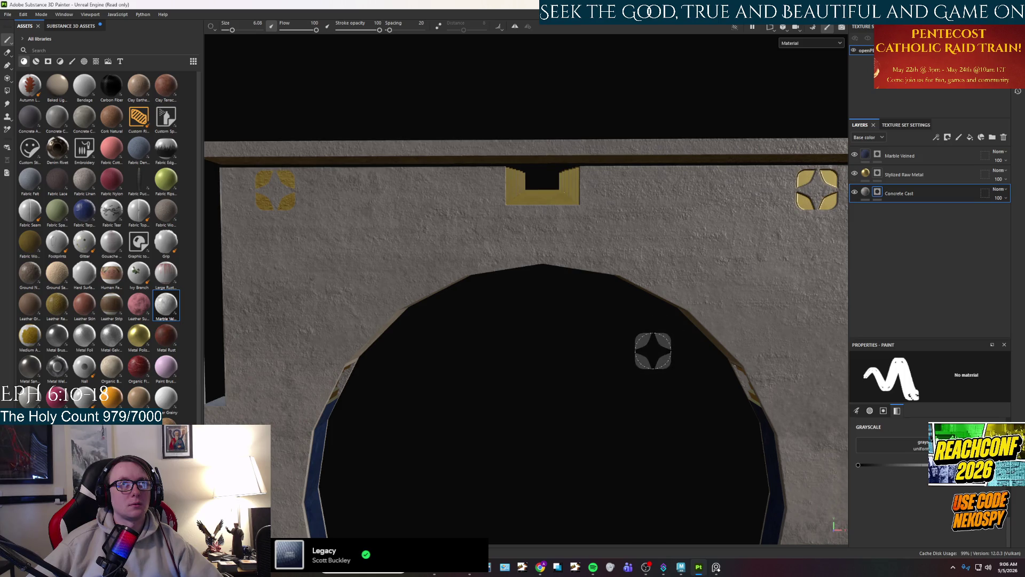
left_click_drag(561, 366, 579, 372)
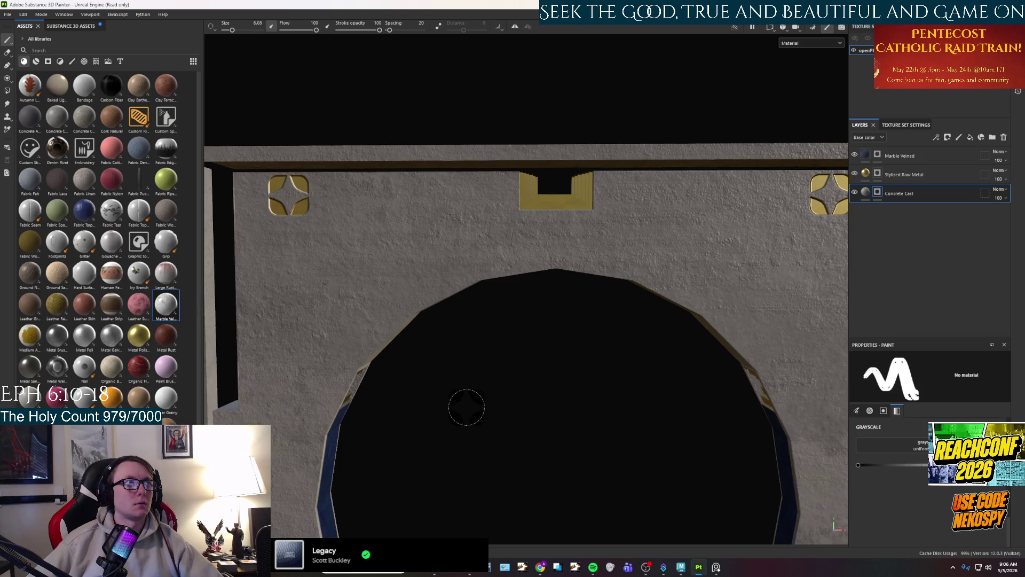
scroll(466, 407, "down", 3)
mouse_move(524, 419)
left_mouse_down()
mouse_move(625, 419)
mouse_move(666, 383)
mouse_move(435, 398)
mouse_move(308, 393)
mouse_move(442, 401)
mouse_move(508, 422)
left_mouse_up()
Orbit the arch wall while checking the reference photo, then select the Stylized Raw Metal layer.
left_click(717, 571)
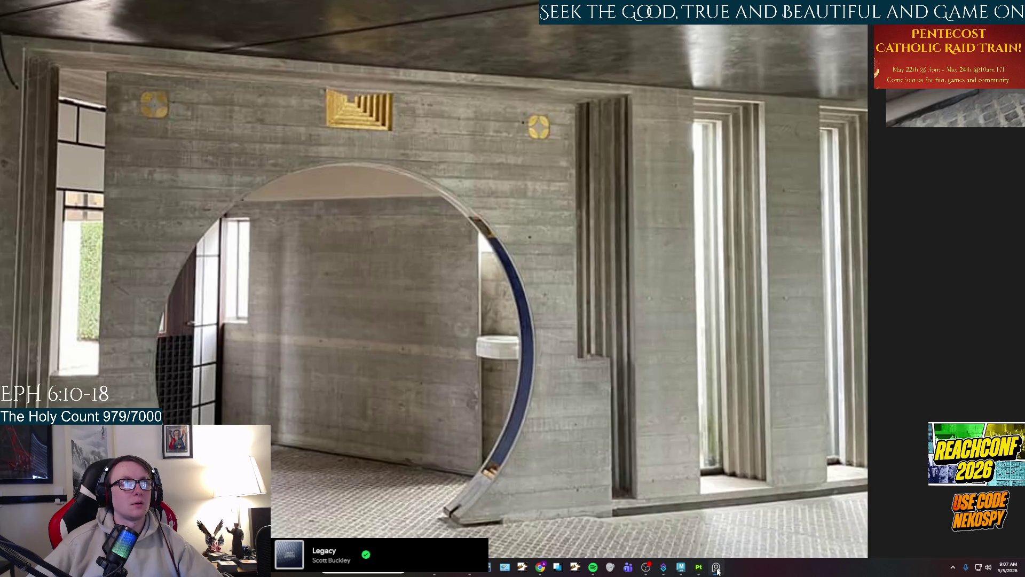
left_click(717, 570)
mouse_move(473, 390)
left_mouse_down()
mouse_move(492, 394)
mouse_move(407, 380)
mouse_move(669, 535)
left_mouse_up()
left_click(717, 570)
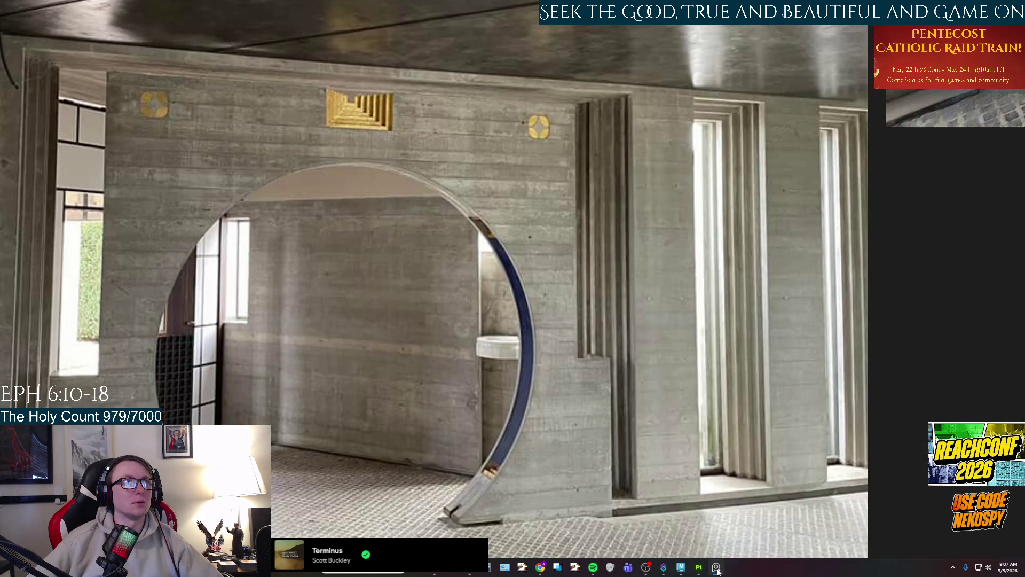
left_click(717, 569)
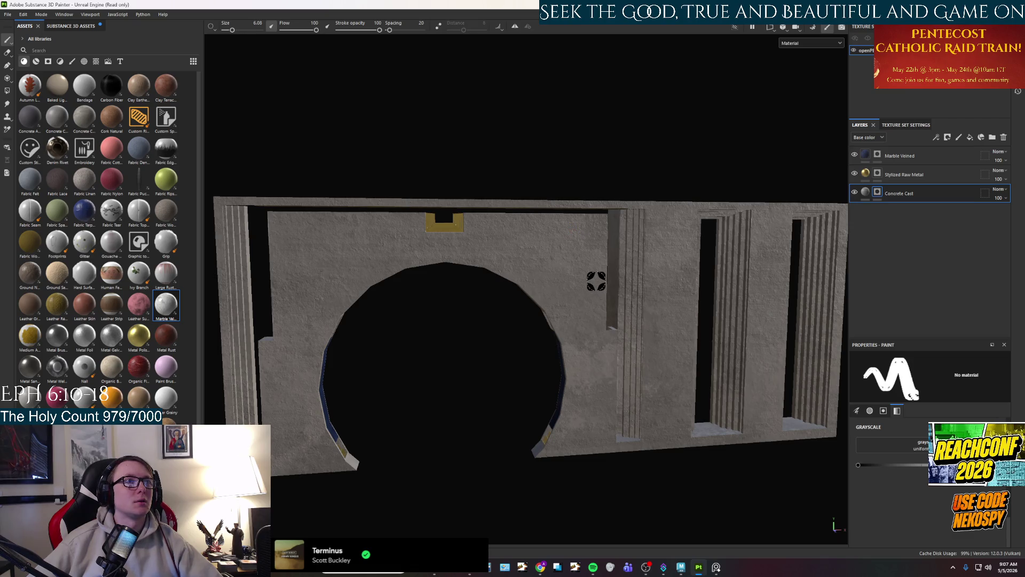
left_click_drag(591, 257, 556, 255)
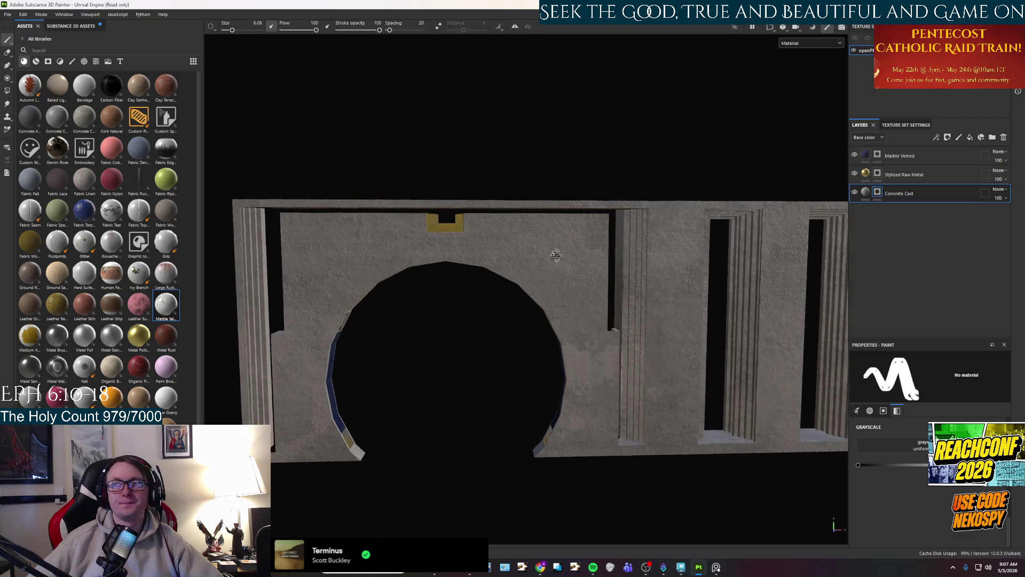
scroll(544, 256, "down", 5)
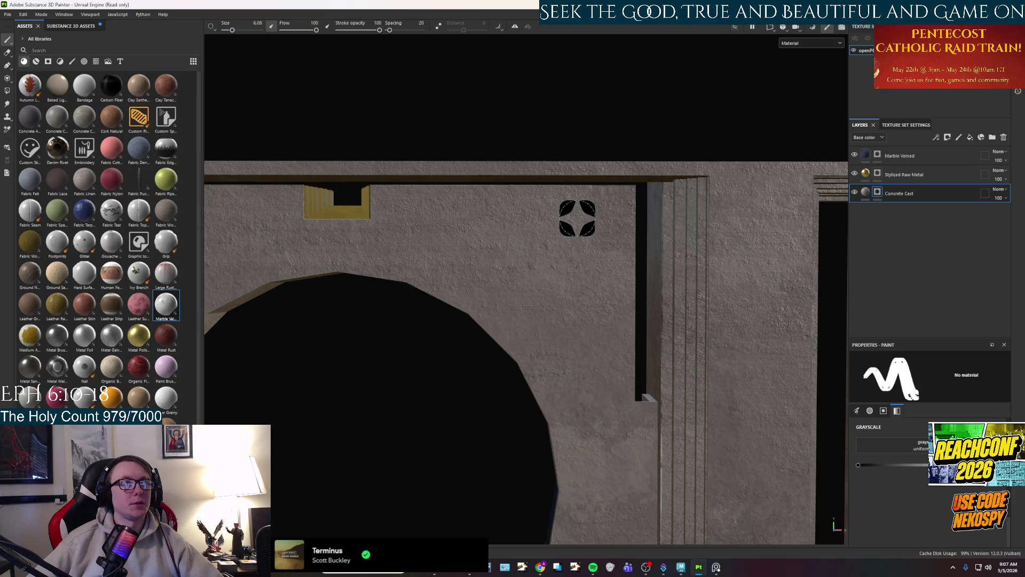
left_click_drag(577, 218, 773, 225)
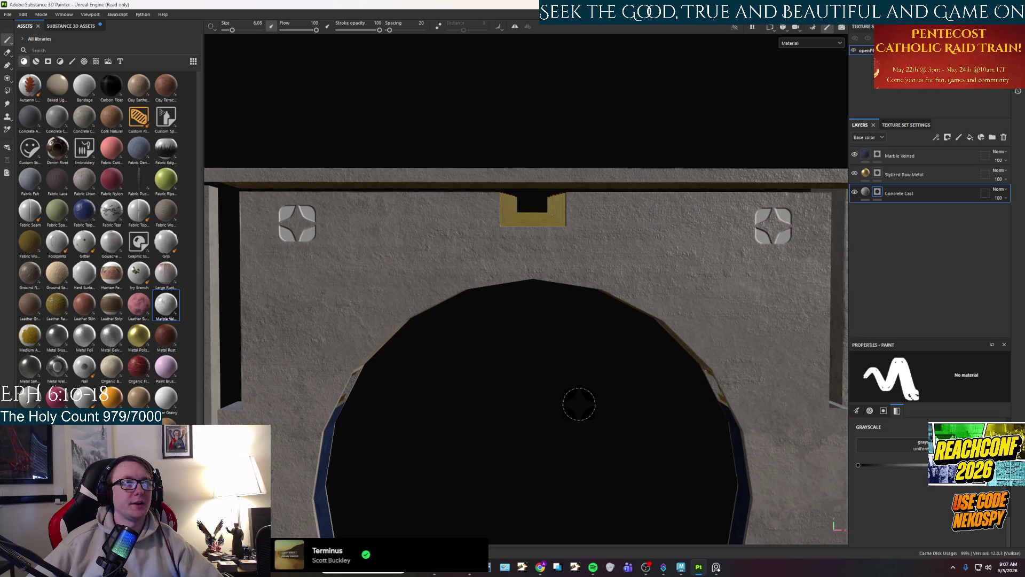
left_click(880, 175)
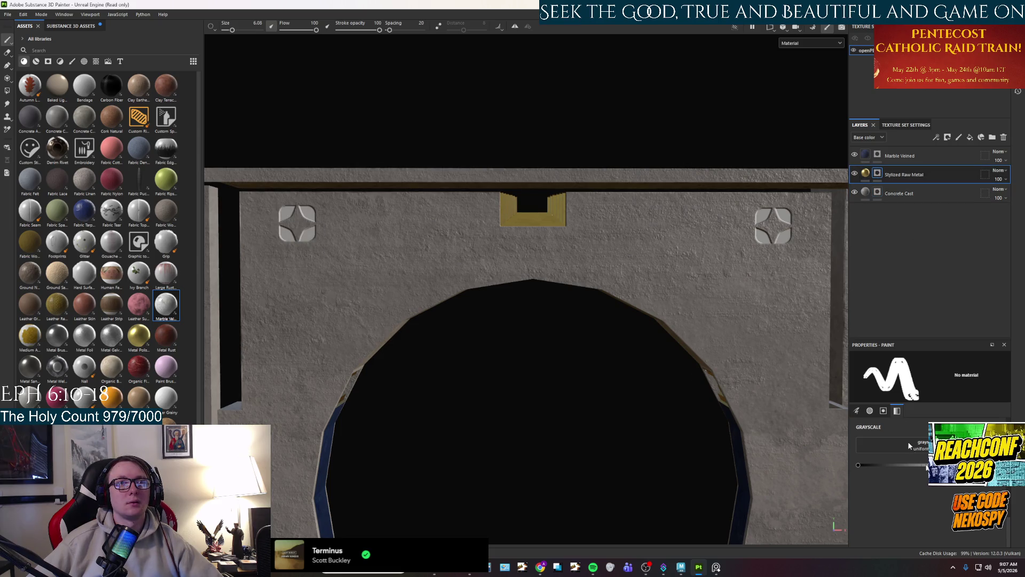
Stamp gold Stylized Raw Metal onto the right and left diamond emblems above the arch.
left_click_drag(763, 184, 764, 235)
left_click(773, 225)
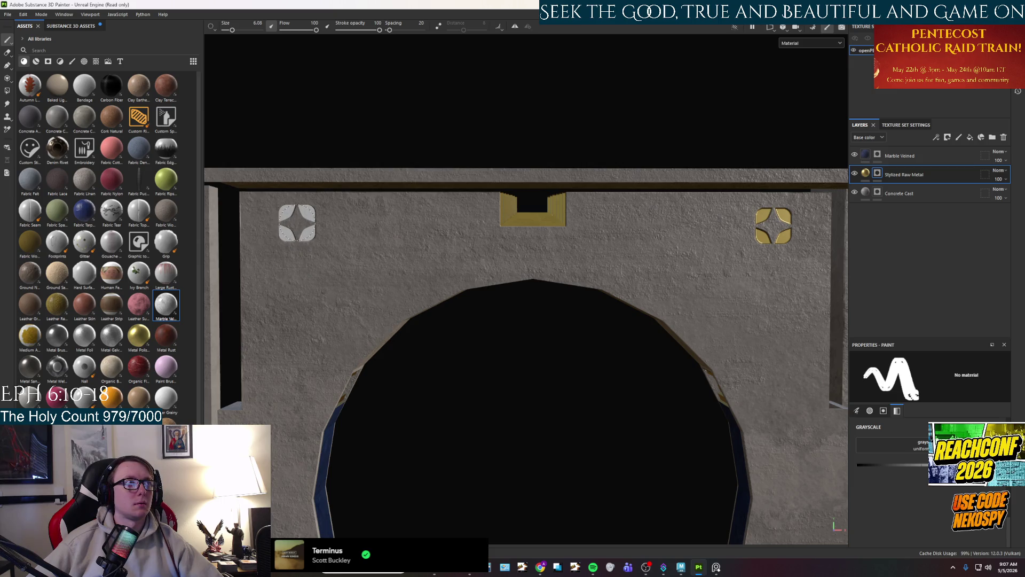
left_click(298, 223)
scroll(481, 406, "down", 2)
mouse_move(517, 433)
left_mouse_down()
mouse_move(601, 419)
mouse_move(590, 358)
mouse_move(467, 443)
mouse_move(568, 417)
mouse_move(812, 402)
mouse_move(540, 379)
left_mouse_up()
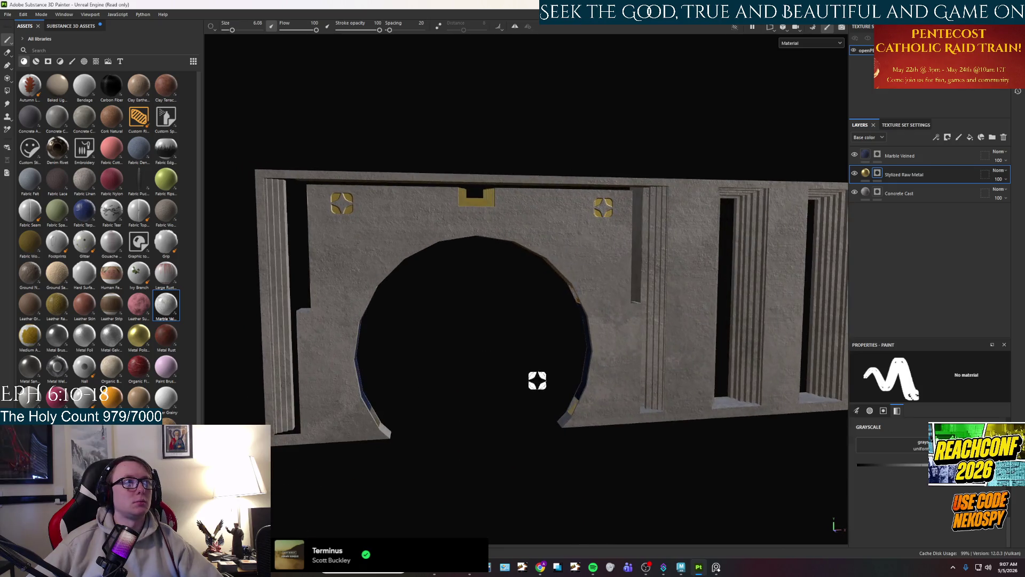
right_click(378, 156)
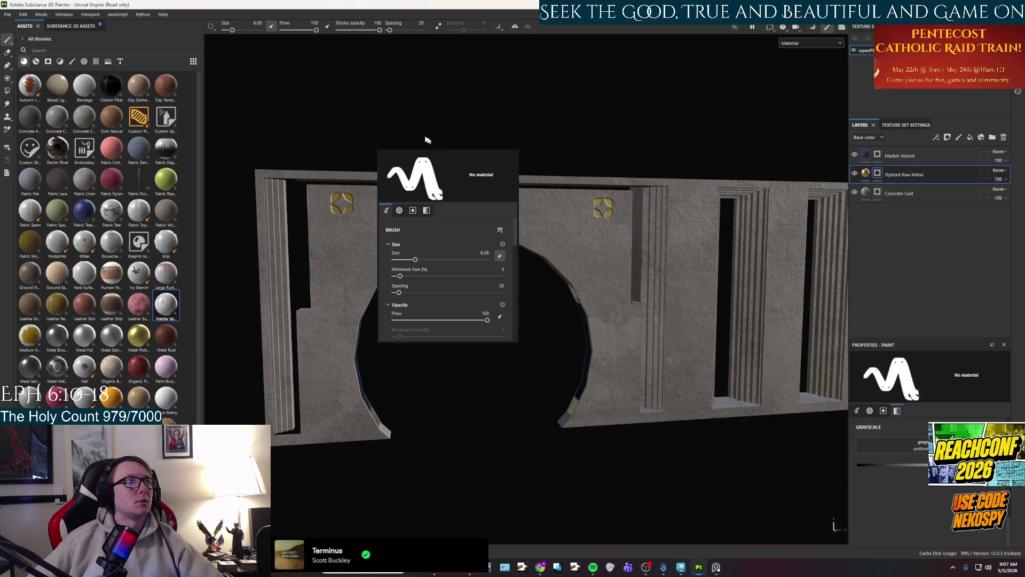
left_click(8, 14)
Export the four Wall_B texture PNGs with Project 3/Textures as the output directory.
left_click(43, 131)
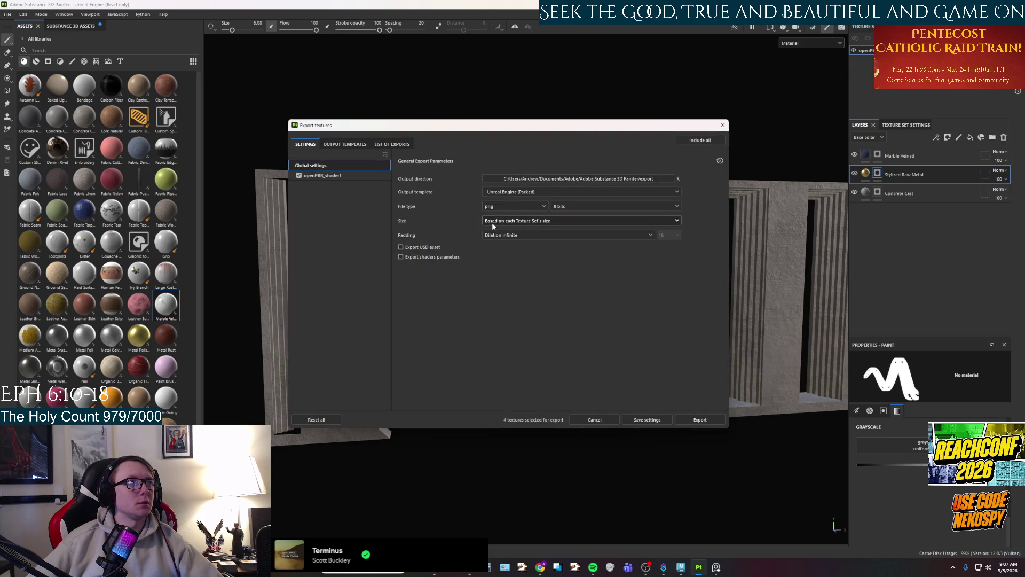
left_click(548, 180)
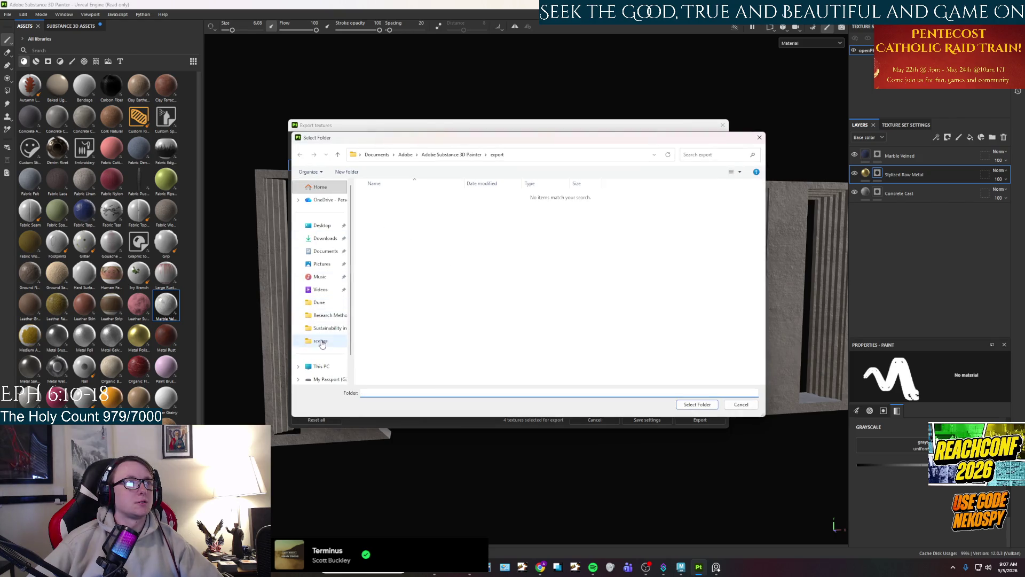
key("ctrl+v")
key("Return")
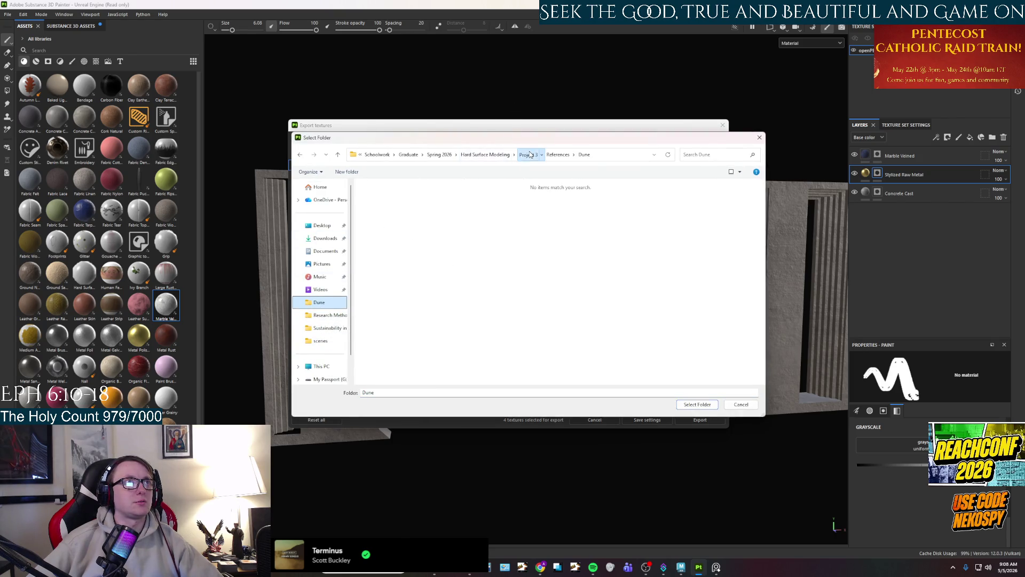
double_click(388, 215)
left_click(698, 404)
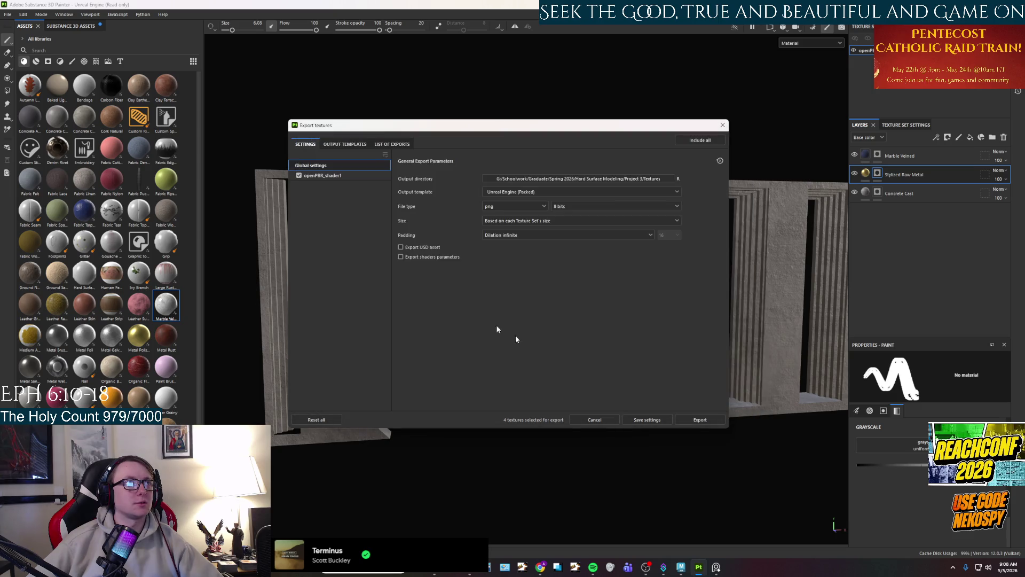
left_click(699, 420)
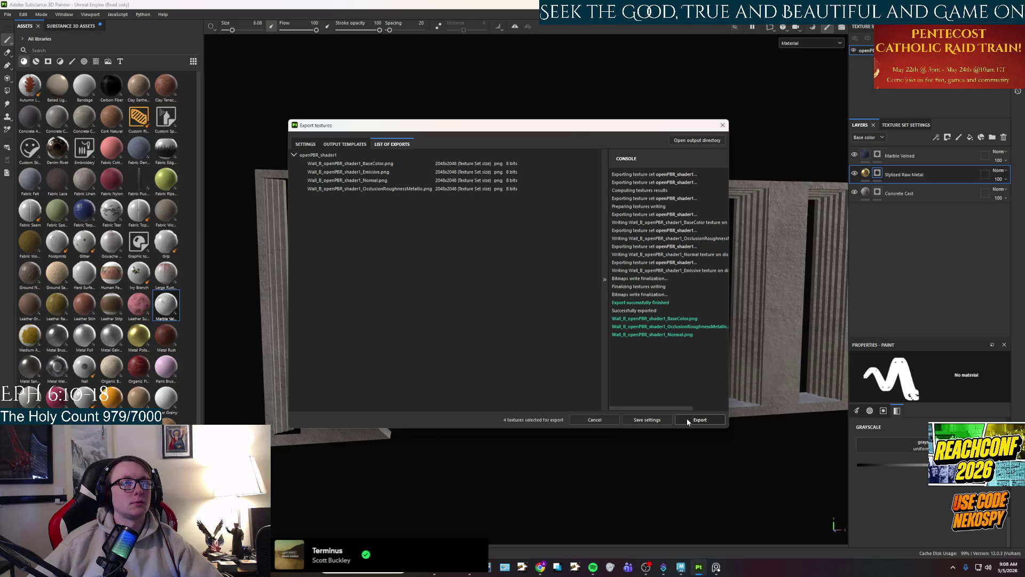
left_click(719, 126)
left_click(7, 15)
Save the Painter project as Wall_B, then quit Substance Painter.
left_click(32, 87)
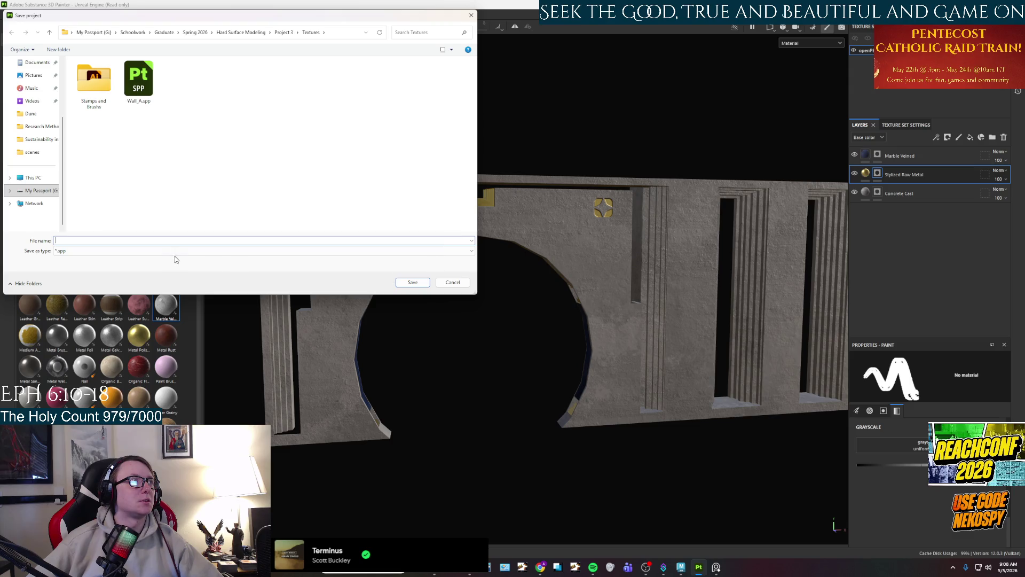
type("Wall")
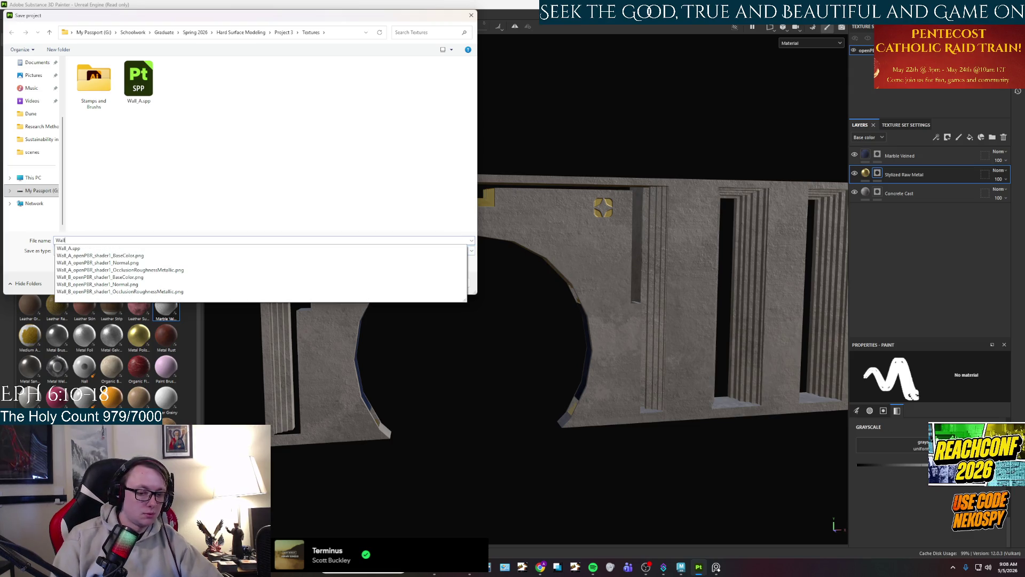
type("_B")
key("Return")
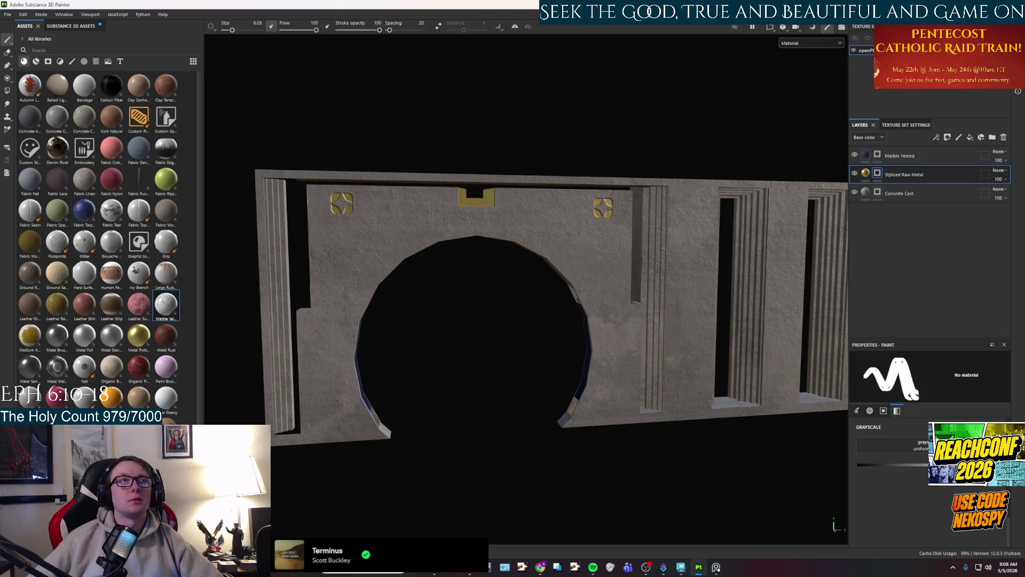
key("alt+F4")
mouse_move(674, 572)
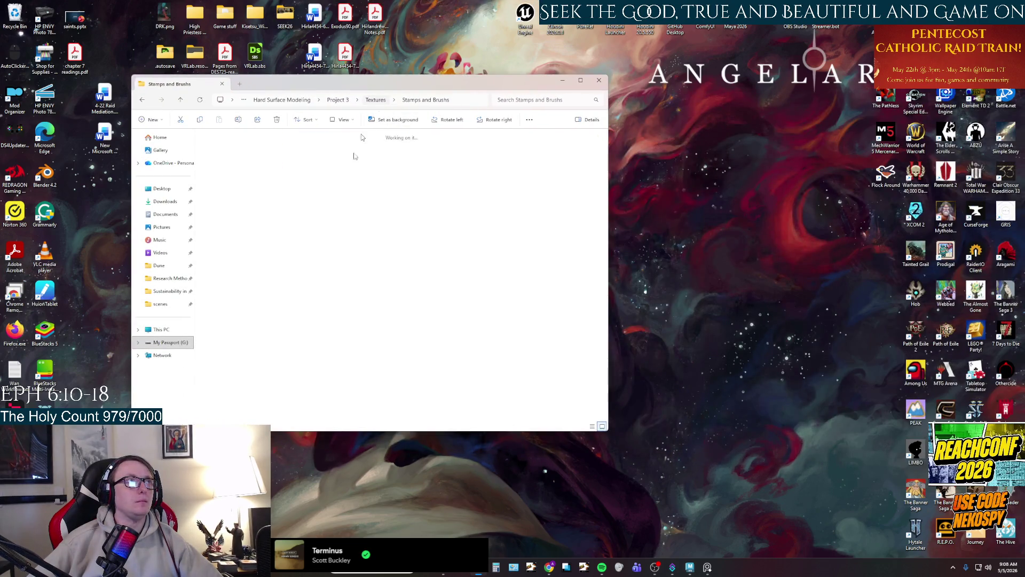
Delete the old Wall_A textures and Wall_A.spp from the Textures folder.
left_click(376, 100)
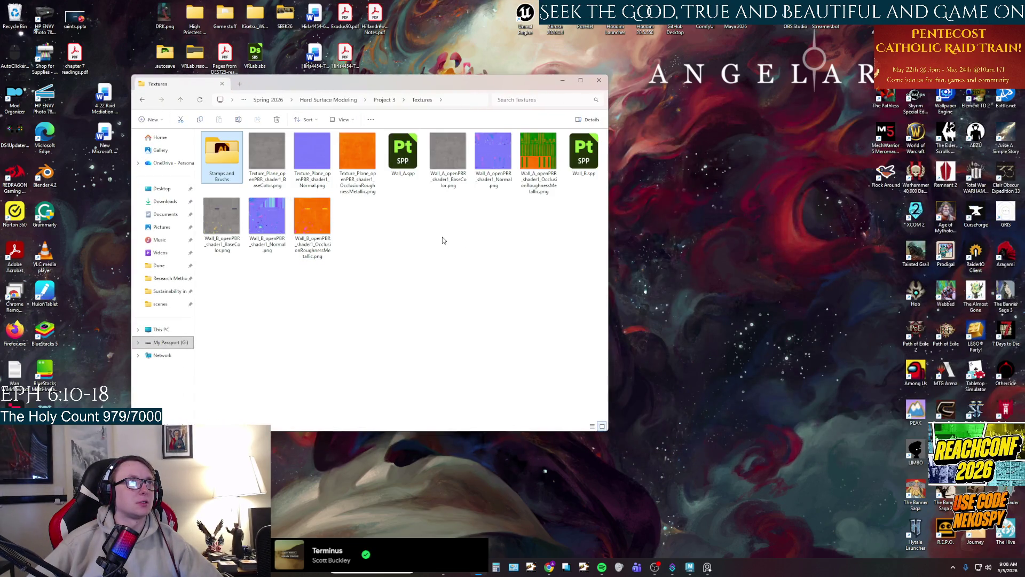
left_click(447, 157)
left_click(533, 165, "shift")
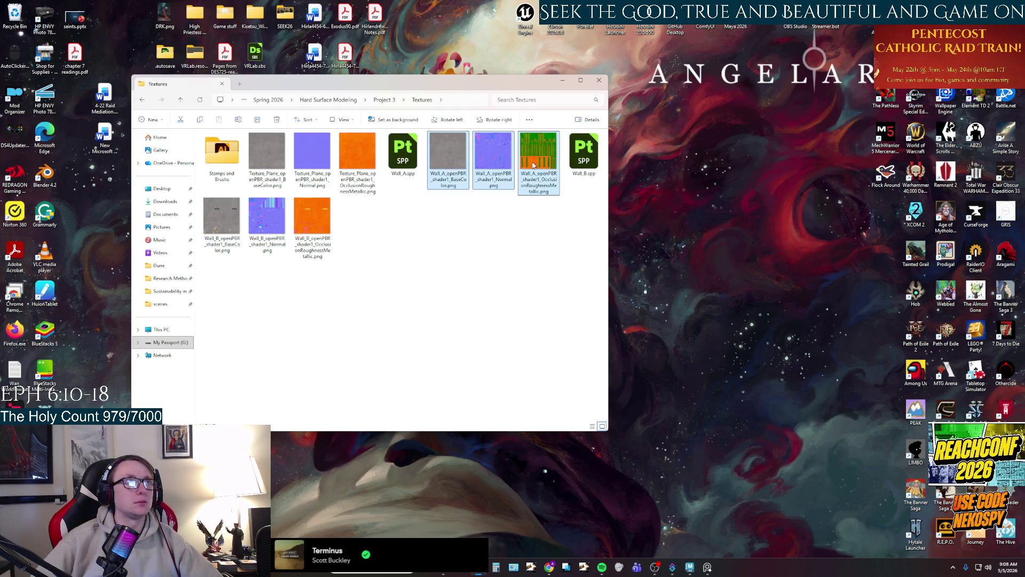
left_click(403, 155, "ctrl")
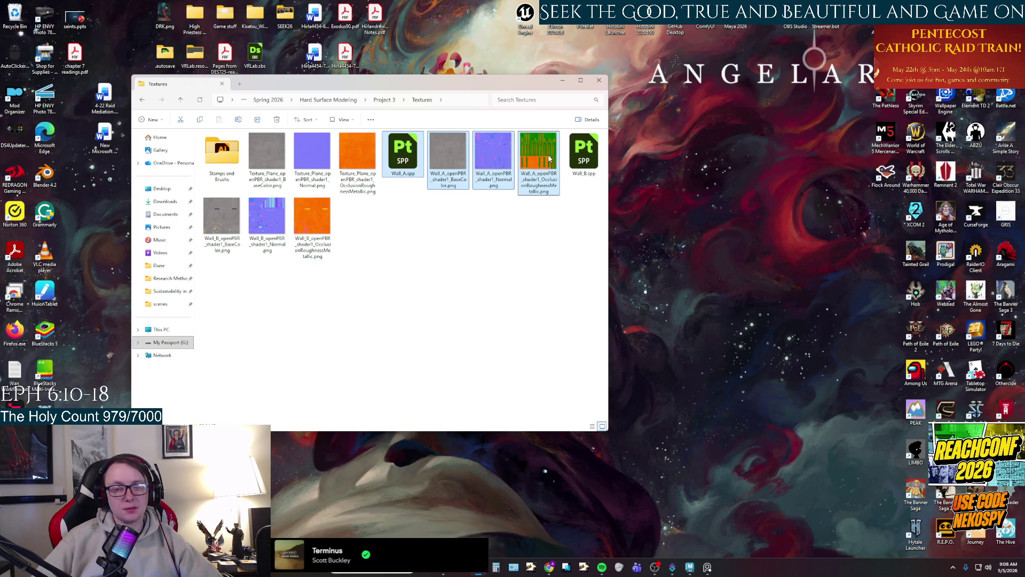
key("Delete")
Rename the Wall_B base colour texture to T_Wall_B_Color.png.
left_click(443, 152)
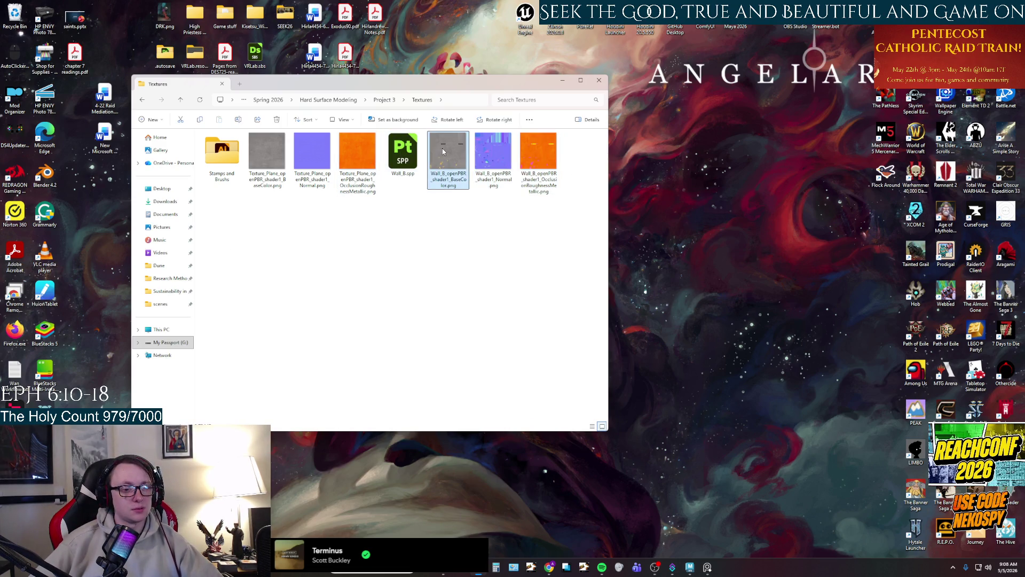
key("F2")
type("Wall_")
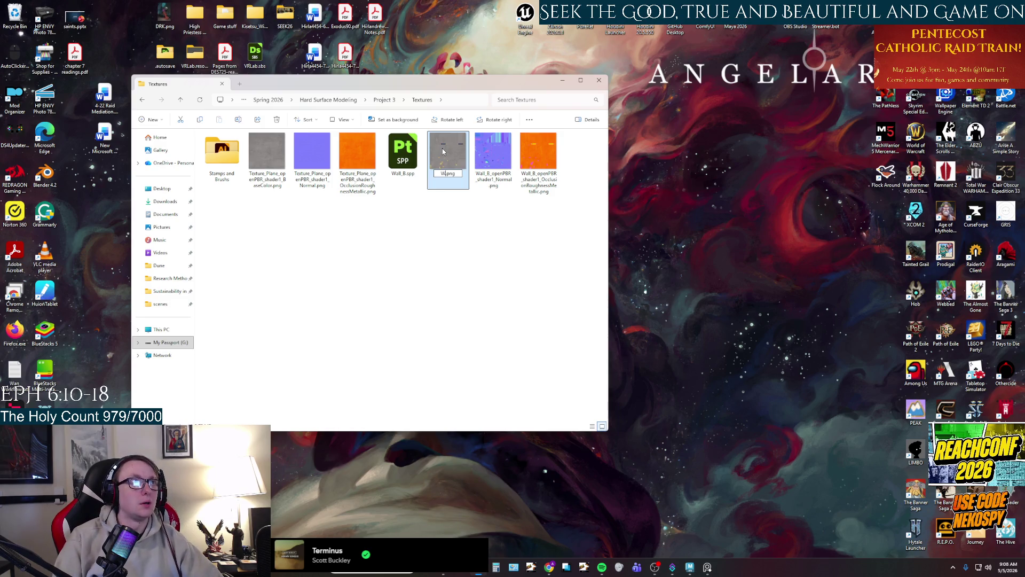
type("B")
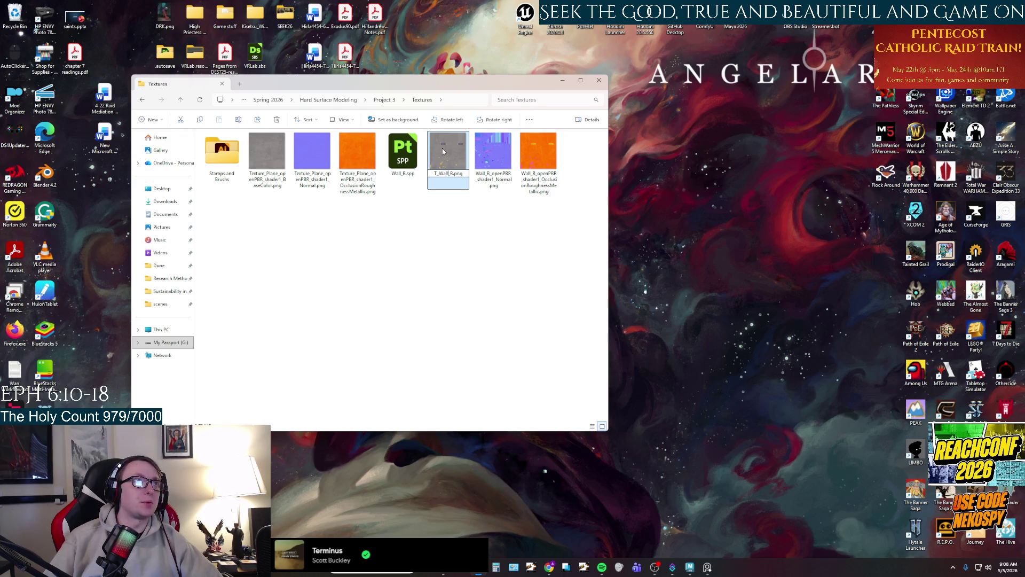
type("_Color")
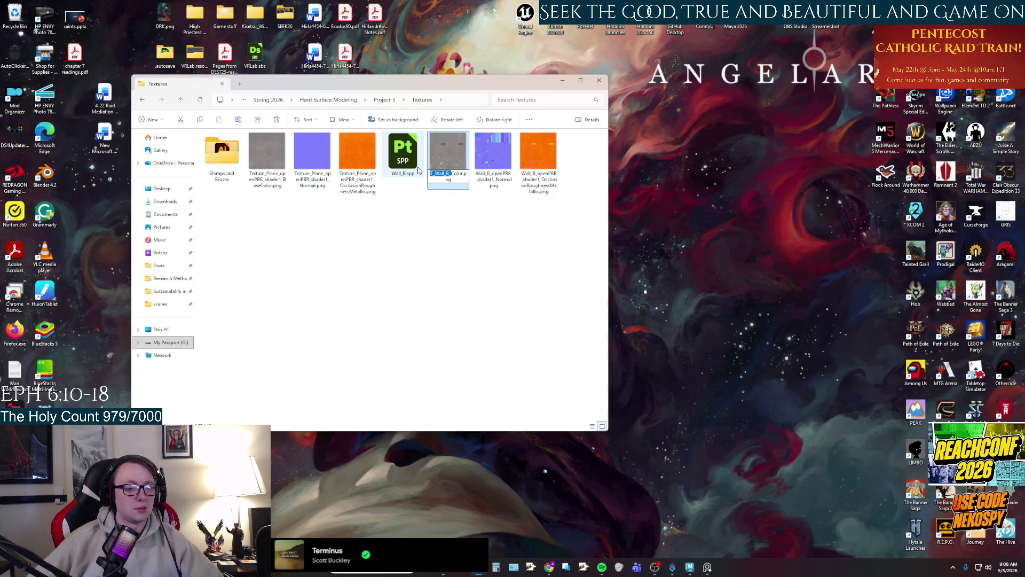
key("Return")
Rename the Normal and ORM maps to T_Wall_B_Normal.png and T_Wall_B_ORM.png.
left_click(483, 159)
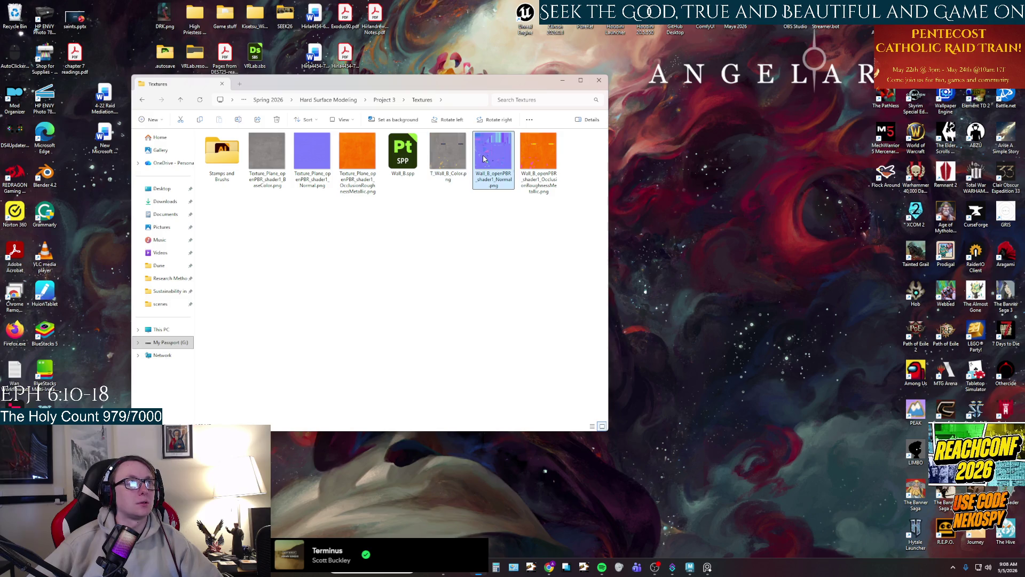
key("F2")
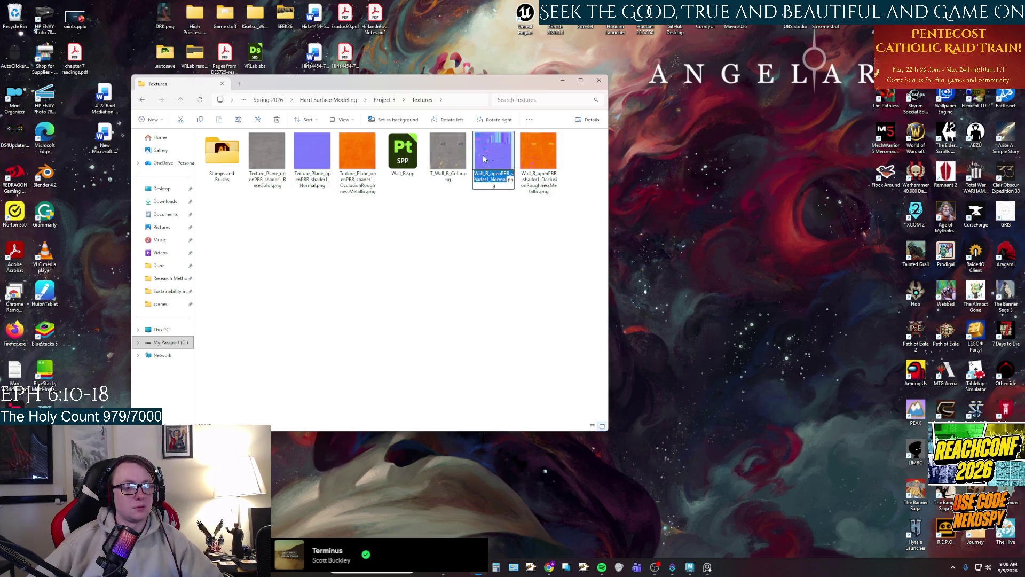
type("T_Wall_B_Normal")
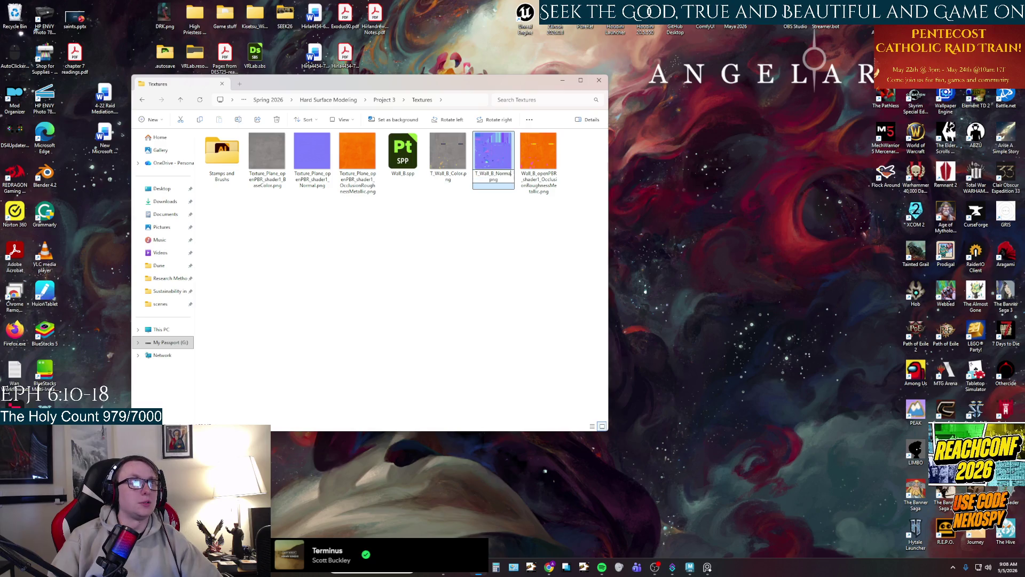
key("Return")
left_click(528, 157)
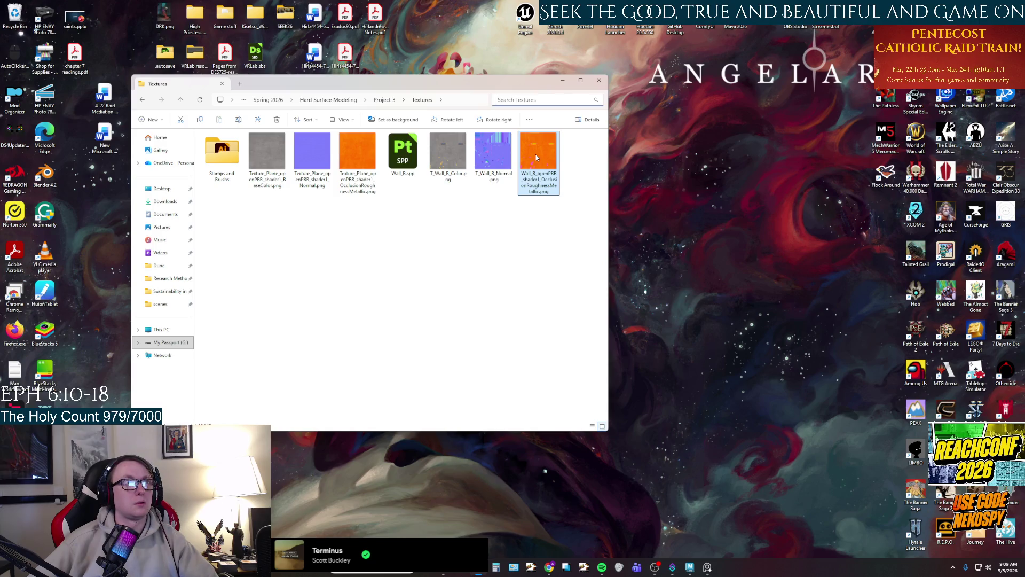
left_click(533, 166)
key("F2")
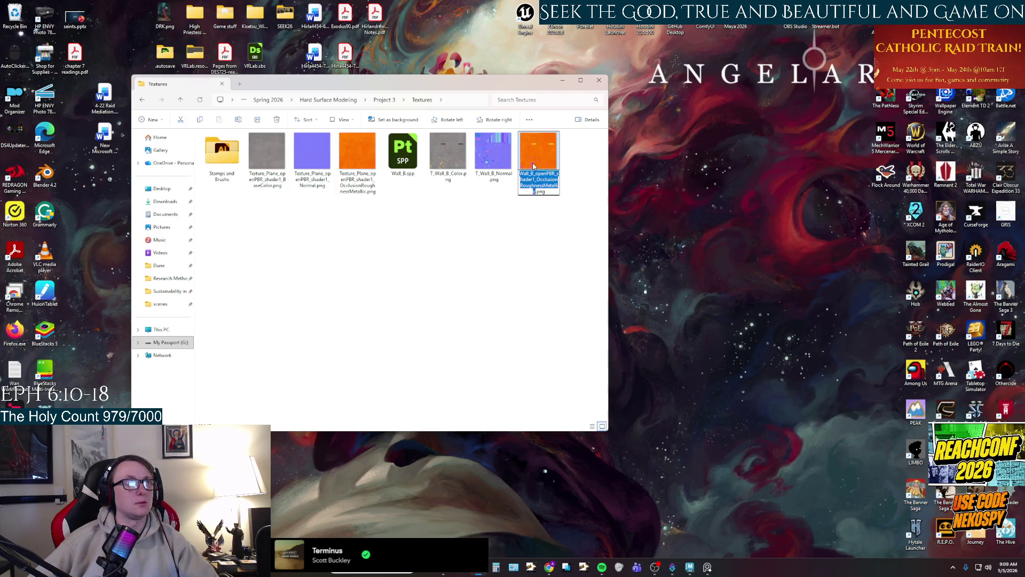
type("T_Wall_B_")
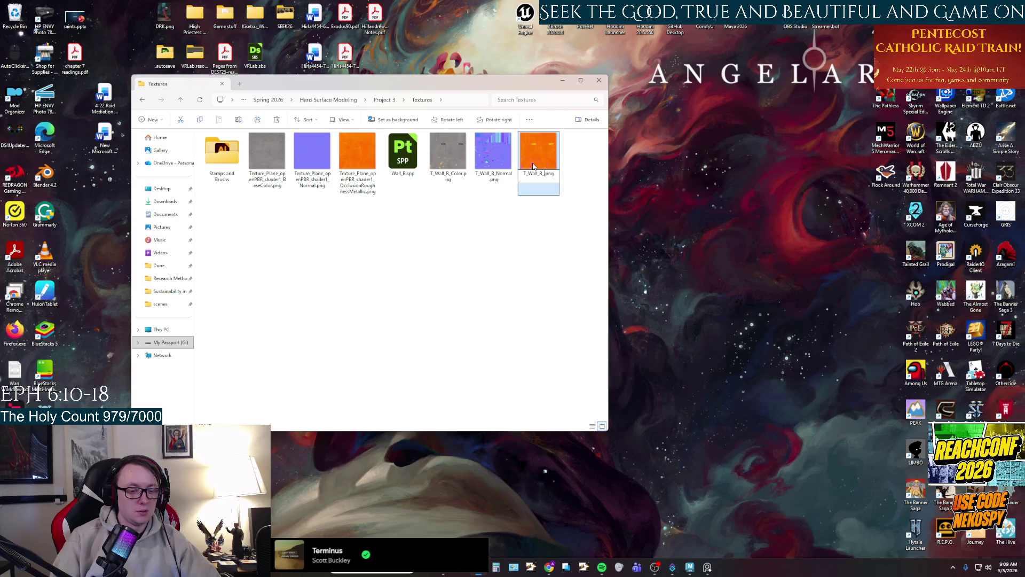
type("ORM")
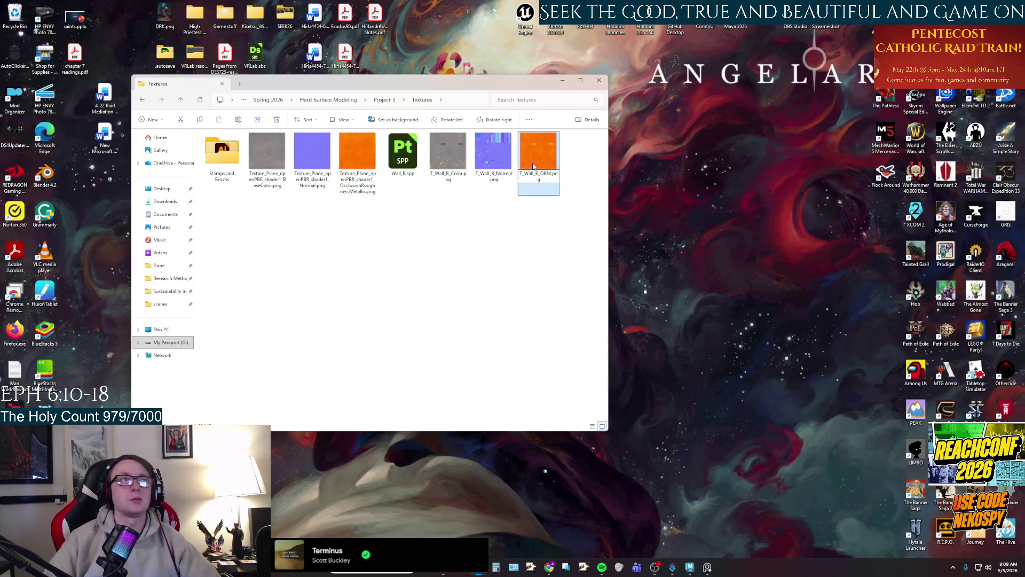
key("Return")
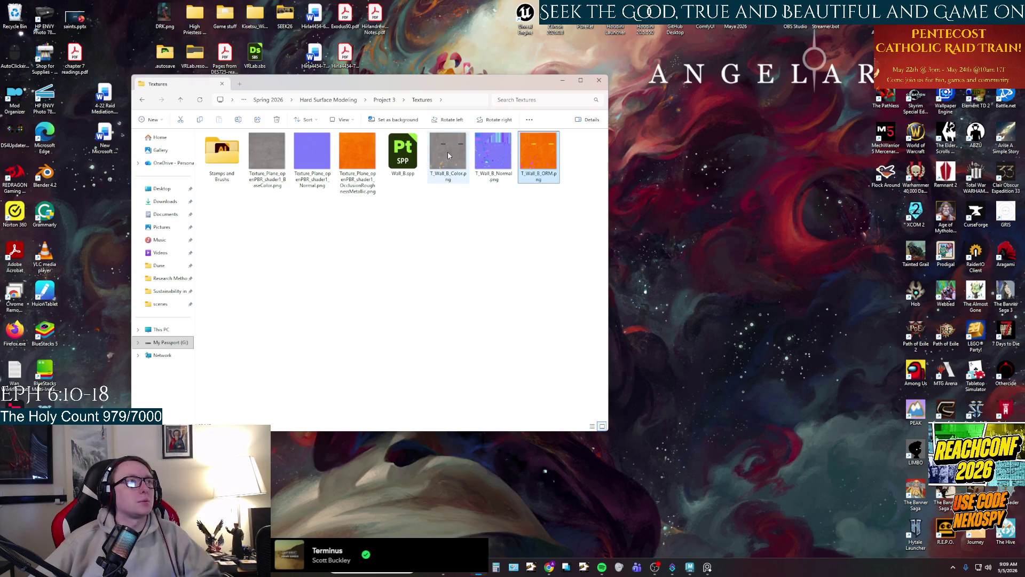
left_click(267, 156)
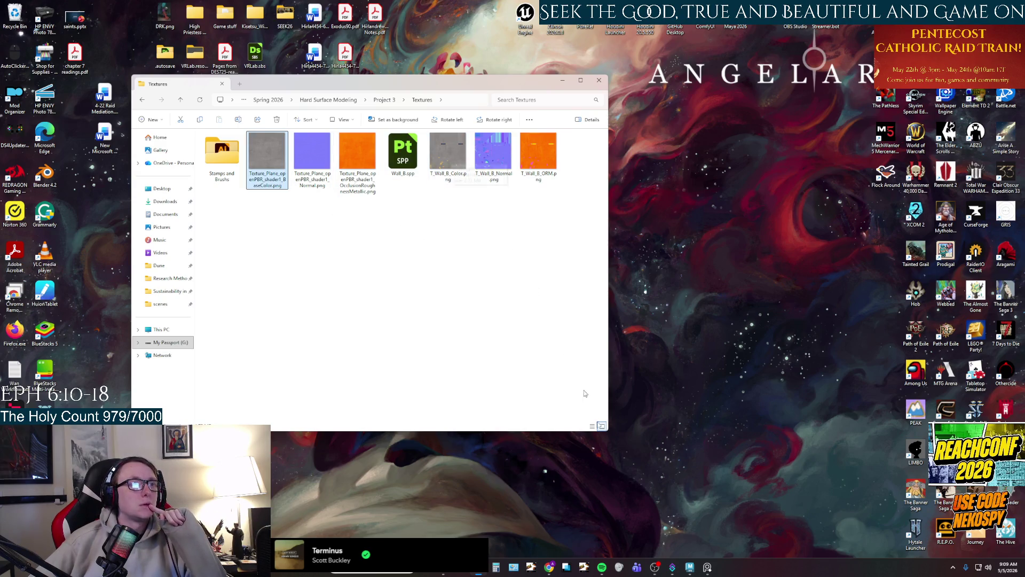
Launch Unreal Engine and open the Streaming_Branding project to its Lvl_ThirdPerson level.
double_click(523, 18)
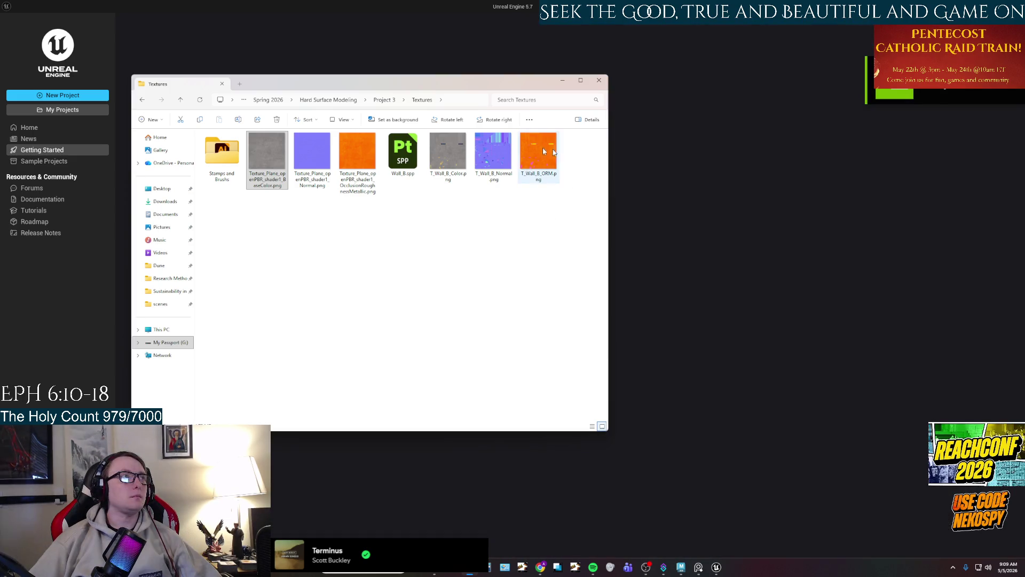
left_click(103, 115)
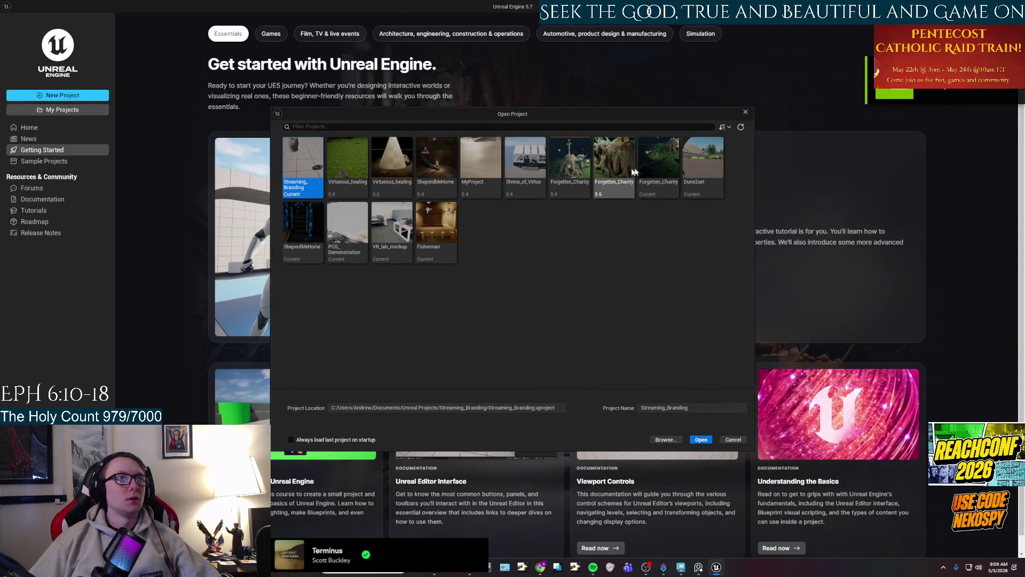
double_click(685, 160)
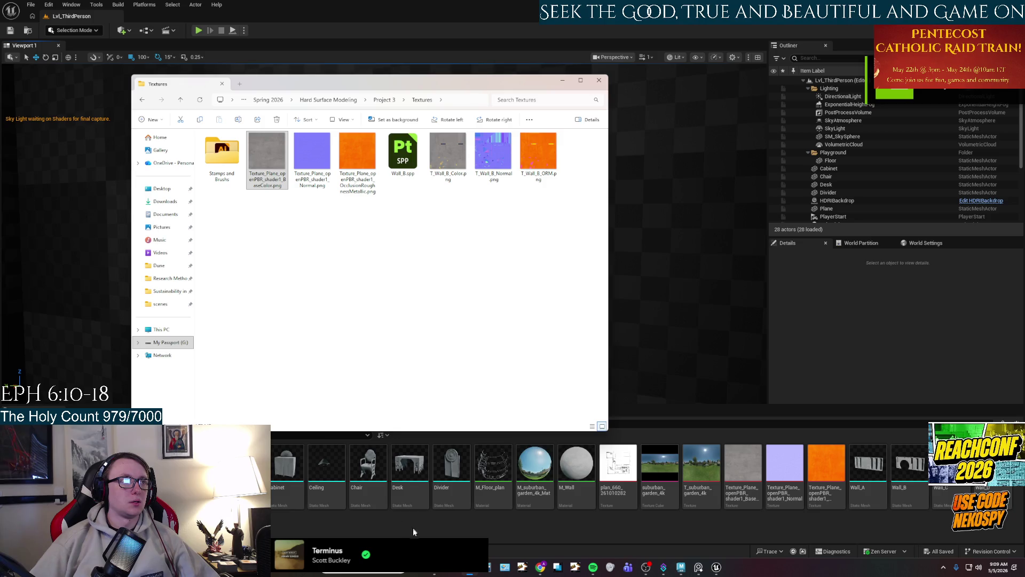
left_click(562, 80)
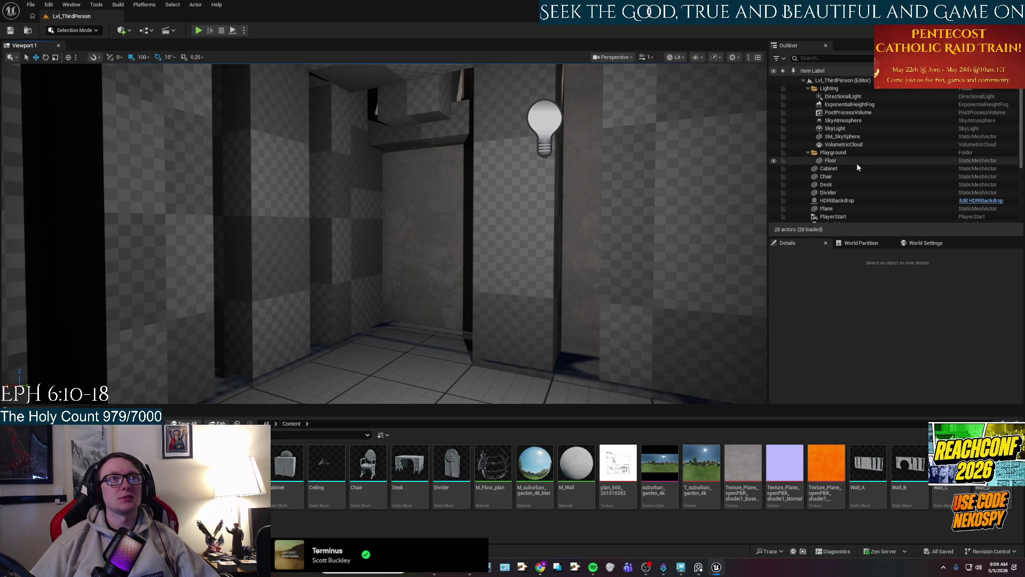
Select the CubeGridToolOutput mesh in the Outliner, keeping its original name.
scroll(857, 165, "down", 5)
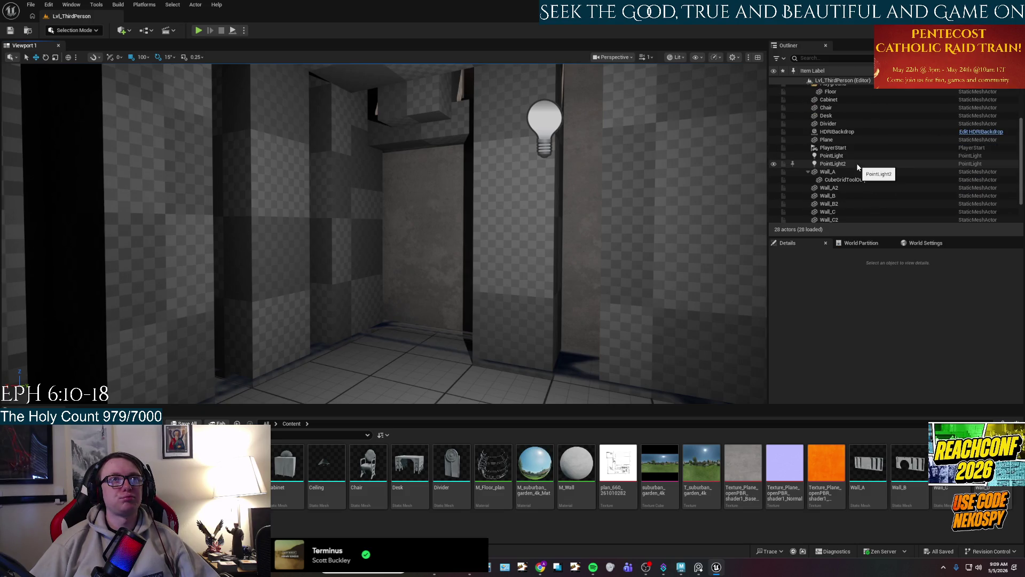
scroll(857, 162, "down", 2)
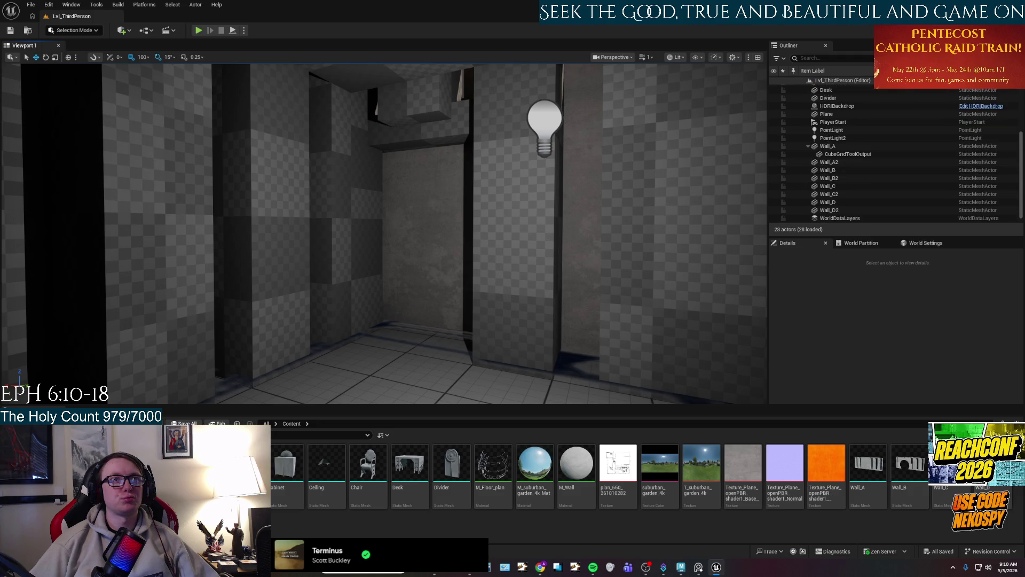
left_click(667, 205)
left_click(861, 155)
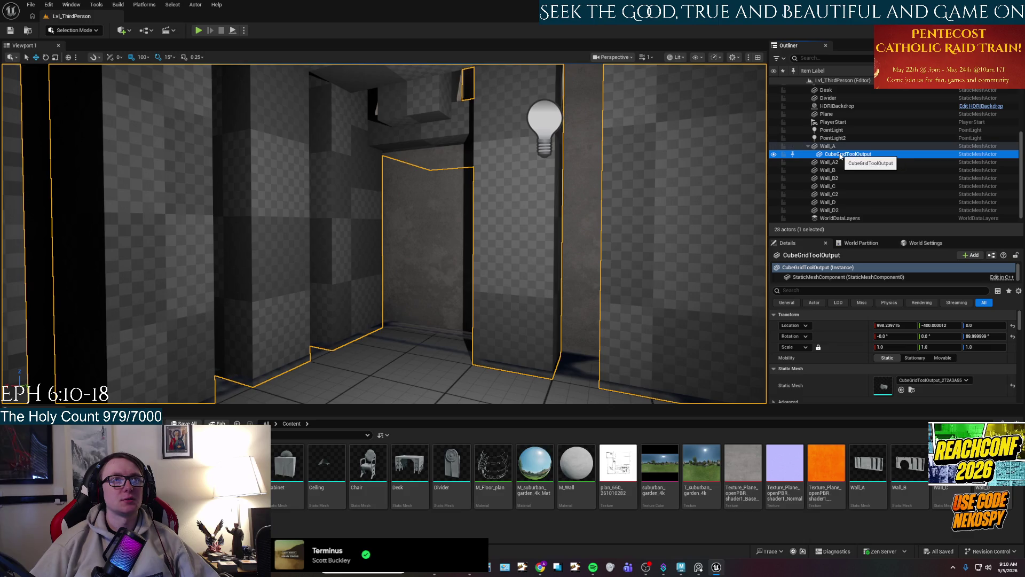
left_click(830, 156)
left_click(823, 157)
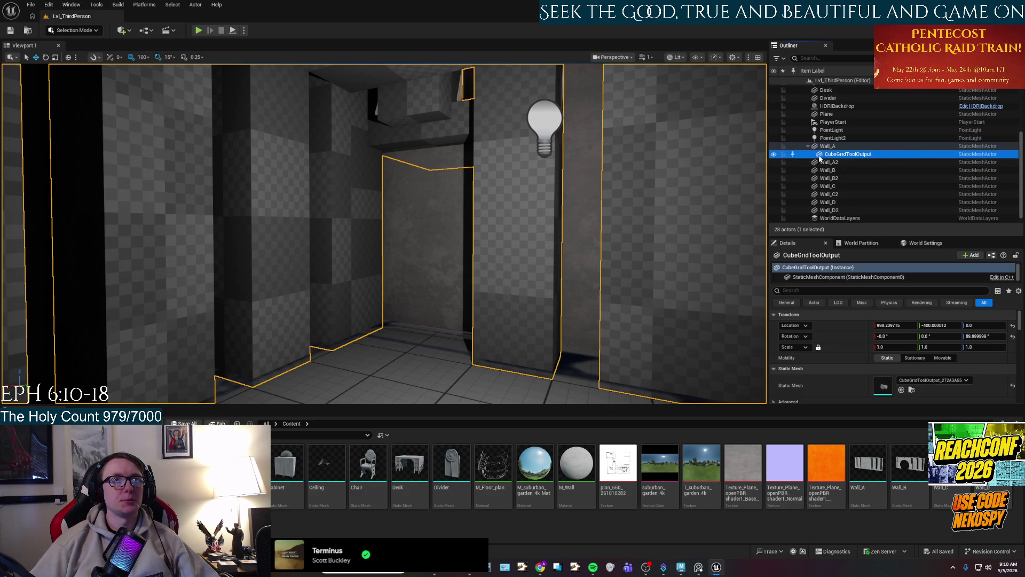
mouse_move(822, 141)
left_mouse_down()
mouse_move(808, 154)
mouse_move(786, 145)
mouse_move(825, 157)
left_mouse_up()
left_click(845, 156)
key("BackSpace")
left_click(807, 156)
Move CubeGridToolOutput out from under Wall_A and hide it.
mouse_move(641, 214)
left_mouse_down()
mouse_move(560, 240)
mouse_move(553, 219)
left_mouse_up()
left_click(846, 155)
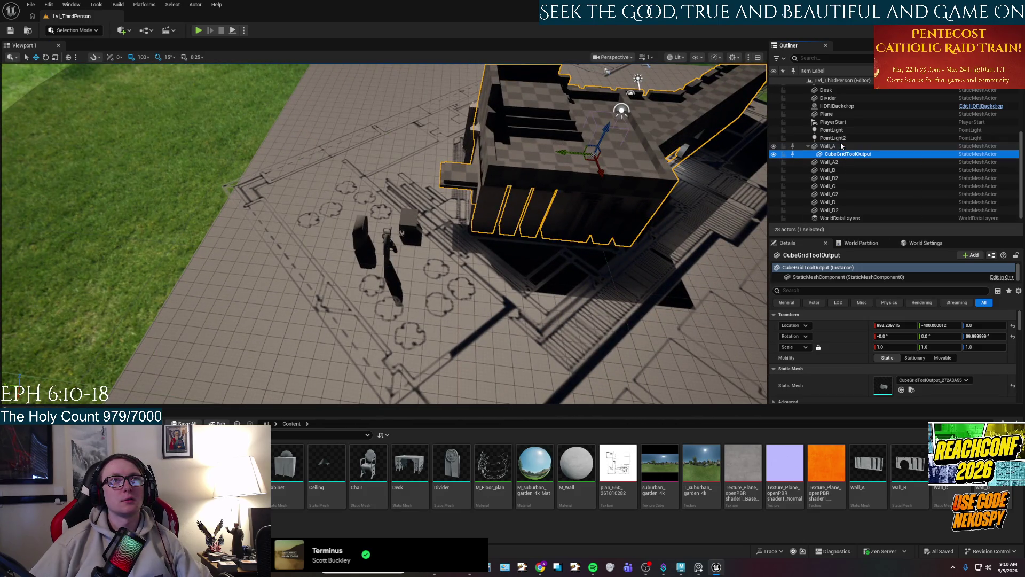
left_click_drag(827, 156, 793, 146)
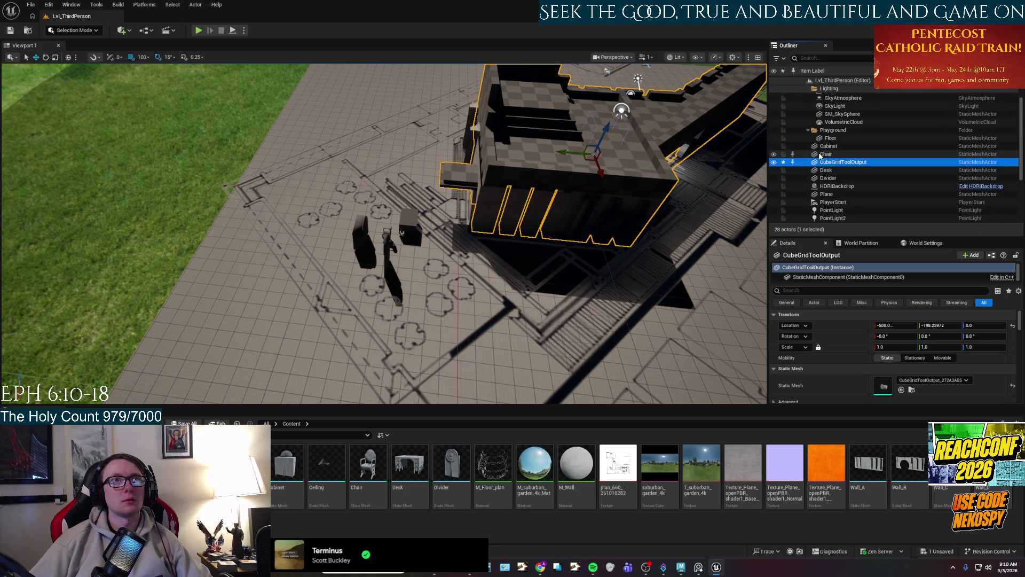
left_click(773, 149)
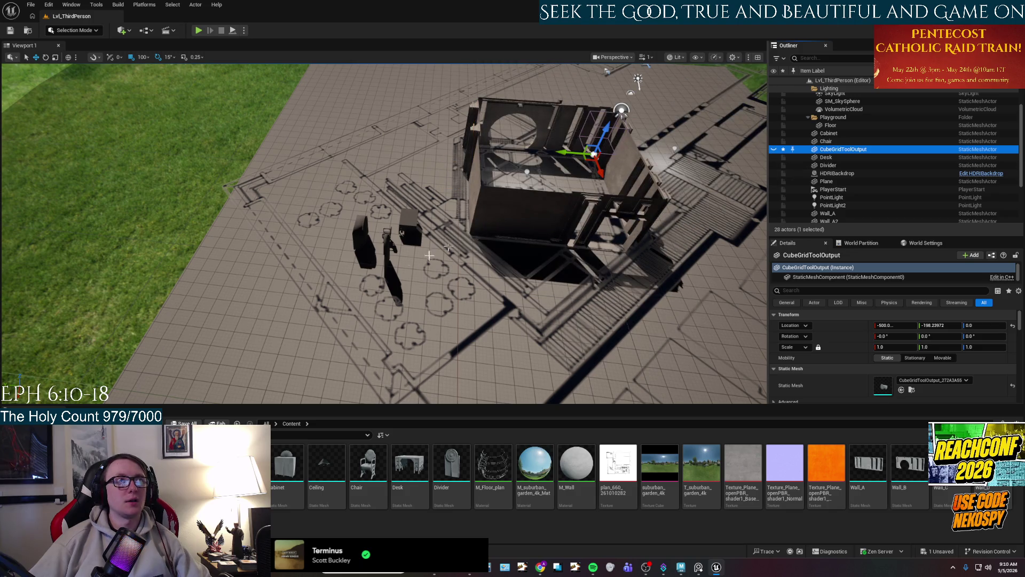
Hide the floor-plan Plane, look over the walls on the tiled ground, and select Wall_A.
left_click(408, 279)
key("h")
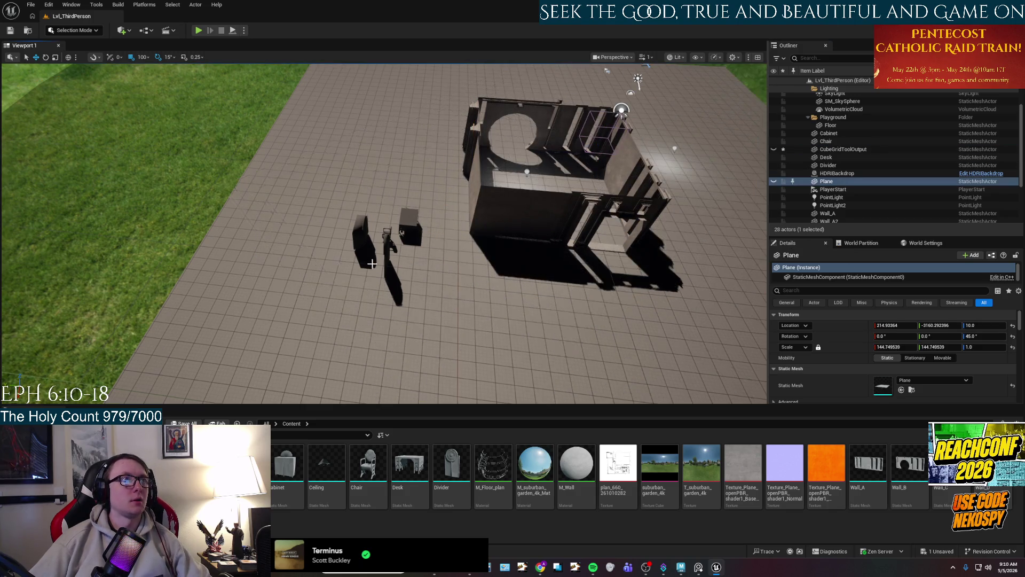
scroll(384, 233, "up", 10)
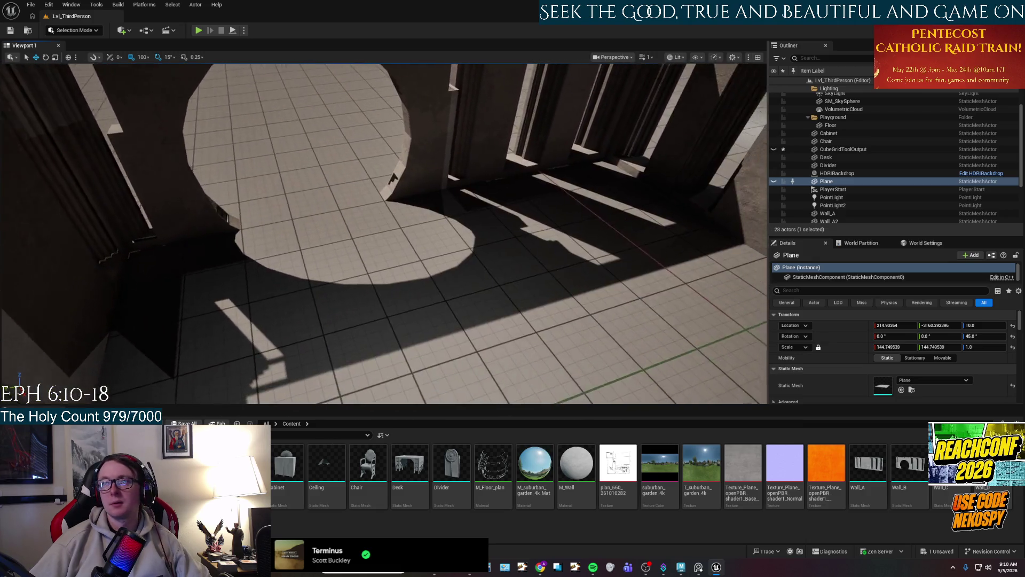
mouse_move(392, 179)
left_mouse_down()
mouse_move(383, 130)
mouse_move(386, 160)
mouse_move(363, 168)
mouse_move(392, 172)
left_mouse_up()
scroll(920, 193, "down", 3)
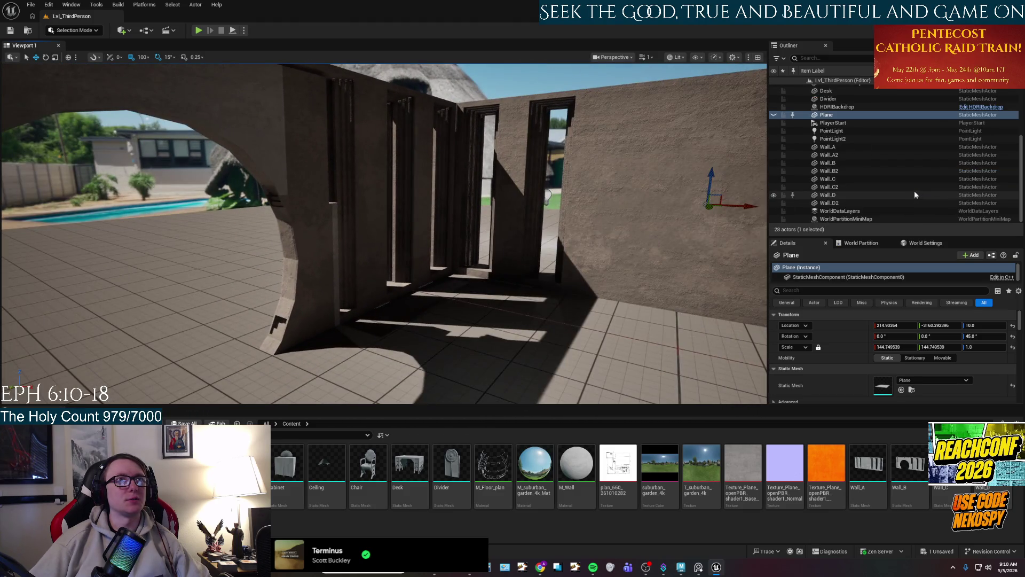
left_click(856, 148)
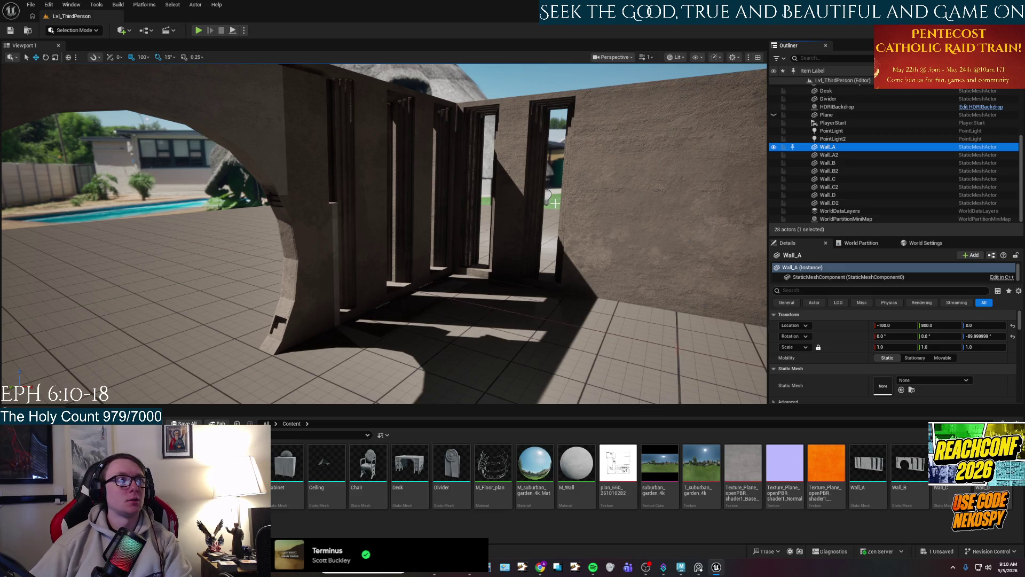
Delete the Wall_A, Wall_B, Wall_C and Wall_D actors one by one.
key("Delete")
left_click(845, 163)
key("Delete")
left_click(841, 178)
key("Delete")
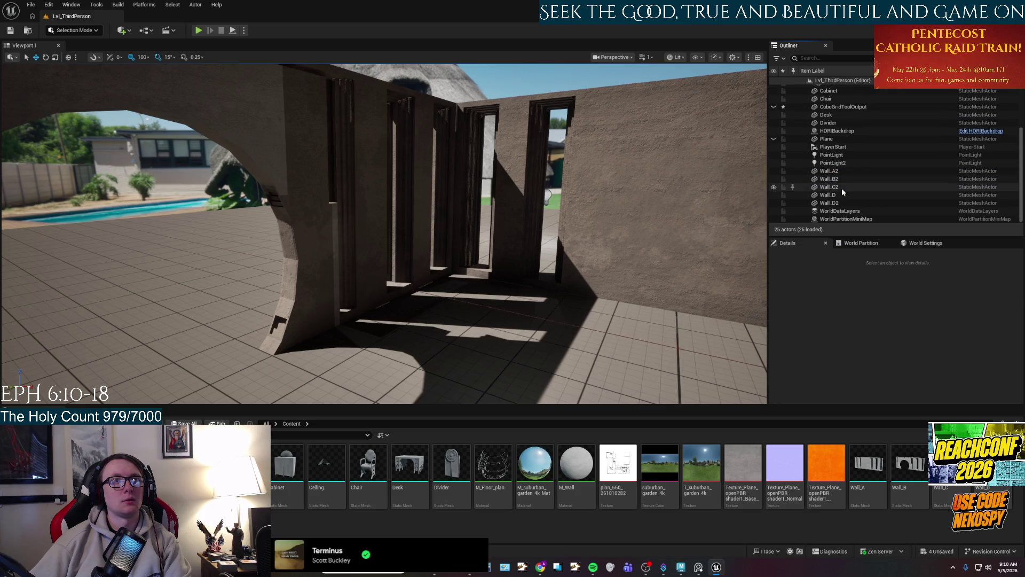
left_click(842, 196)
key("Delete")
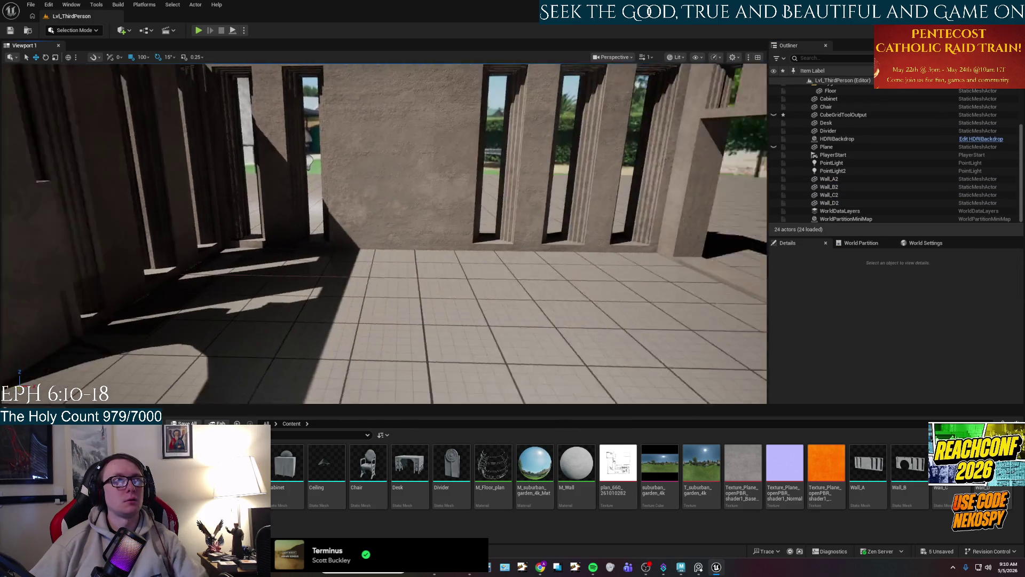
Select Wall_A2 through Wall_D2 together and delete them, leaving 20 actors.
key("w")
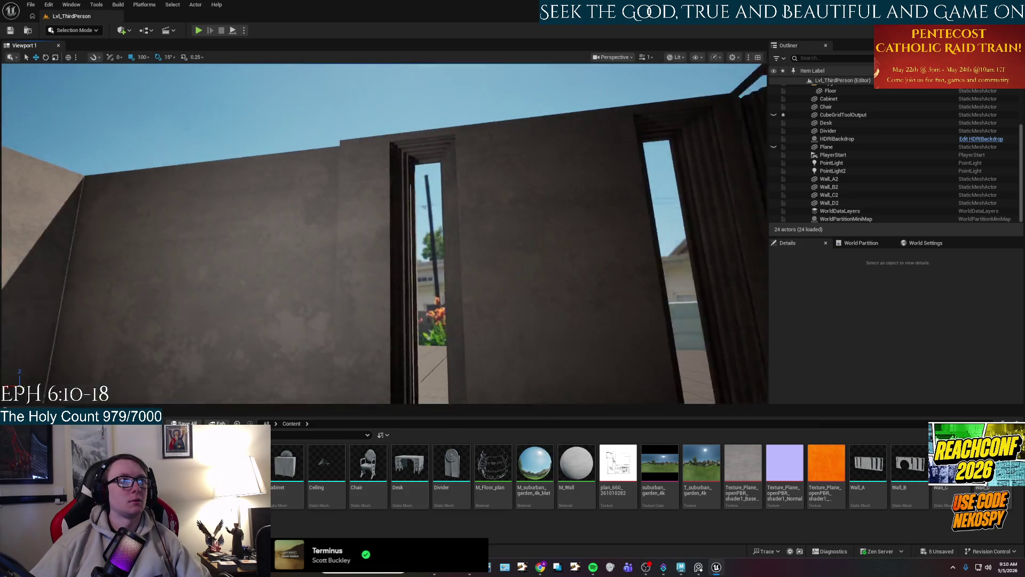
key("s")
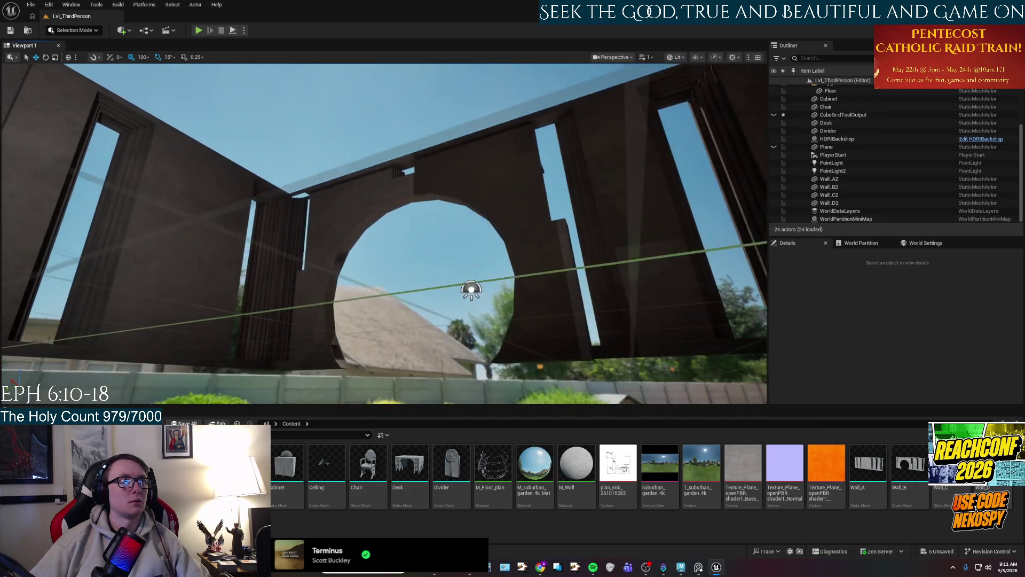
key("w")
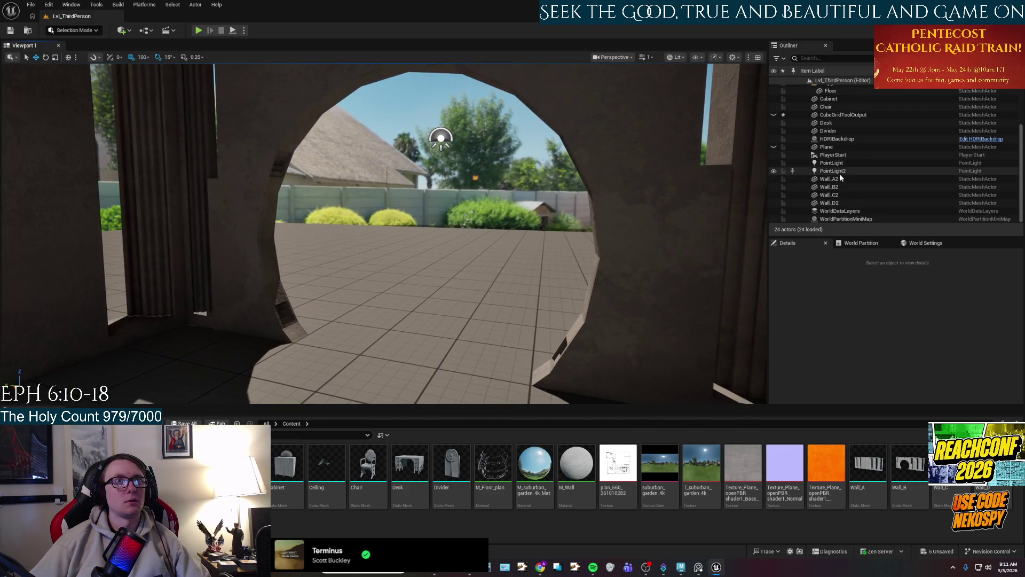
left_click(841, 179)
left_click(842, 203, "shift")
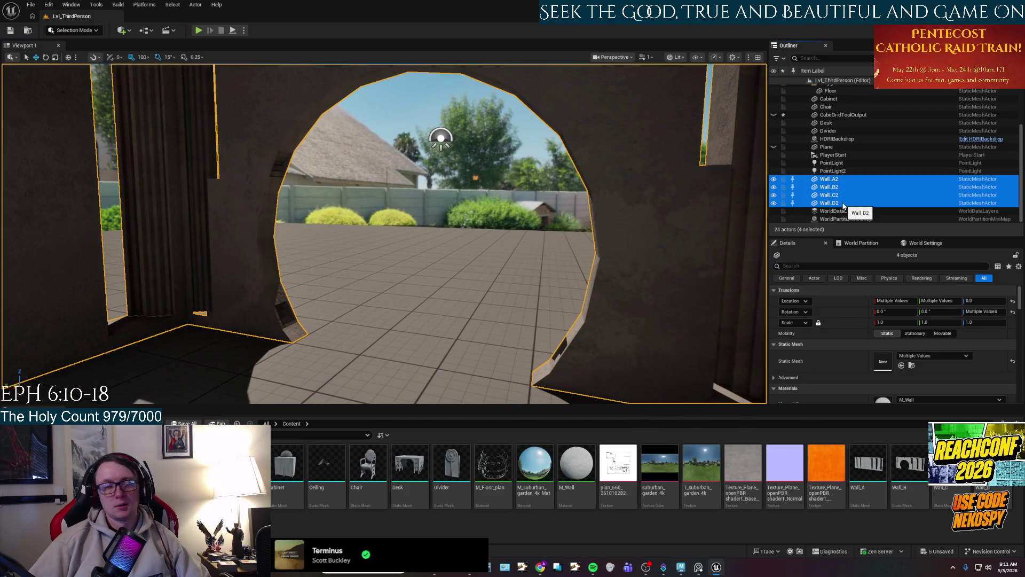
key("Delete")
left_click_drag(528, 223, 577, 219)
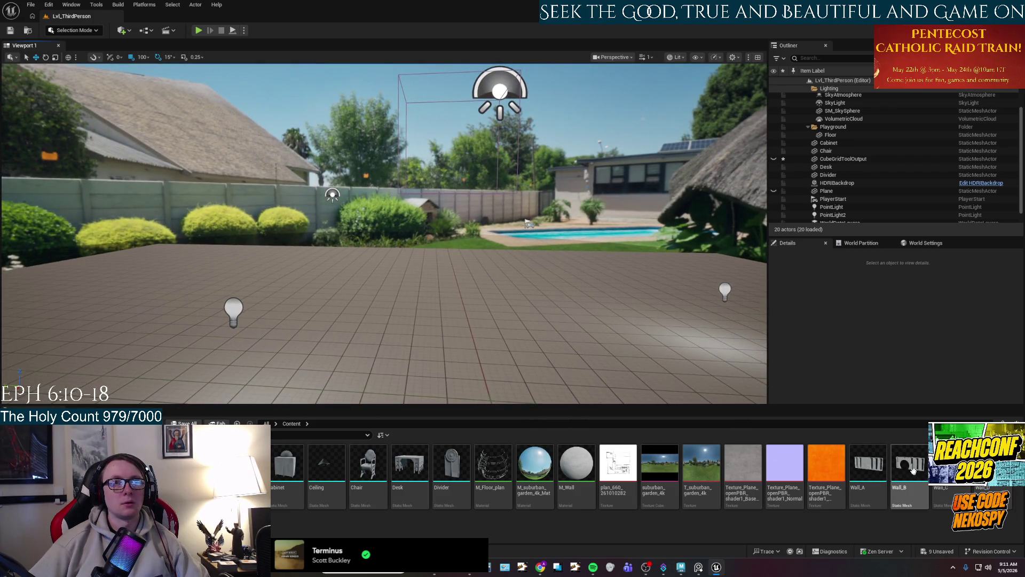
Drag the Wall_A mesh from the Content Browser onto the level's floor grid.
right_click(913, 471)
left_click(871, 463)
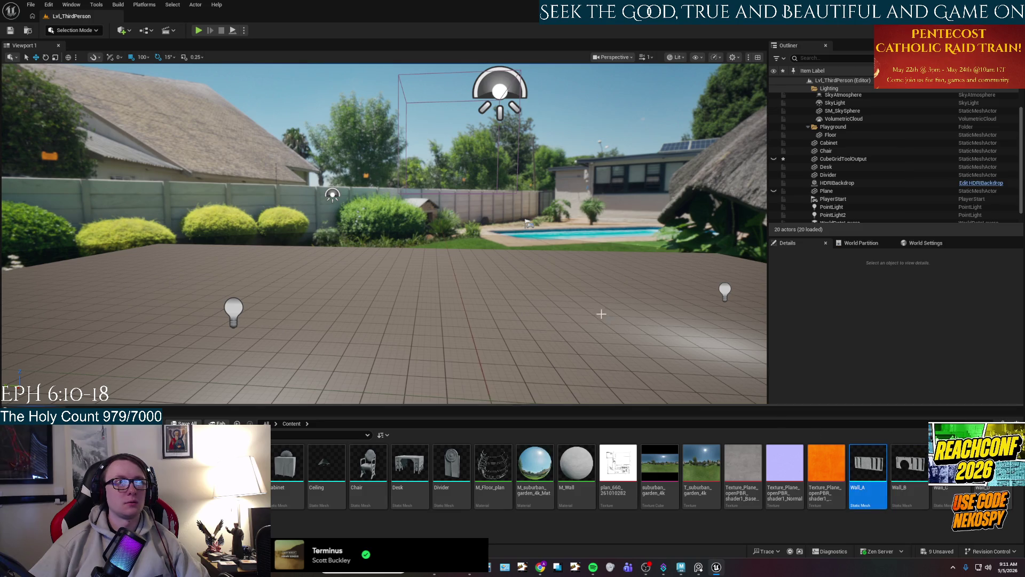
mouse_move(850, 449)
left_mouse_down()
mouse_move(588, 305)
mouse_move(298, 176)
mouse_move(248, 214)
mouse_move(411, 215)
mouse_move(472, 229)
mouse_move(453, 213)
left_mouse_up()
key("f")
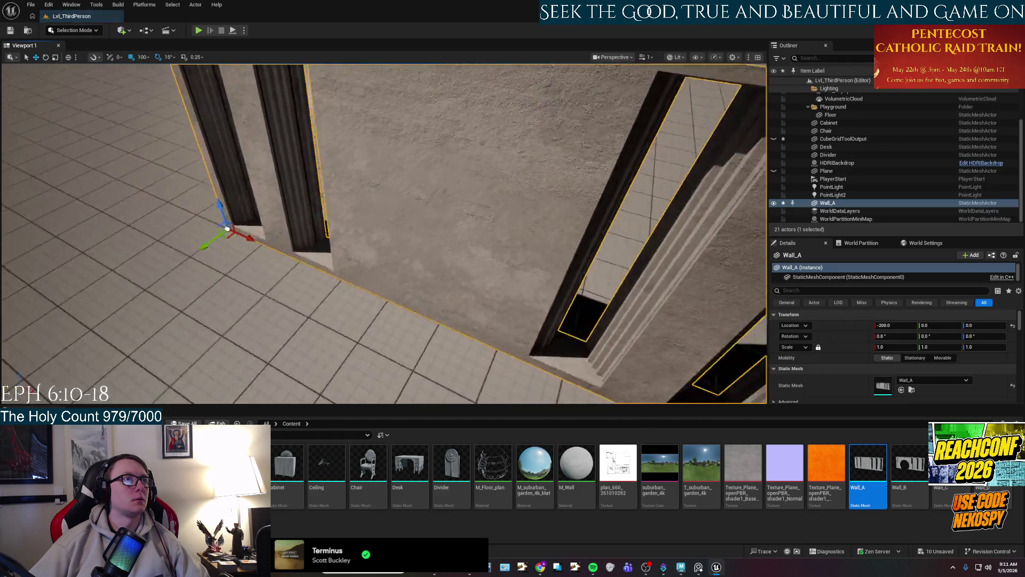
mouse_move(384, 235)
left_mouse_down()
mouse_move(384, 251)
mouse_move(374, 214)
mouse_move(358, 206)
left_mouse_up()
Place the Wall_B arch mesh in the level beside Wall_A.
mouse_move(910, 465)
left_mouse_down()
mouse_move(11, 188)
mouse_move(171, 263)
mouse_move(262, 321)
mouse_move(286, 317)
mouse_move(310, 289)
left_mouse_up()
key("f")
key("ctrl+z")
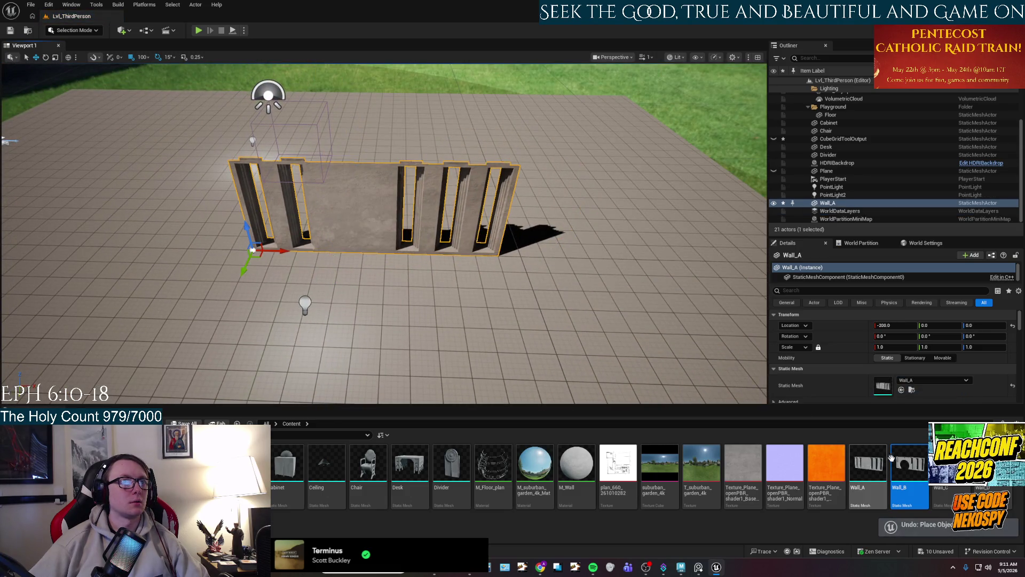
key("f")
mouse_move(207, 276)
left_mouse_down()
mouse_move(385, 374)
mouse_move(516, 378)
mouse_move(503, 371)
left_mouse_up()
Rotate Wall_B -90° on Z so it meets Wall_A at a corner.
key("e")
key("f")
left_click_drag(437, 276, 400, 284)
mouse_move(437, 370)
left_mouse_down()
mouse_move(315, 281)
mouse_move(249, 214)
mouse_move(137, 243)
mouse_move(289, 112)
left_mouse_up()
key("w")
key("f")
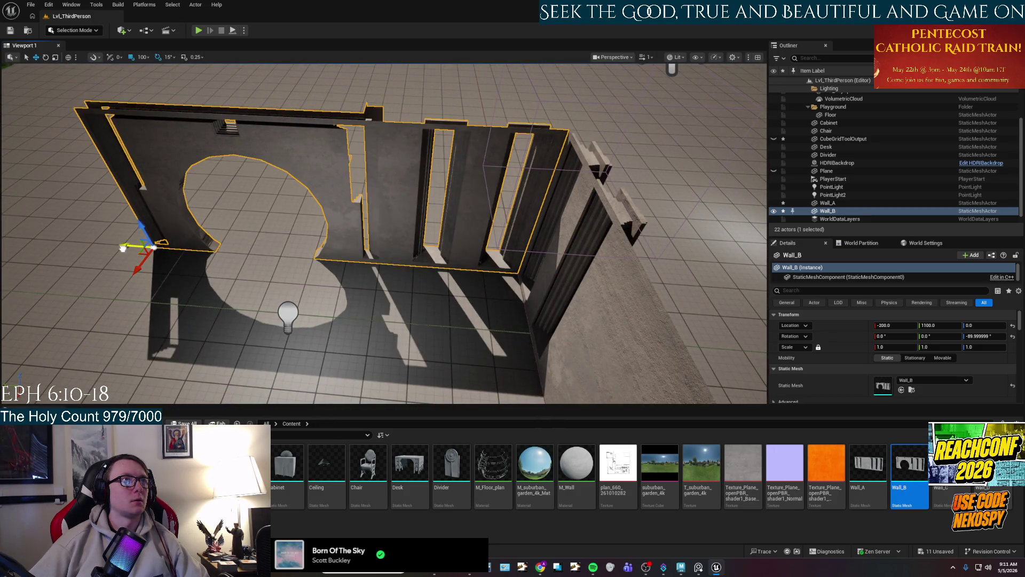
left_click(340, 322)
mouse_move(340, 322)
left_mouse_down()
mouse_move(576, 302)
mouse_move(539, 219)
left_mouse_up()
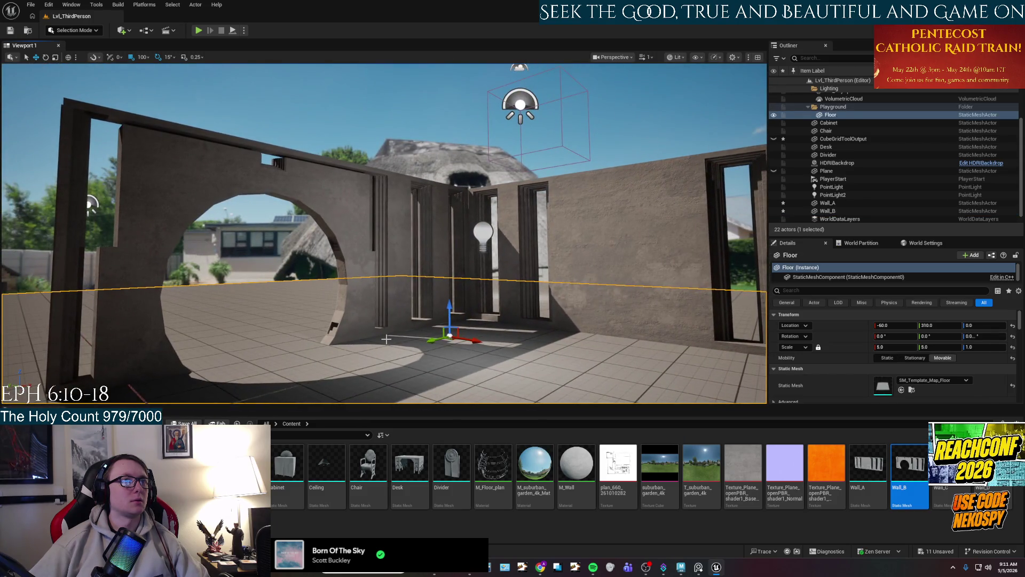
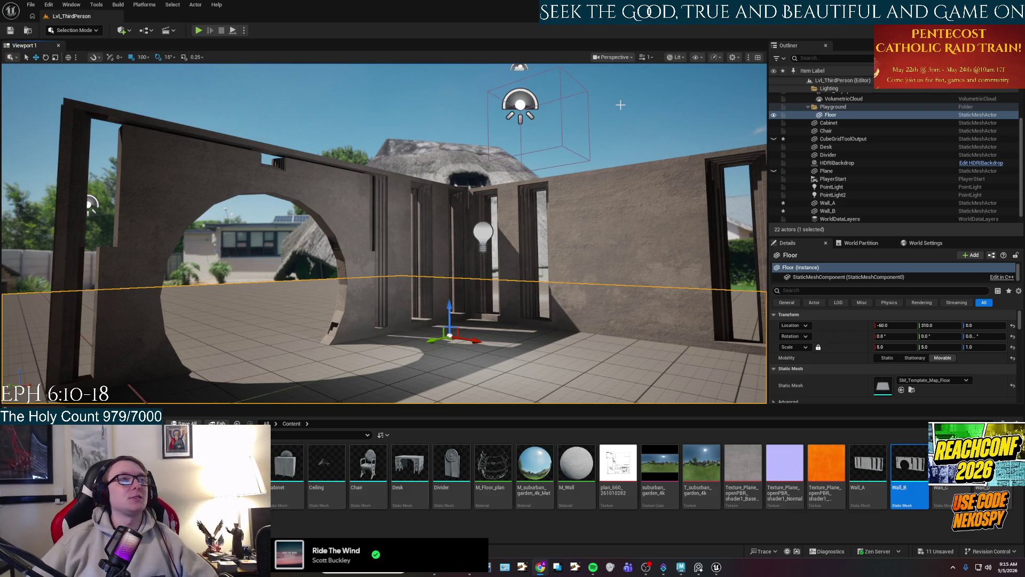
Drop a Wall_C mesh from the Content Browser into the level beside the arch.
left_click(469, 158)
key("Escape")
left_click_drag(476, 192, 486, 117)
left_click_drag(467, 233, 468, 233)
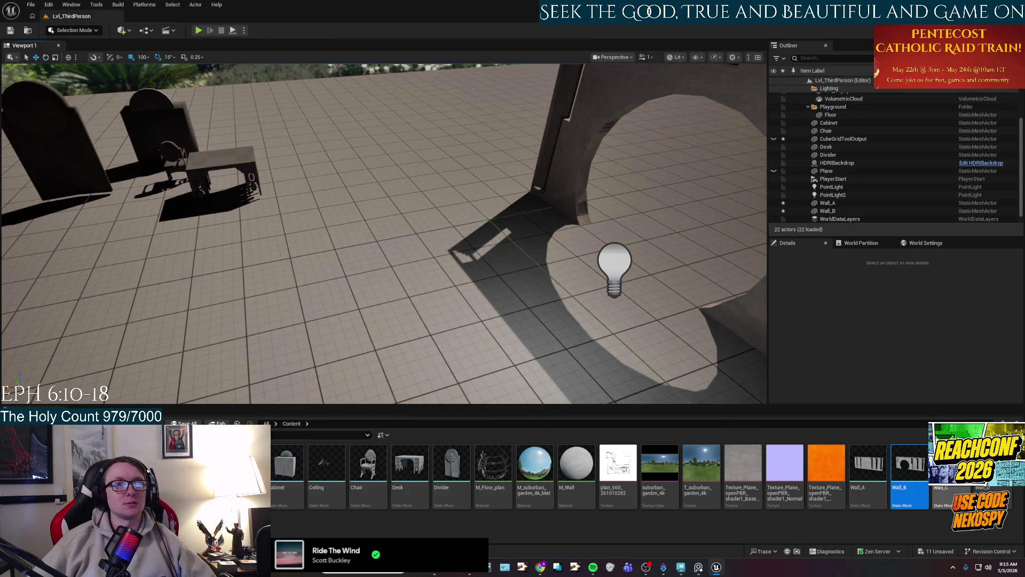
left_click_drag(393, 227, 393, 283)
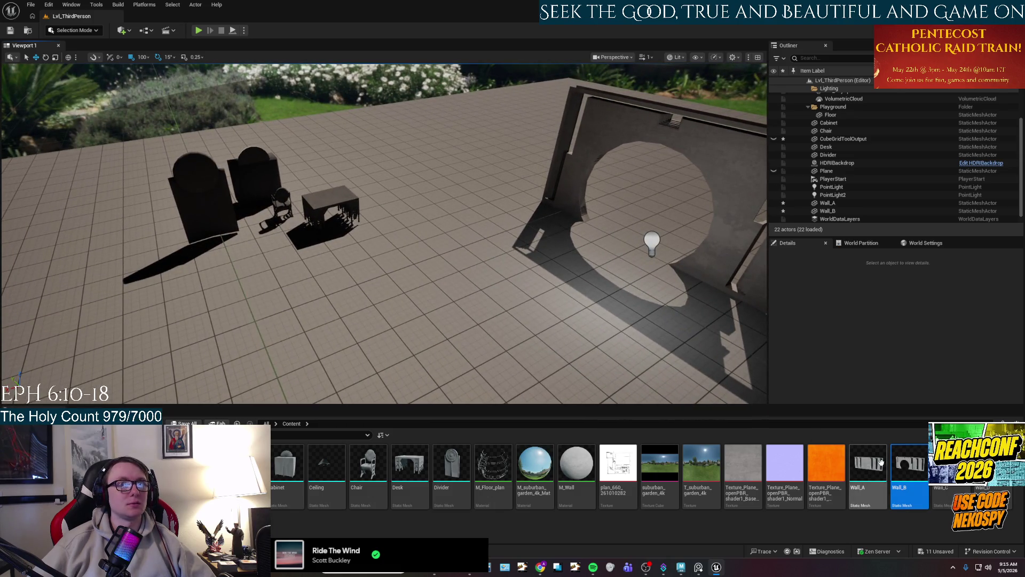
left_click(577, 284)
mouse_move(951, 464)
left_mouse_down()
mouse_move(417, 299)
mouse_move(569, 383)
mouse_move(553, 414)
mouse_move(539, 368)
left_mouse_up()
scroll(534, 240, "down", 5)
mouse_move(533, 203)
left_mouse_down()
mouse_move(528, 246)
mouse_move(557, 255)
left_mouse_up()
Rotate Wall_C 90 degrees on Z and slide it against the arch wall.
key("e")
mouse_move(496, 371)
left_mouse_down()
mouse_move(489, 347)
mouse_move(499, 321)
mouse_move(492, 374)
mouse_move(427, 347)
mouse_move(367, 346)
mouse_move(515, 206)
mouse_move(598, 223)
left_mouse_up()
key("w")
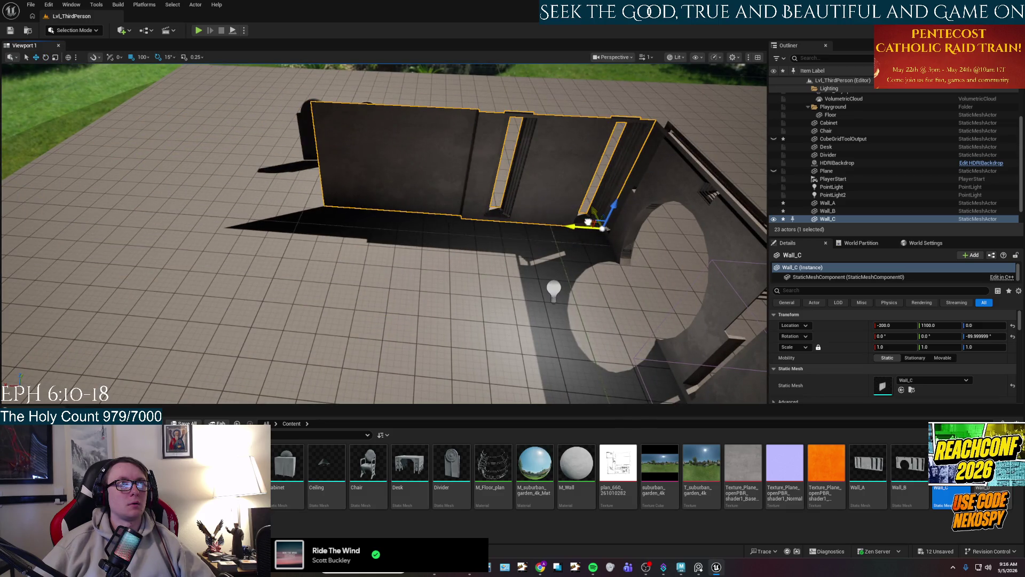
left_click(586, 324)
left_click_drag(586, 324, 532, 320)
Add Wall_D, drop it to the floor, rotate it 90 degrees and move it to 900, 0, 0.
mouse_move(993, 470)
left_mouse_down()
mouse_move(492, 199)
mouse_move(463, 304)
left_mouse_up()
key("f")
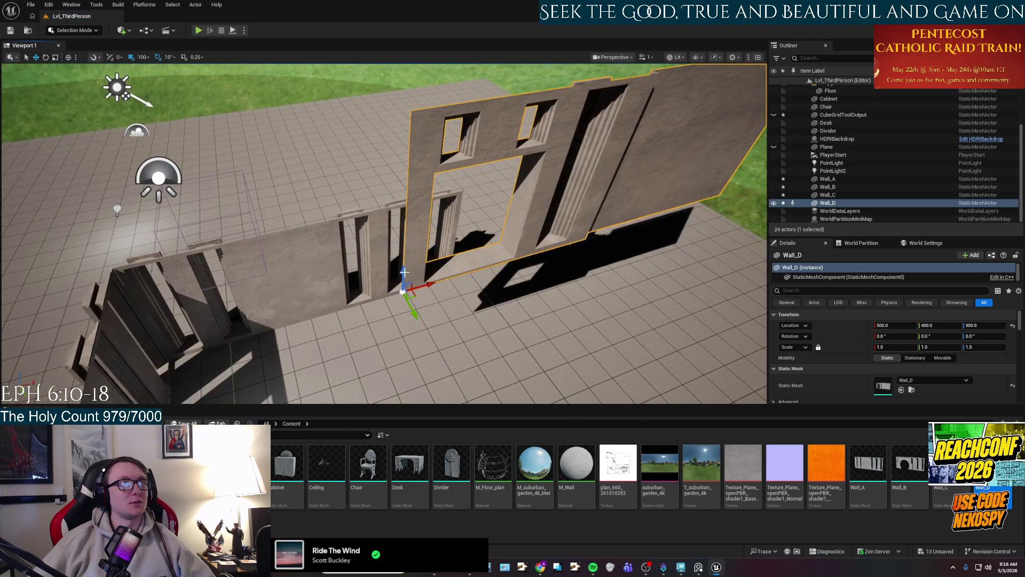
key("End")
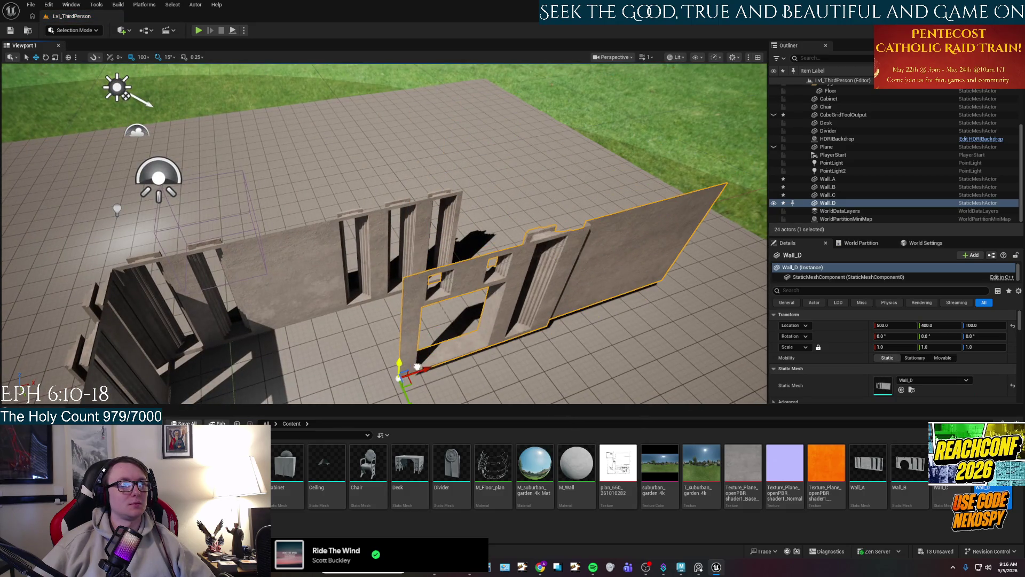
scroll(455, 335, "up", 3)
key("e")
mouse_move(414, 299)
left_mouse_down()
mouse_move(409, 363)
mouse_move(386, 267)
mouse_move(377, 148)
mouse_move(349, 173)
left_mouse_up()
key("w")
left_click(350, 173)
left_click_drag(385, 233, 385, 232)
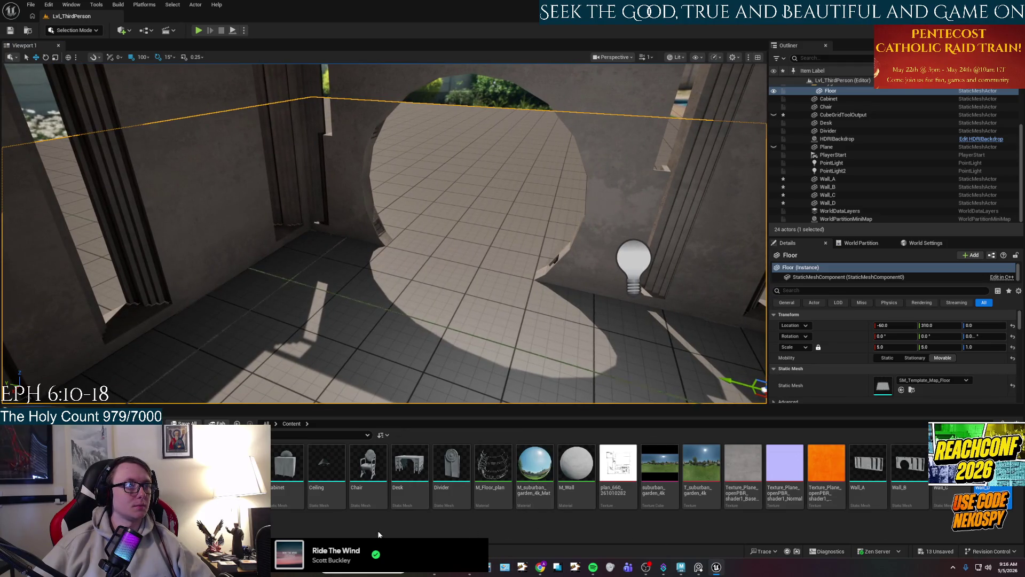
left_click(121, 424)
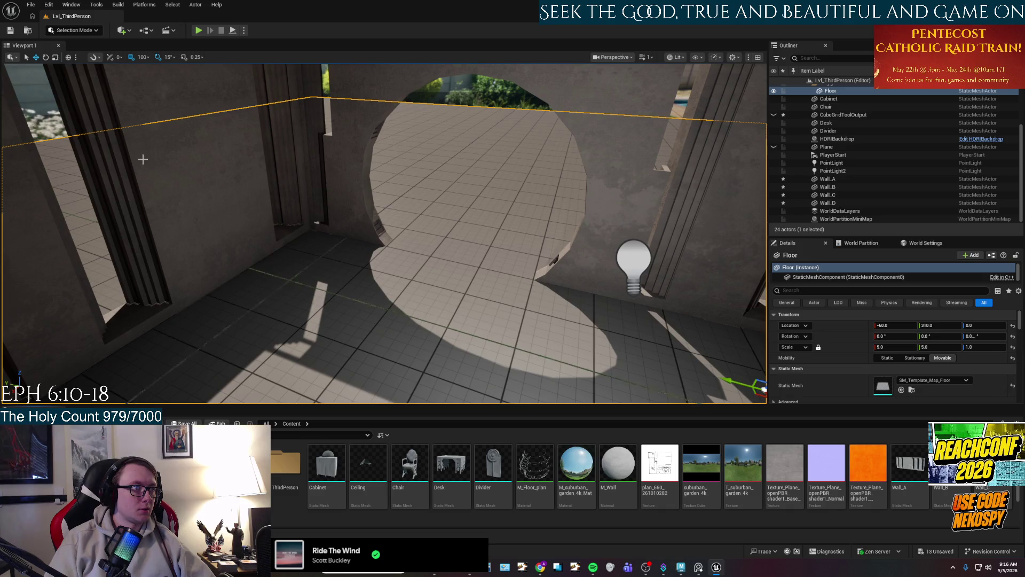
Move the Cabinet, Wall_B, Wall_C and other mesh assets into the Meshes folder.
left_click(326, 465)
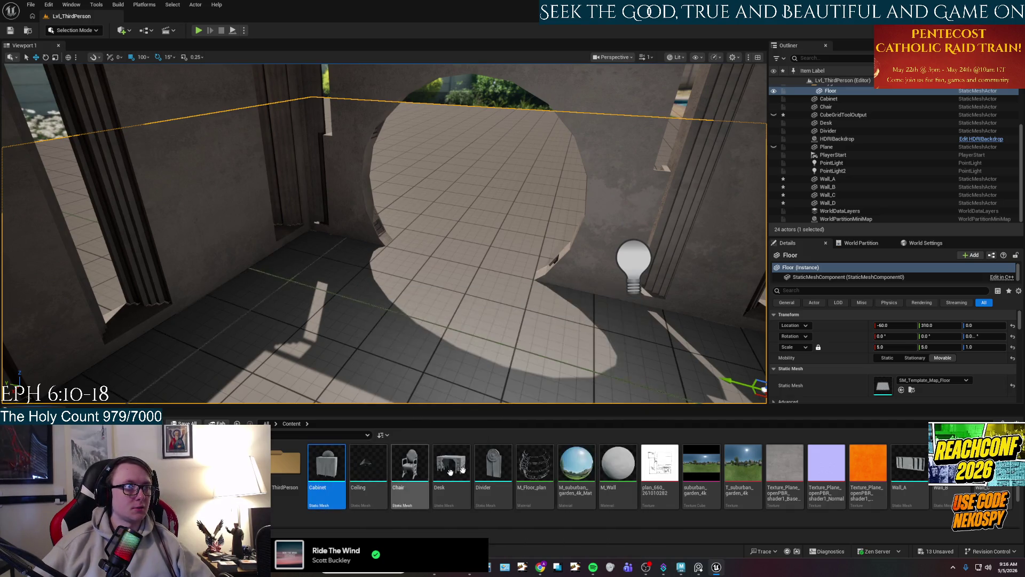
left_click(493, 465, "shift")
left_click(926, 473, "ctrl")
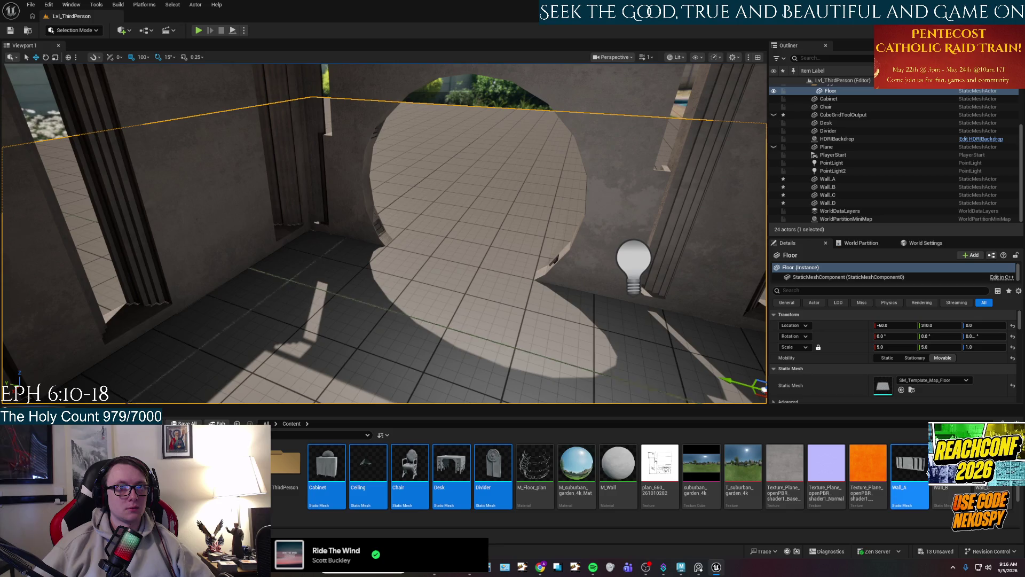
left_click(951, 464, "ctrl")
left_click(993, 464, "ctrl")
left_click_drag(327, 470, 286, 470)
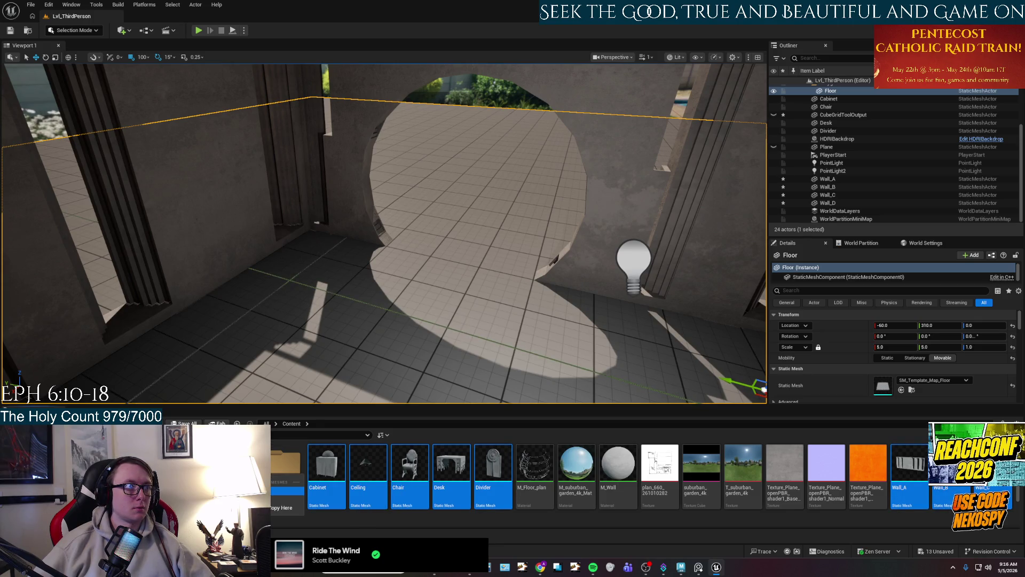
left_click(283, 519)
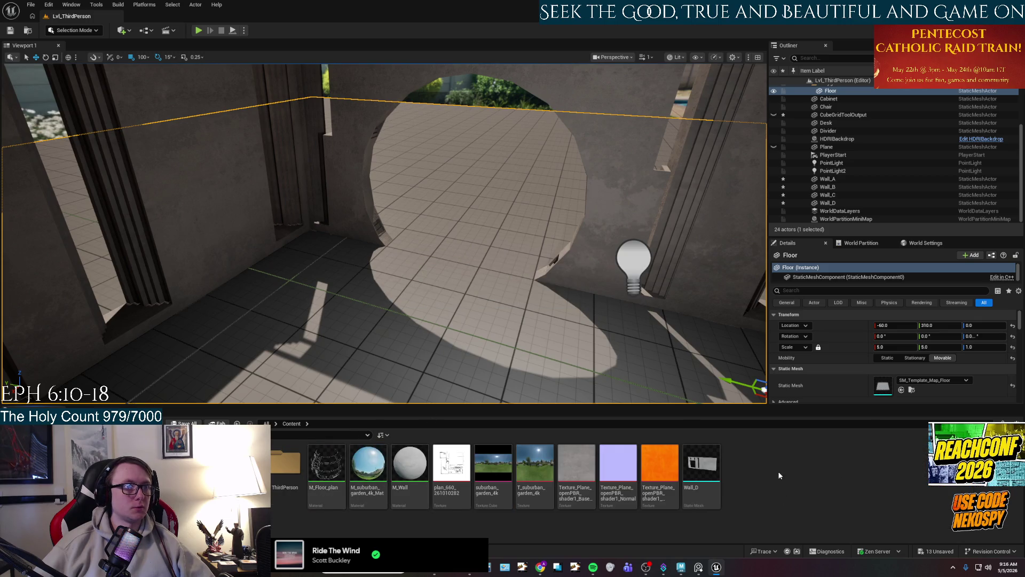
Create a Materials folder and move M_Floor_plan and the other two materials into it.
right_click(778, 471)
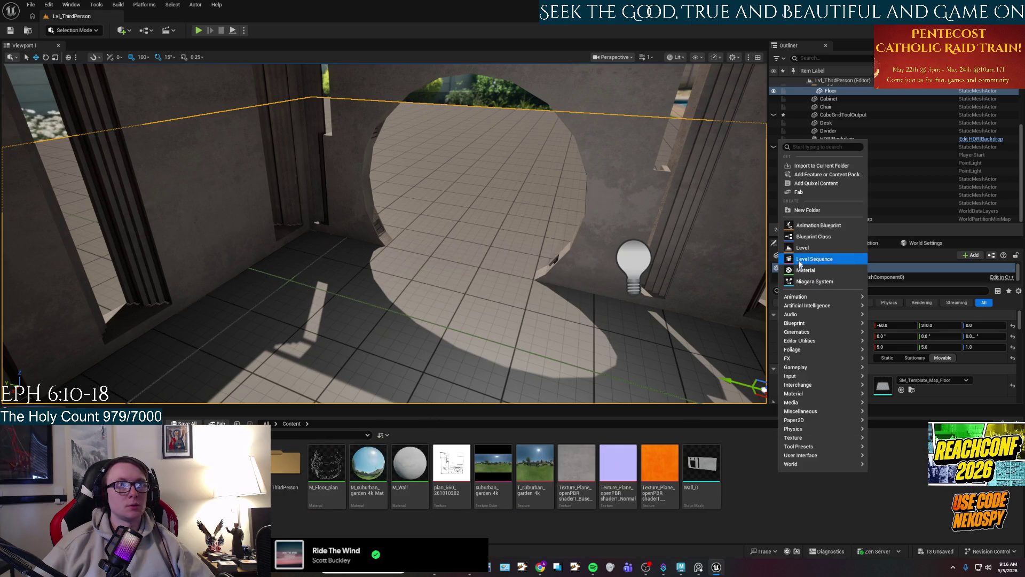
left_click(805, 210)
type("Materials")
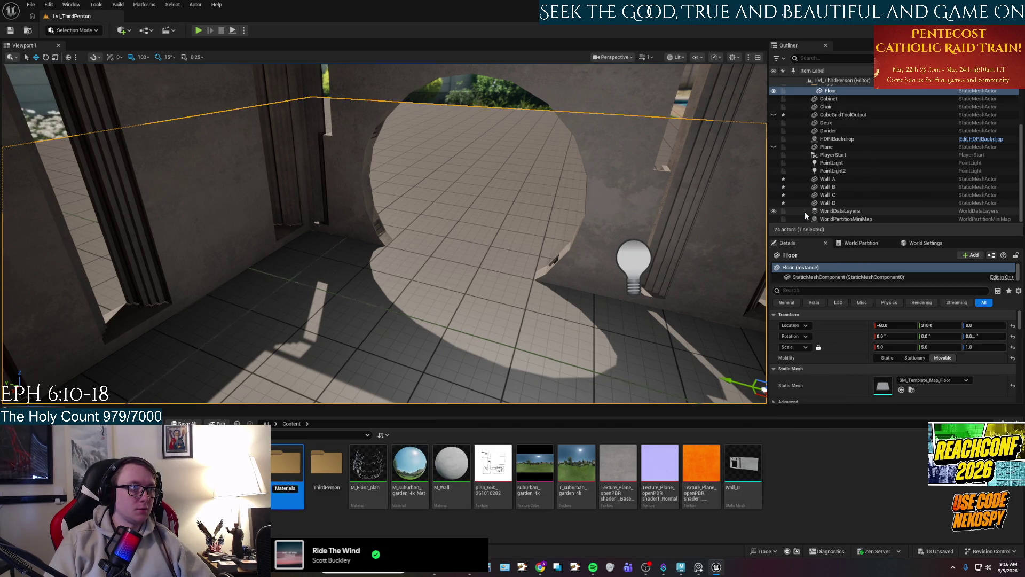
key("Return")
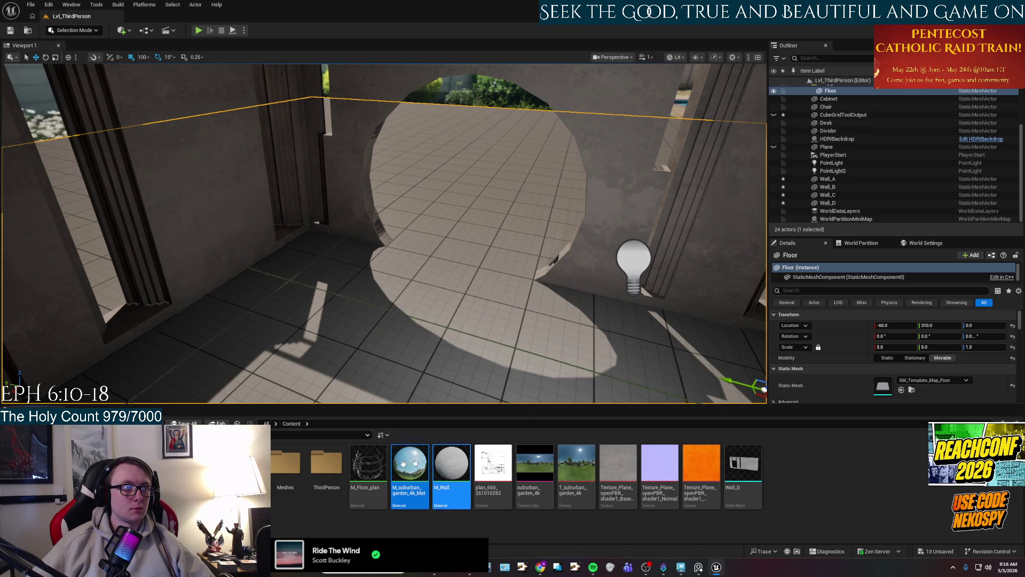
left_click(369, 463)
left_click(446, 464, "shift")
mouse_move(446, 465)
left_mouse_down()
mouse_move(270, 483)
mouse_move(283, 481)
left_mouse_up()
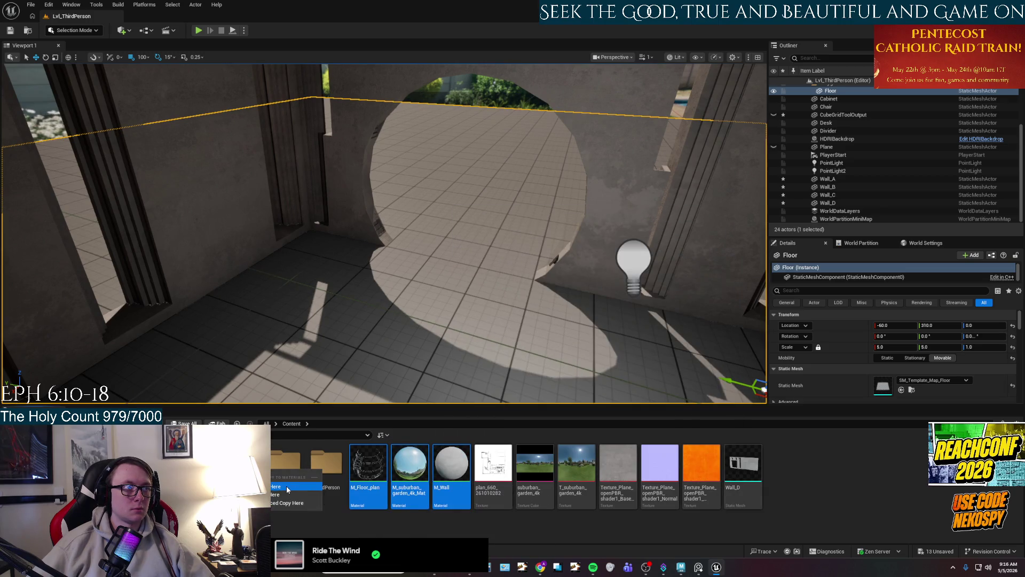
Move Wall_D into Meshes, then create a Textures folder holding the six textures.
left_click_drag(619, 470, 325, 471)
left_click(323, 481)
right_click(338, 491)
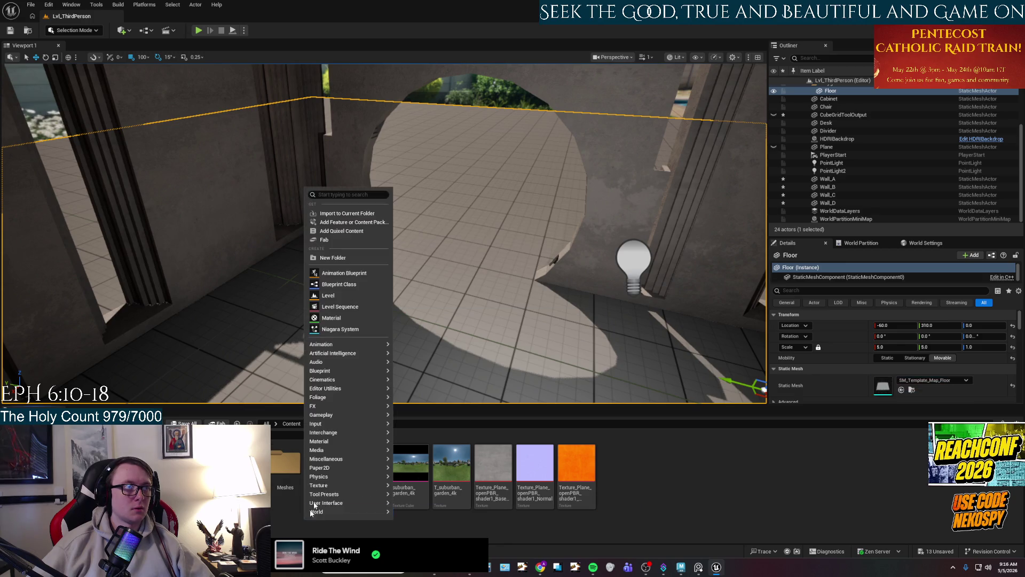
left_click(340, 257)
type("Textures")
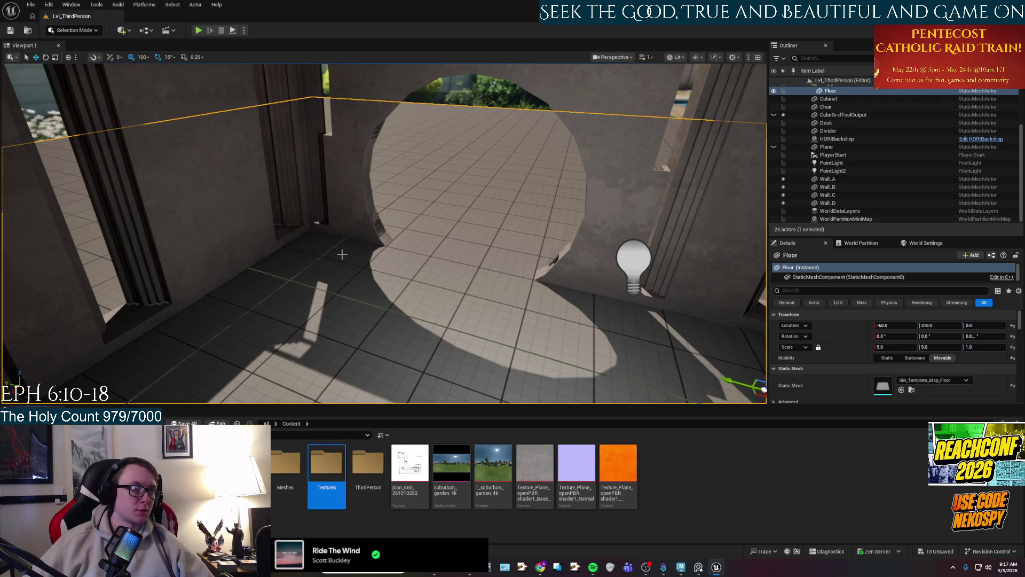
left_click(409, 465)
left_click(619, 464, "shift")
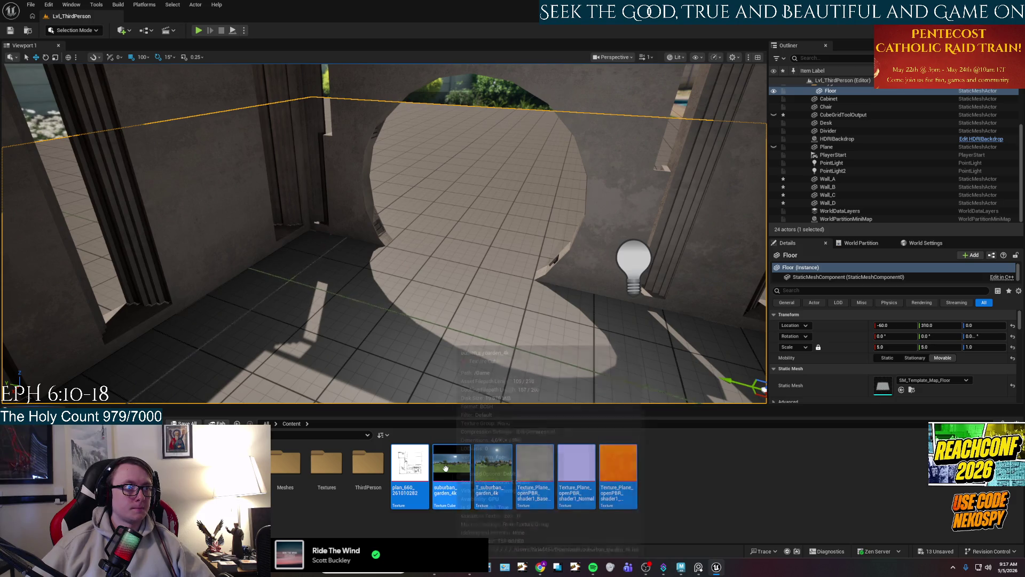
mouse_move(552, 471)
left_mouse_down()
mouse_move(331, 464)
mouse_move(338, 470)
left_mouse_up()
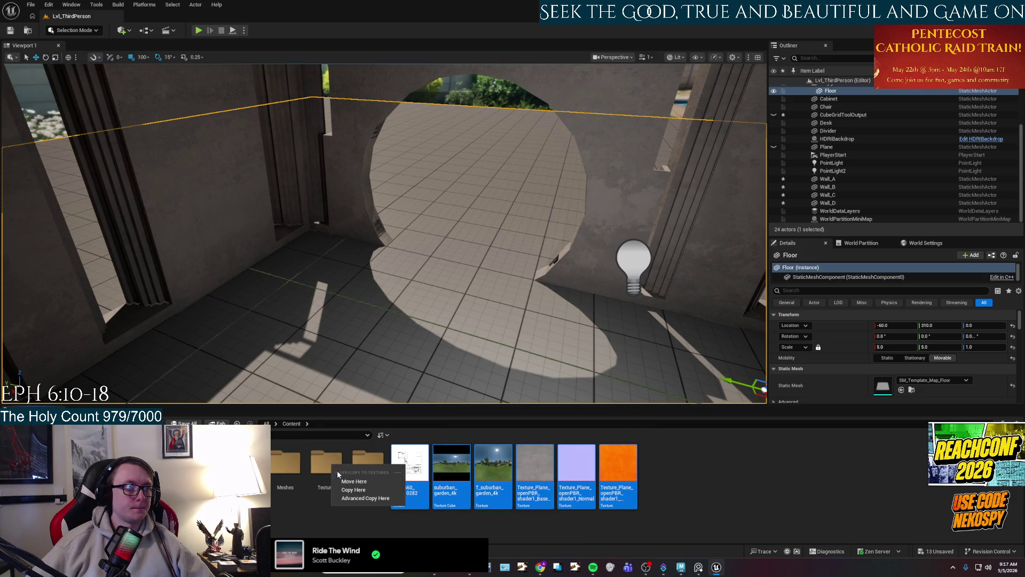
left_click(353, 481)
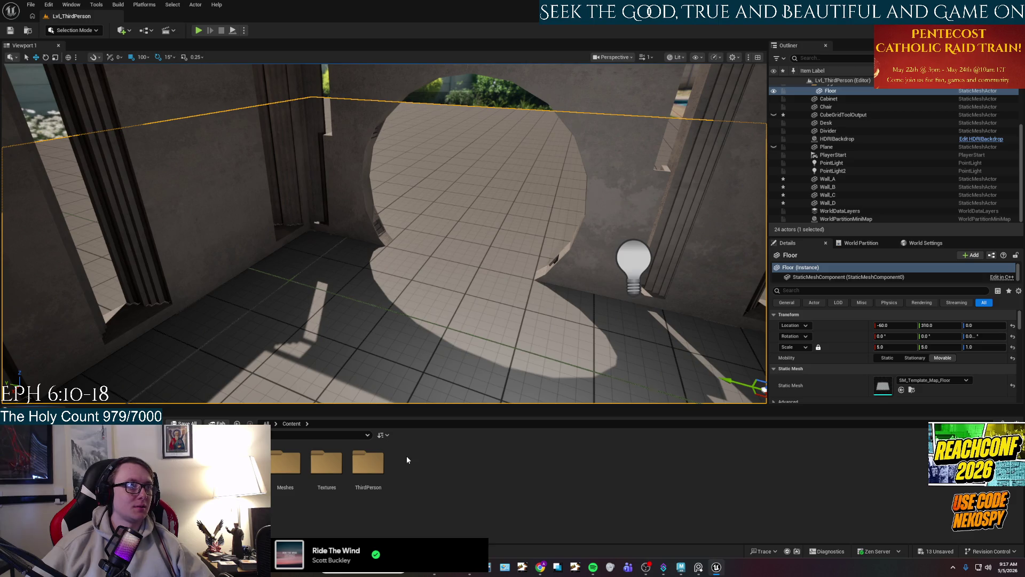
Create an Environment folder, move Materials, Meshes and Textures into it, and open it.
right_click(424, 472)
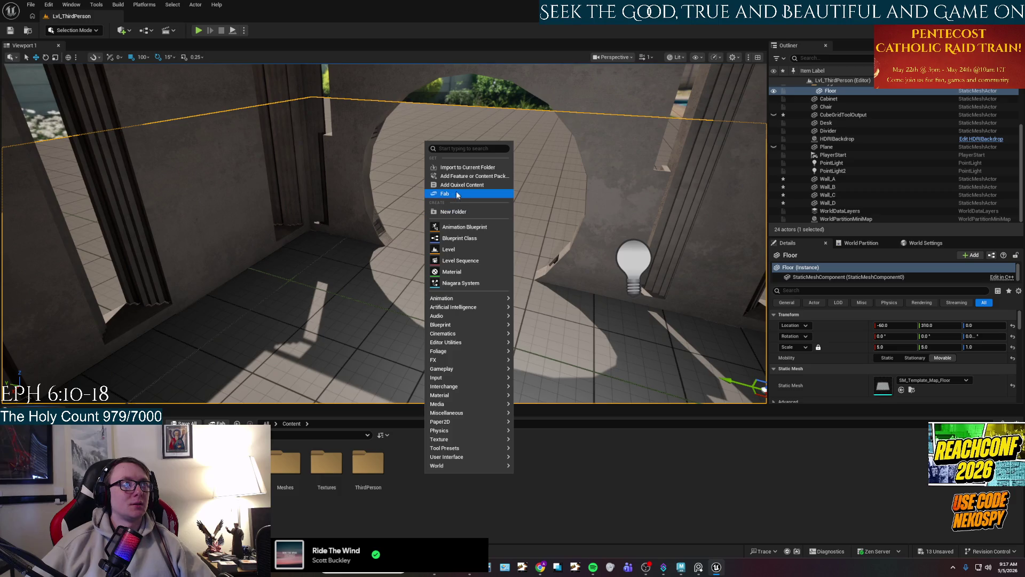
left_click(450, 213)
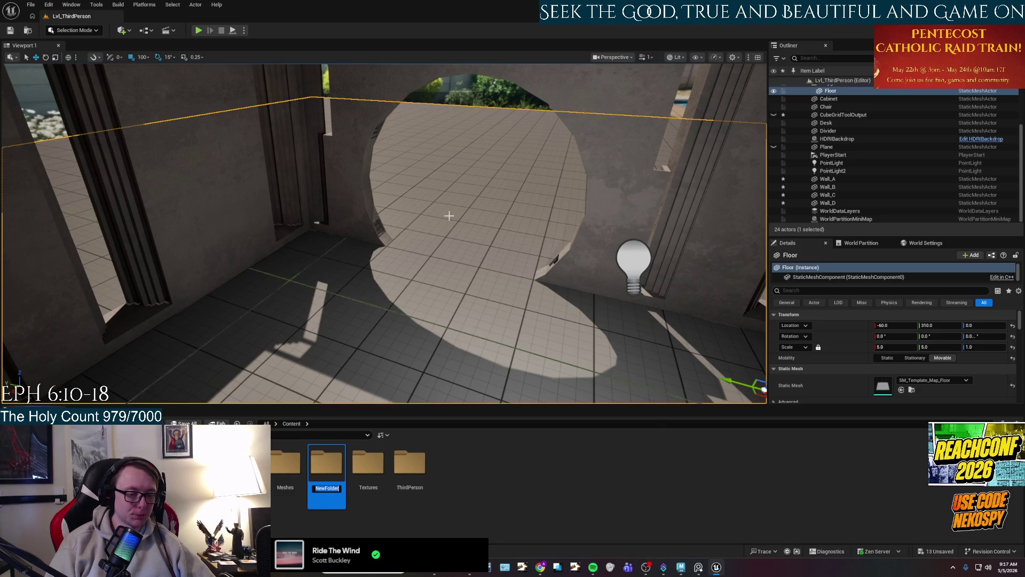
type("Environment")
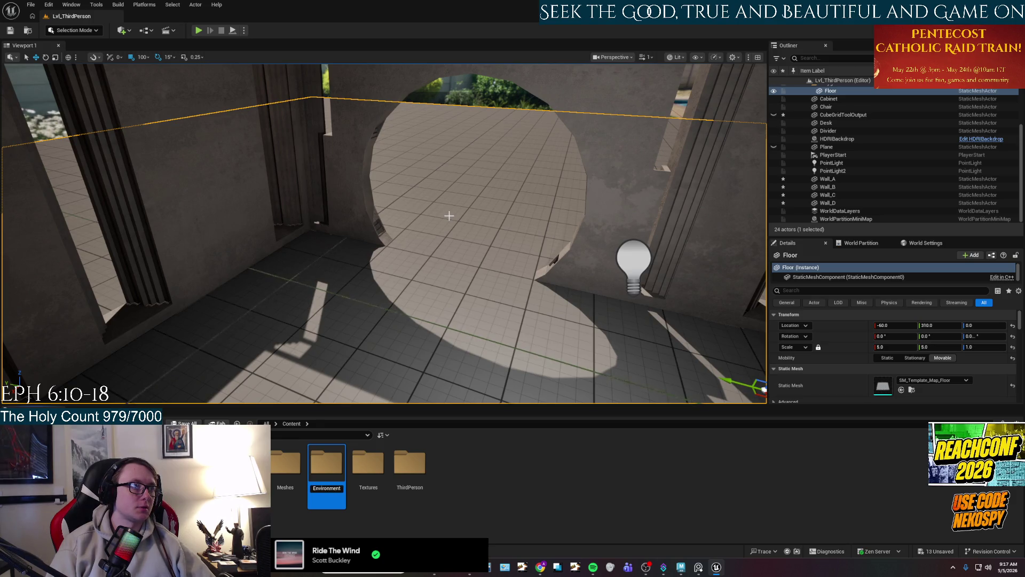
key("Return")
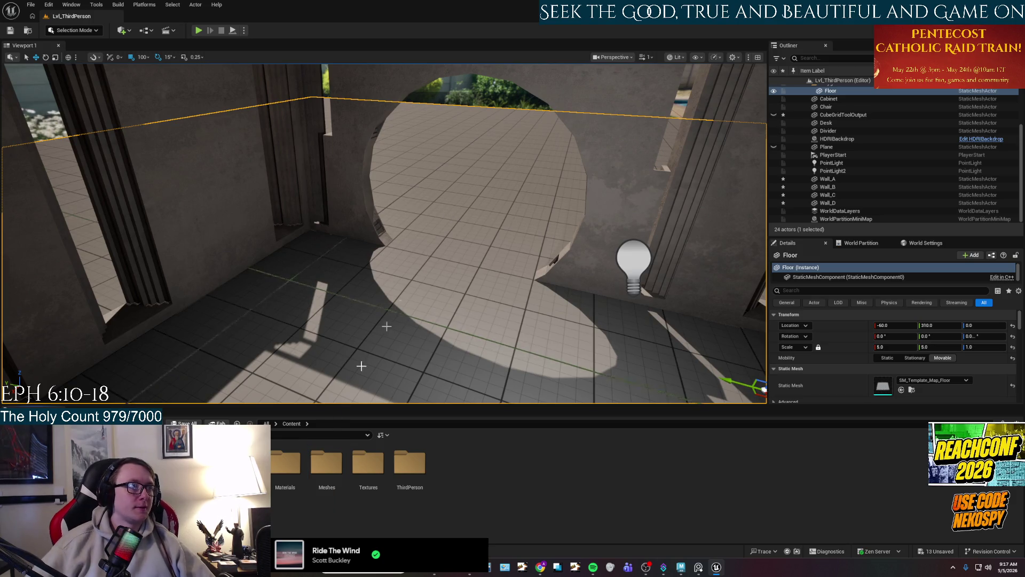
left_click(374, 473, "shift")
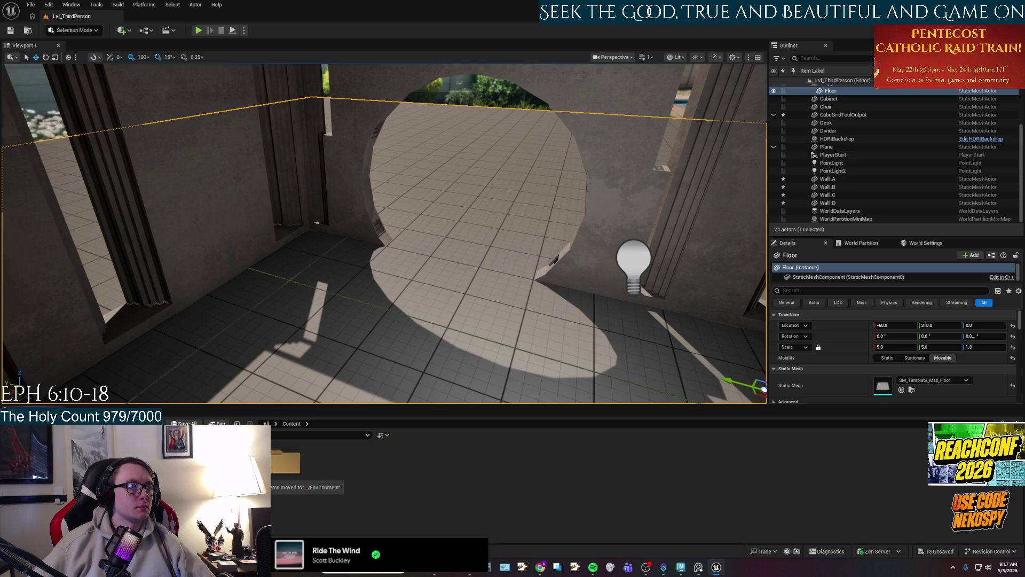
double_click(286, 462)
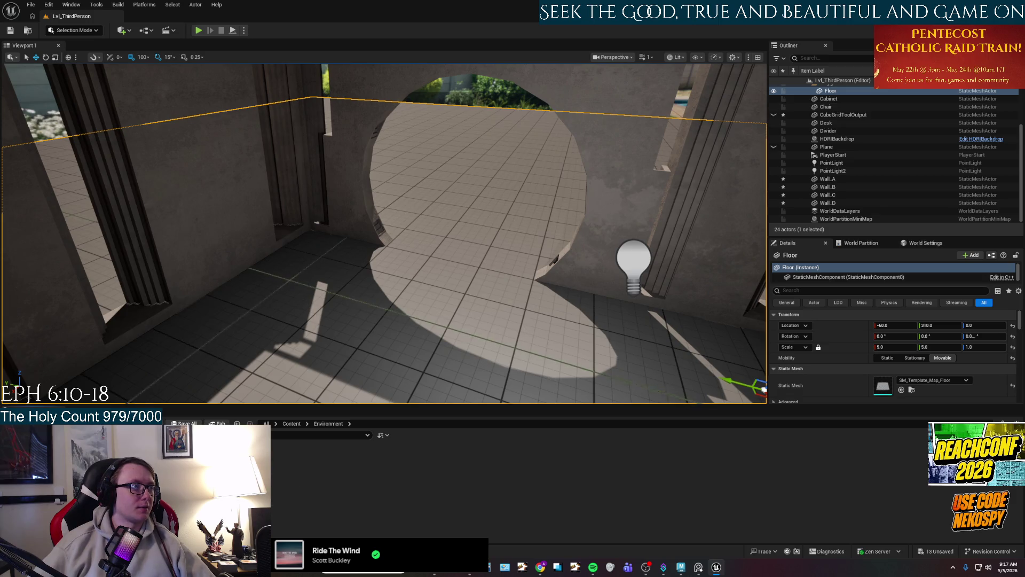
Import the T_Wall_B Color, Normal and ORM texture files from disk into Environment/Textures.
key("alt+Tab")
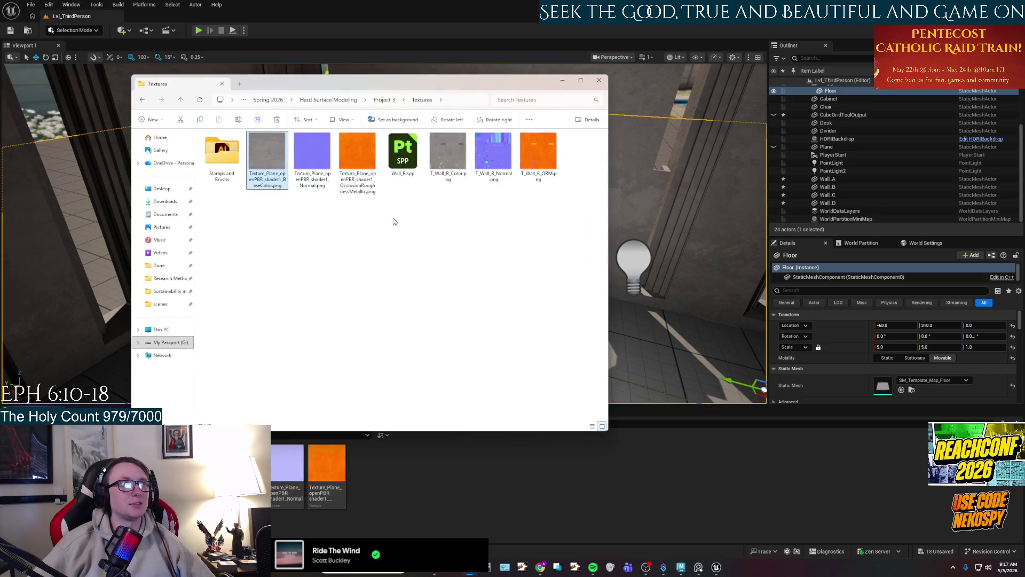
left_click(465, 173)
left_click(538, 155, "shift")
mouse_move(539, 155)
left_mouse_down()
mouse_move(492, 274)
mouse_move(427, 514)
left_mouse_up()
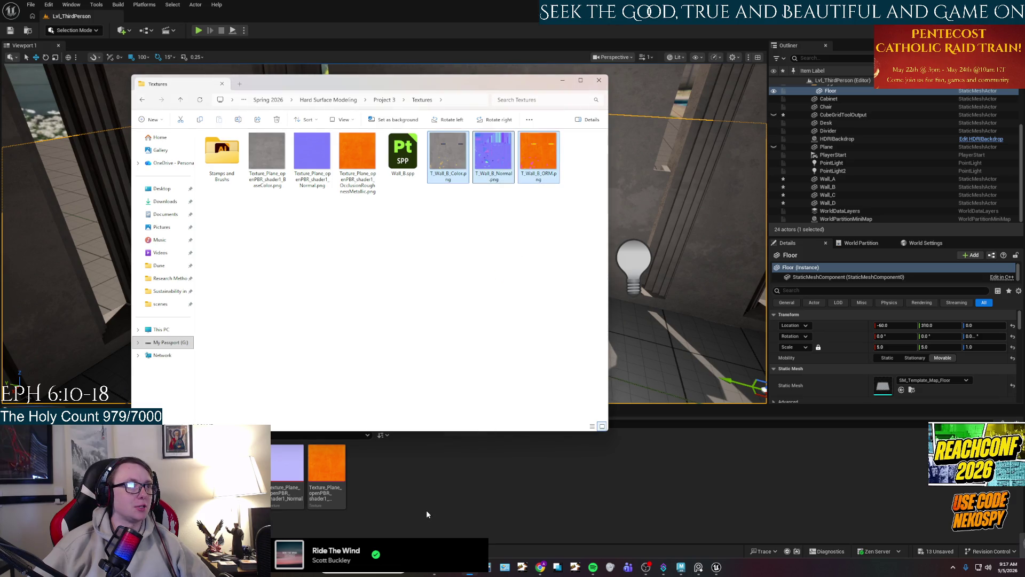
left_click(599, 80)
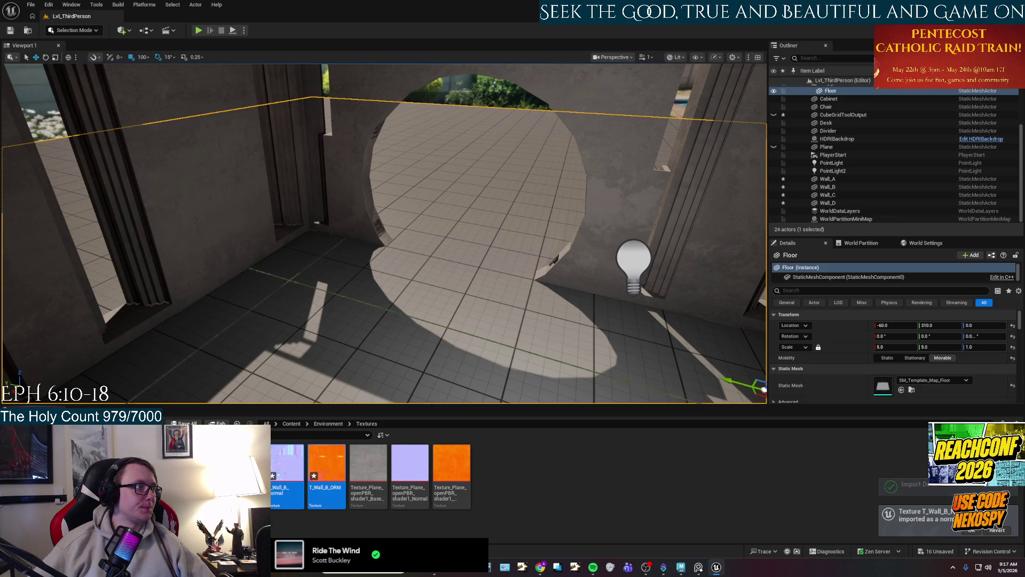
Go to the Environment Materials folder and open the M_Wall_B material.
left_click(328, 424)
double_click(288, 470)
right_click(412, 491)
mouse_move(410, 307)
right_click(197, 465)
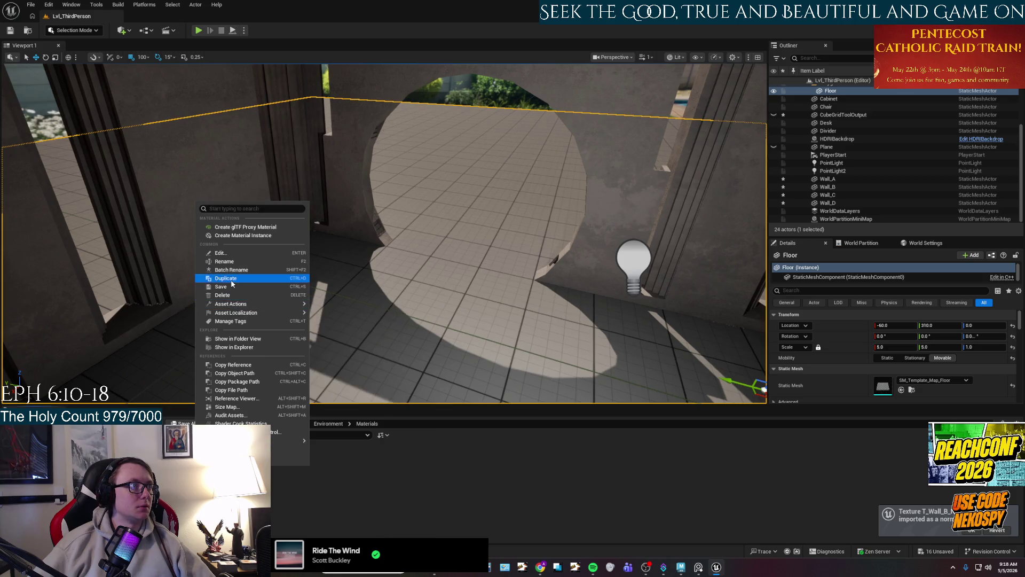
left_click(325, 481)
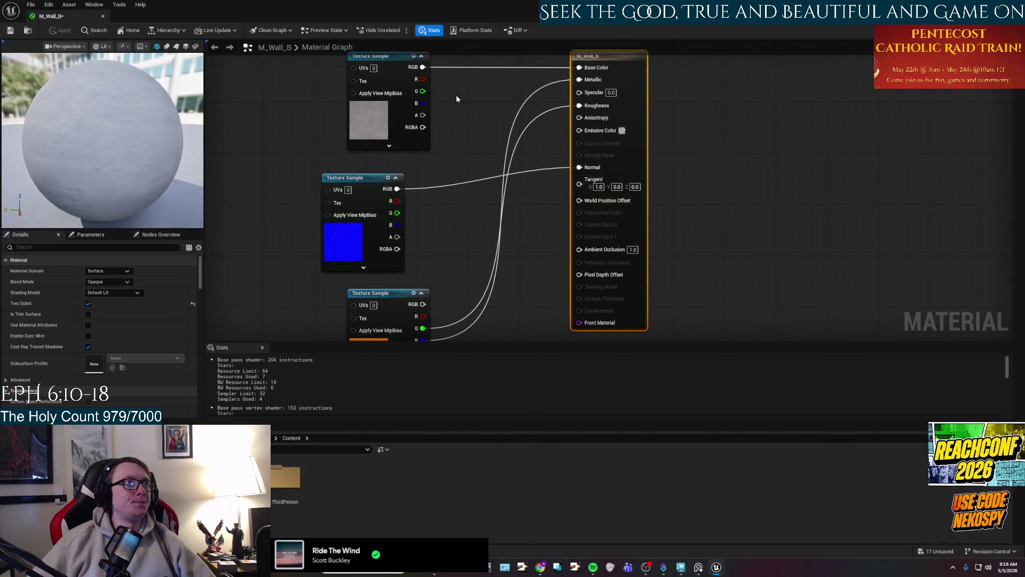
Delete the old texture sample nodes and drop the T_Wall_B textures into the M_Wall_B graph.
left_click_drag(454, 100, 380, 197)
left_click_drag(341, 264, 321, 309)
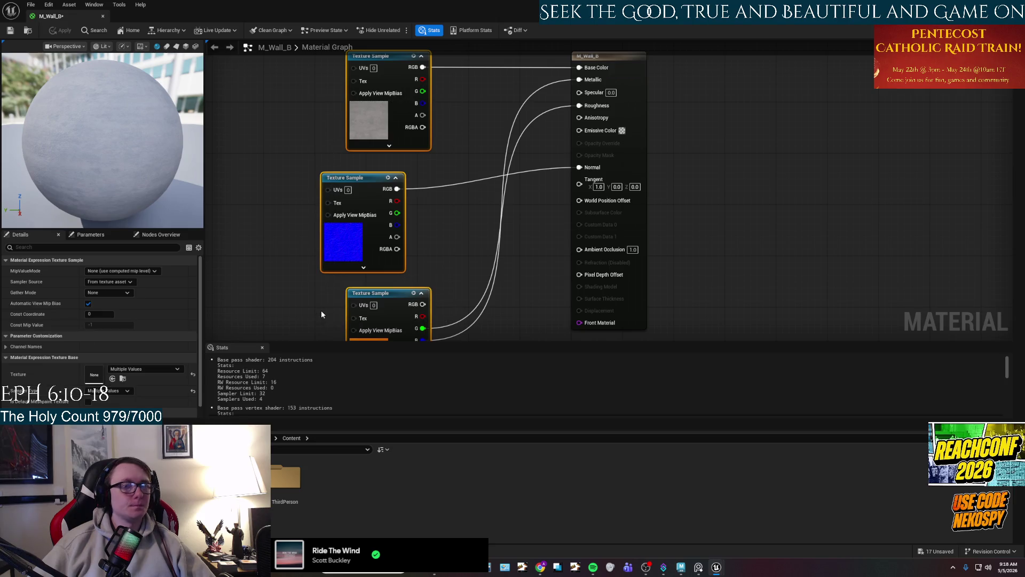
key("Delete")
scroll(402, 296, "down", 2)
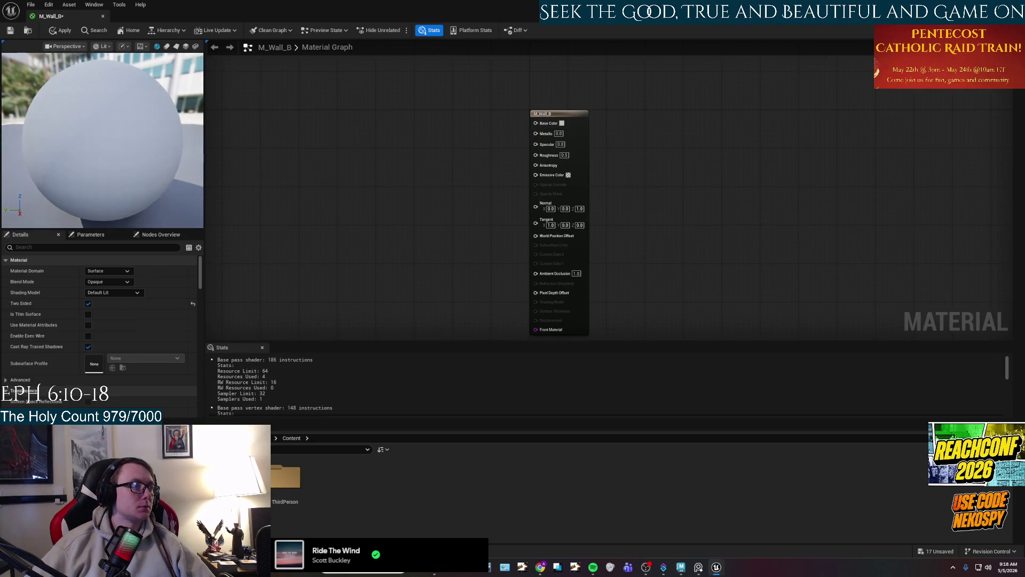
double_click(243, 477)
double_click(243, 477)
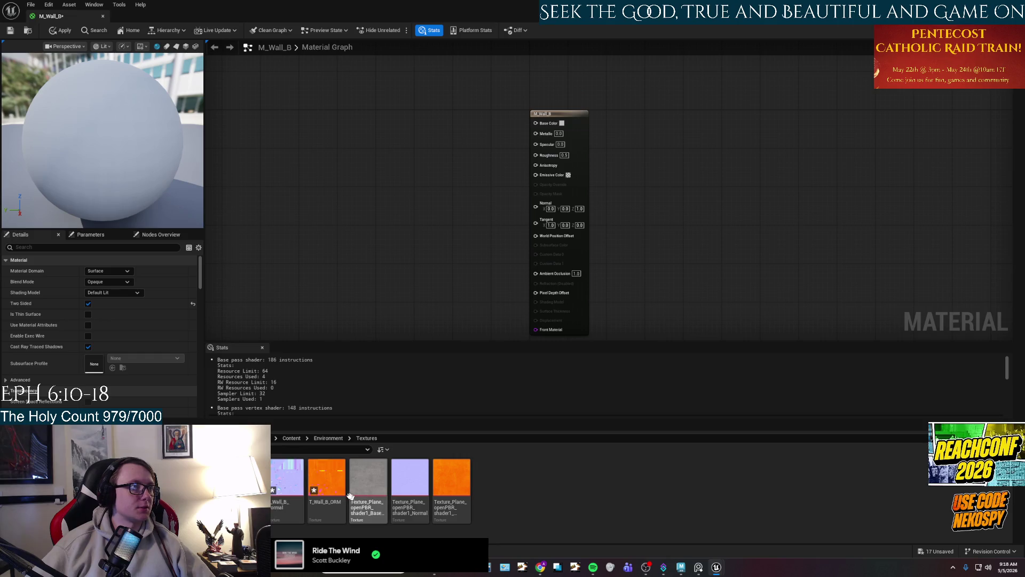
left_click(326, 478)
left_click(243, 476, "shift")
mouse_move(243, 477)
left_mouse_down()
mouse_move(297, 332)
mouse_move(323, 167)
mouse_move(348, 172)
mouse_move(382, 85)
mouse_move(548, 123)
left_mouse_up()
Wire the normal map to Normal, ORM red to Ambient Occlusion, green to Roughness, and apply.
left_click_drag(372, 198, 391, 289)
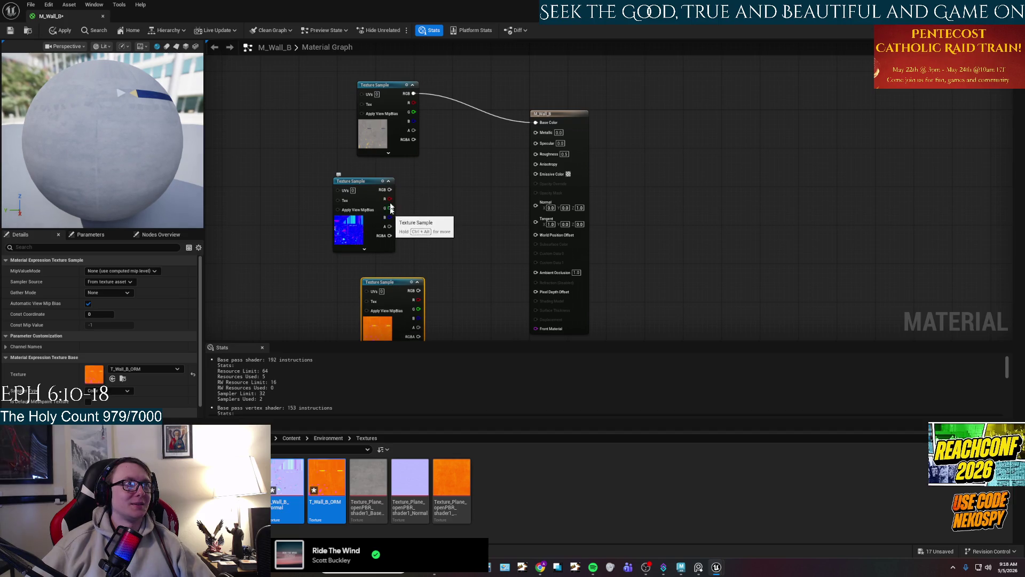
left_click_drag(390, 190, 536, 204)
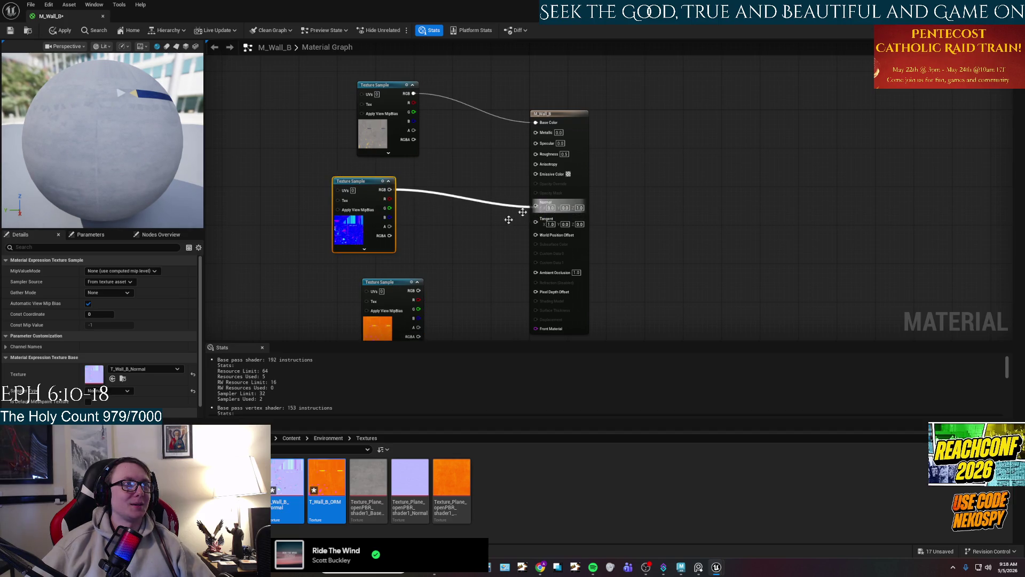
mouse_move(419, 299)
left_mouse_down()
mouse_move(546, 303)
mouse_move(536, 265)
mouse_move(422, 307)
mouse_move(539, 167)
mouse_move(536, 154)
left_mouse_up()
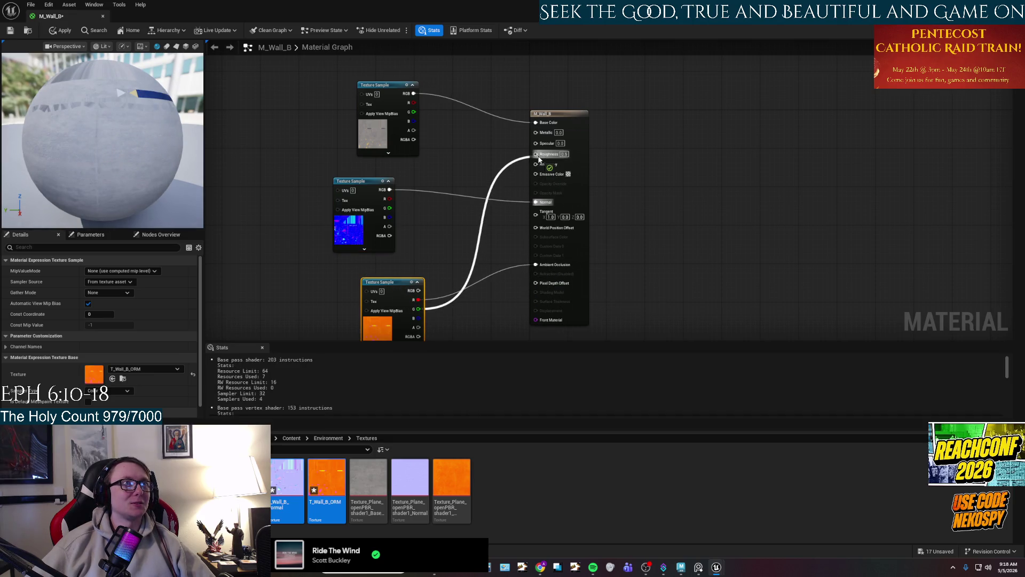
mouse_move(419, 318)
left_mouse_down()
mouse_move(550, 167)
mouse_move(536, 131)
left_mouse_up()
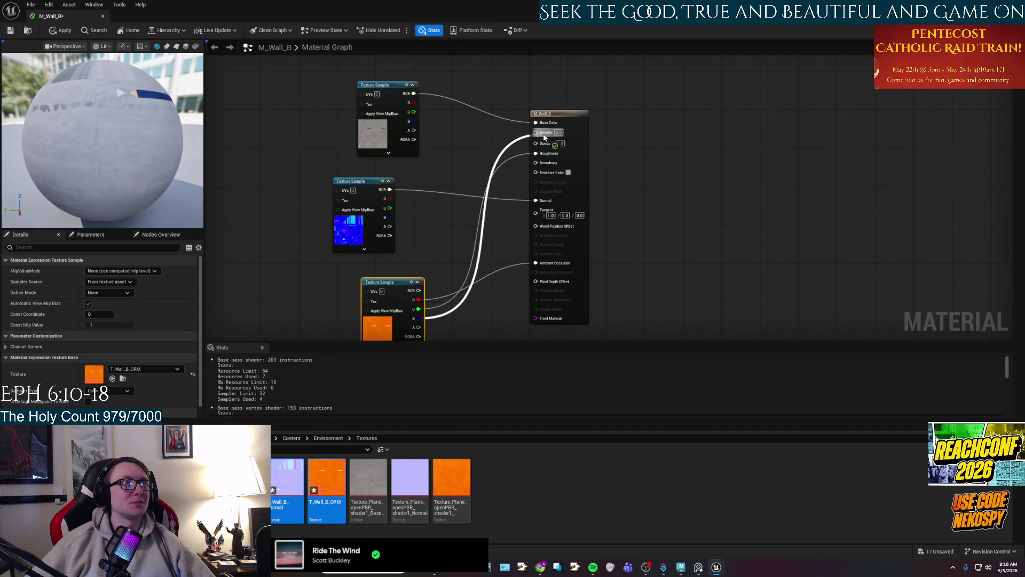
mouse_move(111, 150)
left_mouse_down()
mouse_move(112, 171)
mouse_move(115, 155)
mouse_move(128, 152)
left_mouse_up()
left_click(60, 31)
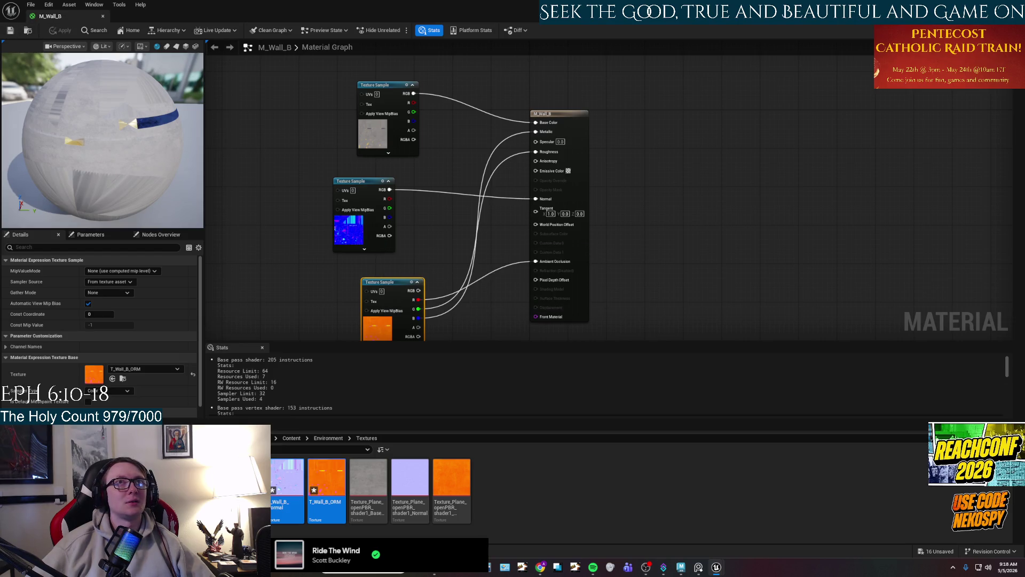
key("alt+Tab")
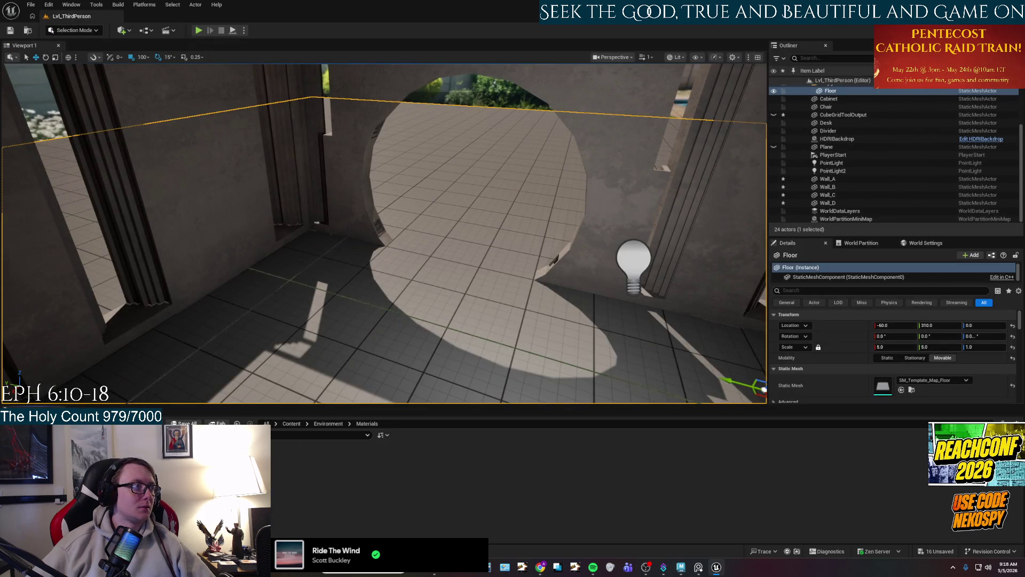
left_click(362, 468)
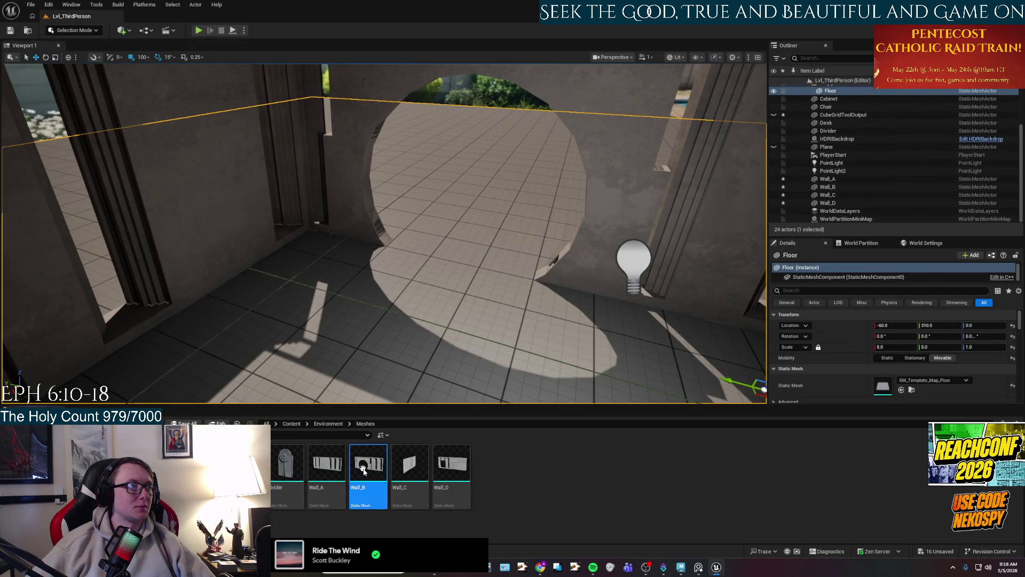
Assign M_Wall_B to Wall_B's material slot in the Static Mesh Editor, then view the walls in the level.
double_click(362, 467)
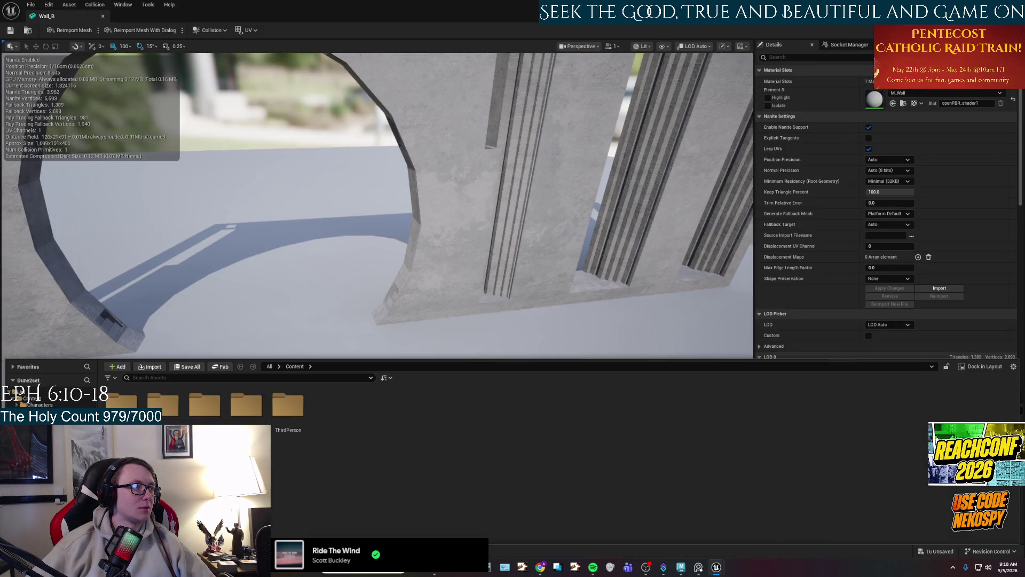
double_click(163, 406)
double_click(163, 406)
mouse_move(239, 410)
left_mouse_down()
mouse_move(587, 214)
mouse_move(874, 99)
left_mouse_up()
mouse_move(387, 179)
left_mouse_down()
mouse_move(289, 180)
mouse_move(406, 176)
mouse_move(267, 179)
left_mouse_up()
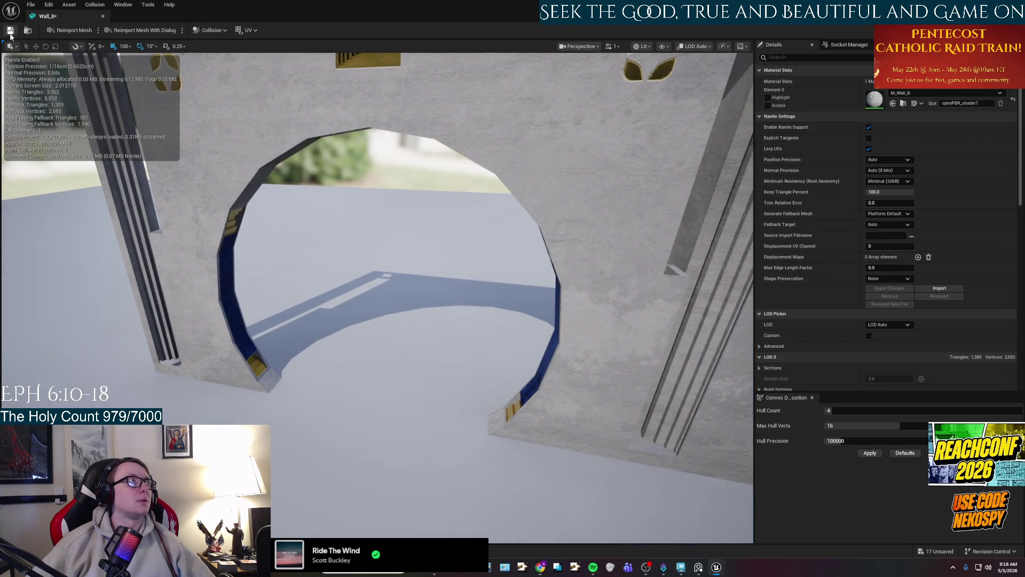
key("alt+Tab")
mouse_move(384, 230)
left_mouse_down()
mouse_move(374, 230)
mouse_move(390, 235)
left_mouse_up()
left_click_drag(427, 122, 356, 132)
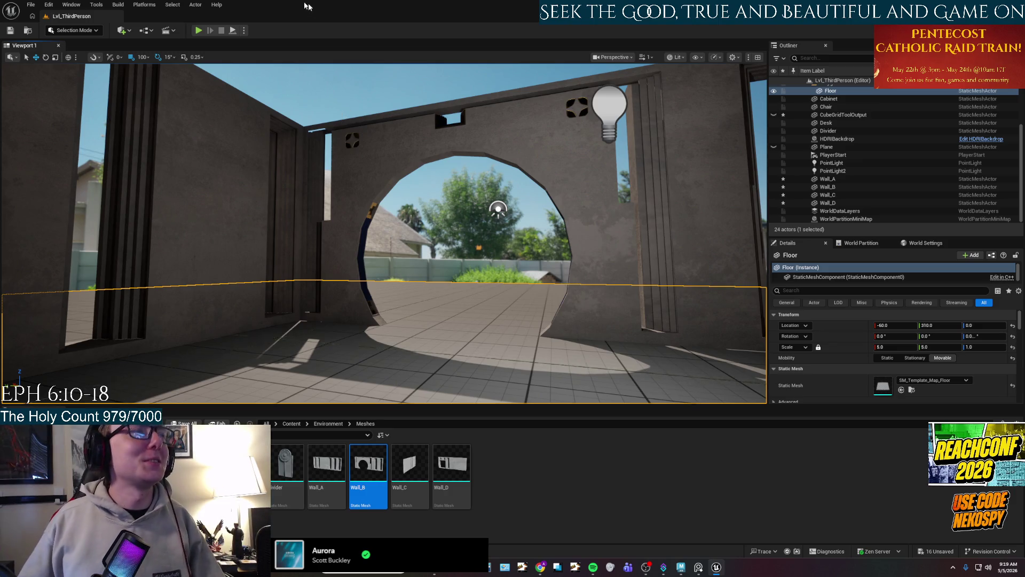
left_click(468, 231)
Fly the viewport through the arch, glance at the File menu, then switch to Maya.
mouse_move(468, 230)
left_mouse_down()
mouse_move(510, 265)
mouse_move(502, 256)
mouse_move(514, 214)
mouse_move(510, 229)
mouse_move(449, 224)
mouse_move(462, 226)
left_mouse_up()
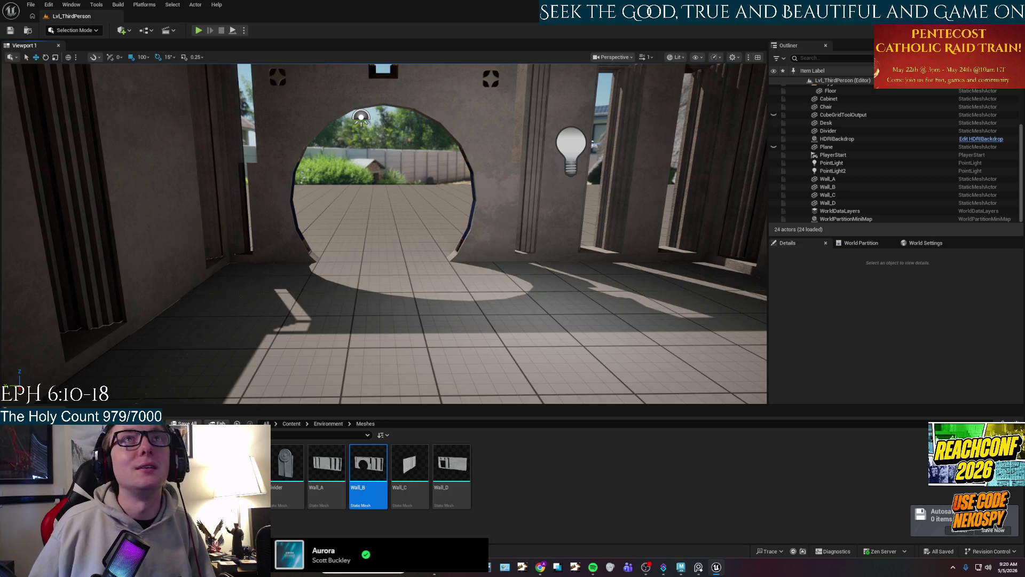
left_click(30, 4)
mouse_move(64, 80)
key("Escape")
key("Escape")
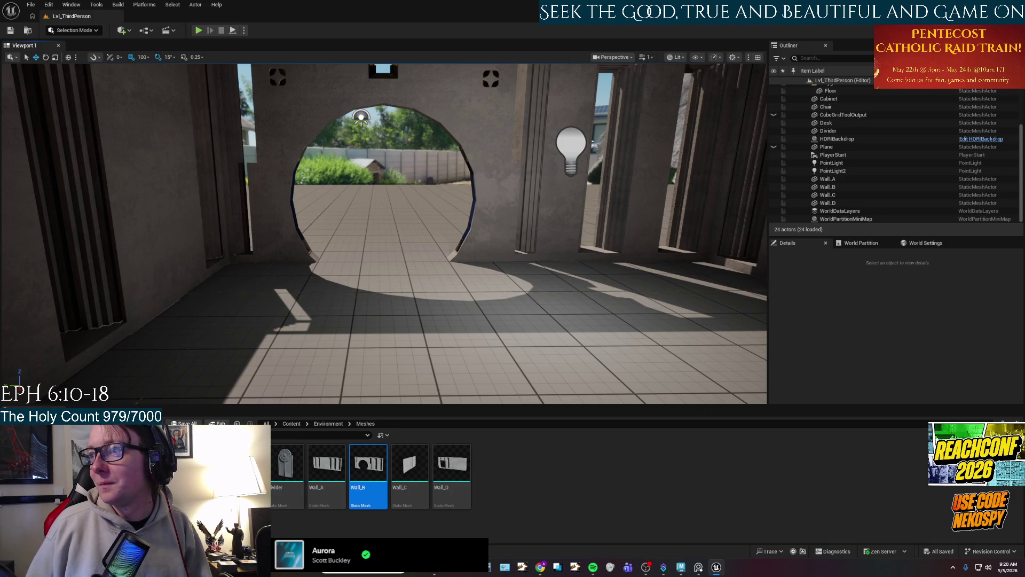
key("alt+Tab")
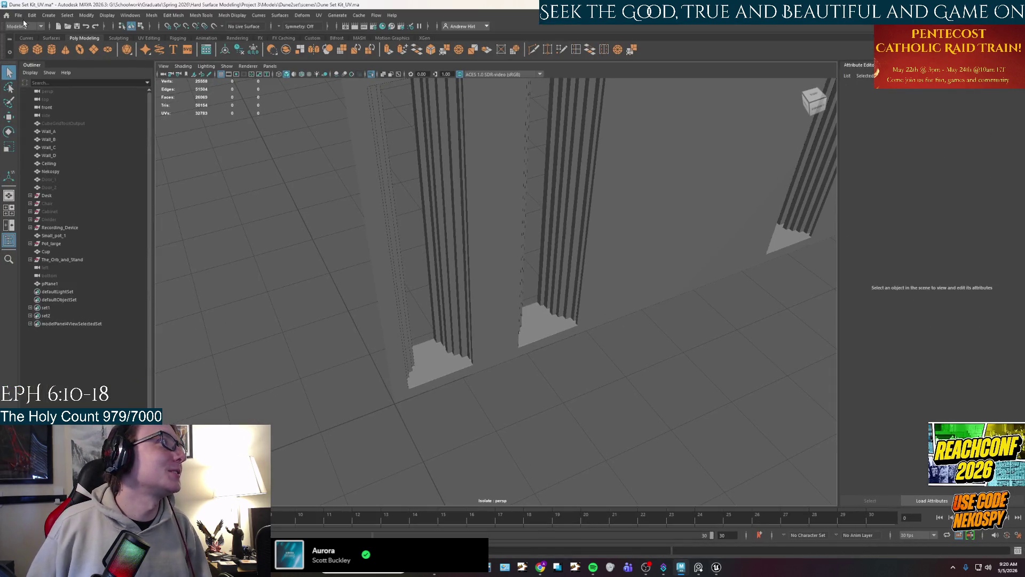
Save the Dune Set Kit_UV scene via File > Save Scene and switch away from Maya.
left_click(18, 15)
left_click(35, 49)
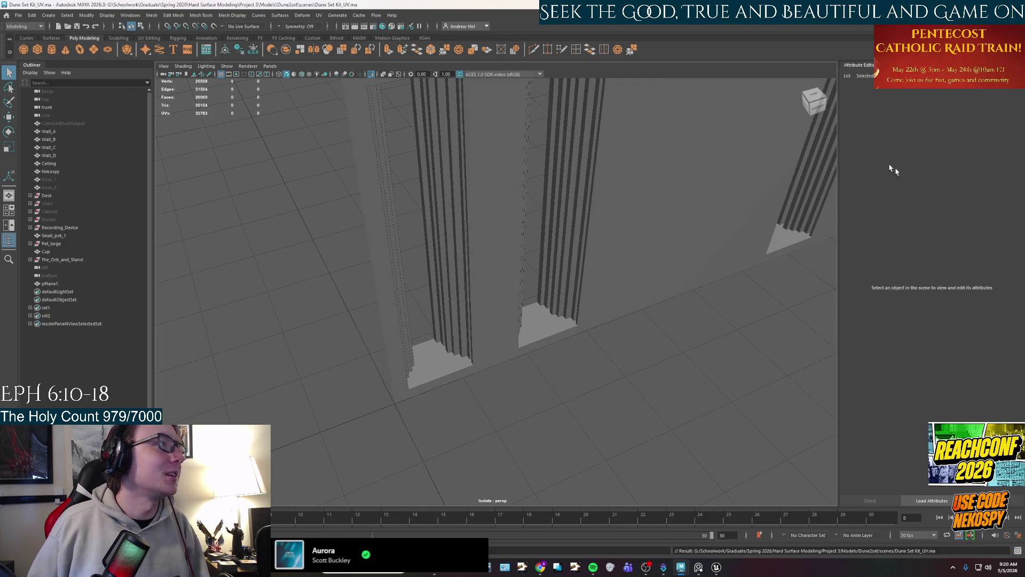
key("alt+Tab")
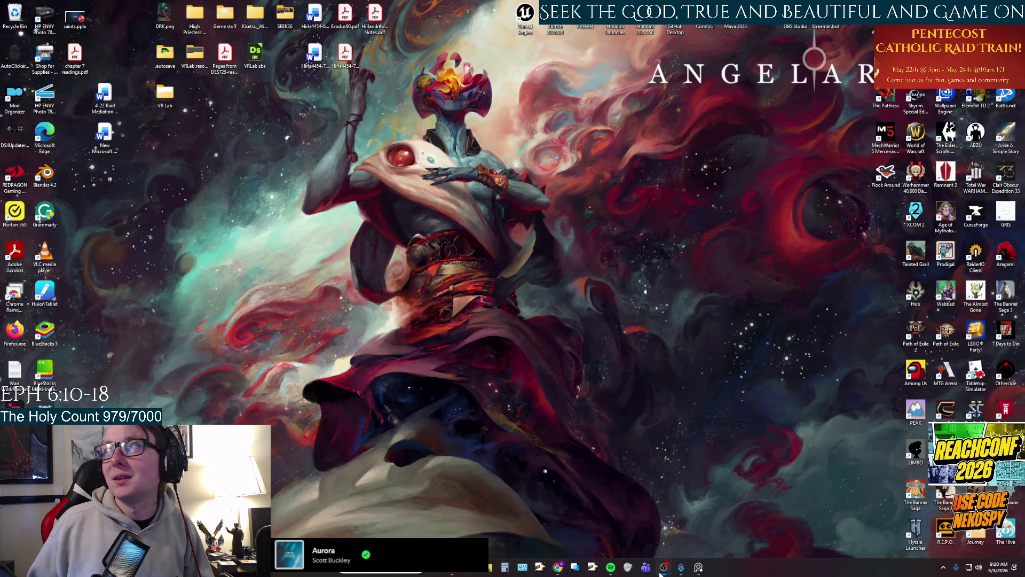
Close the PureRef window and launch Age of Mythology: Retold from its desktop icon.
mouse_move(673, 572)
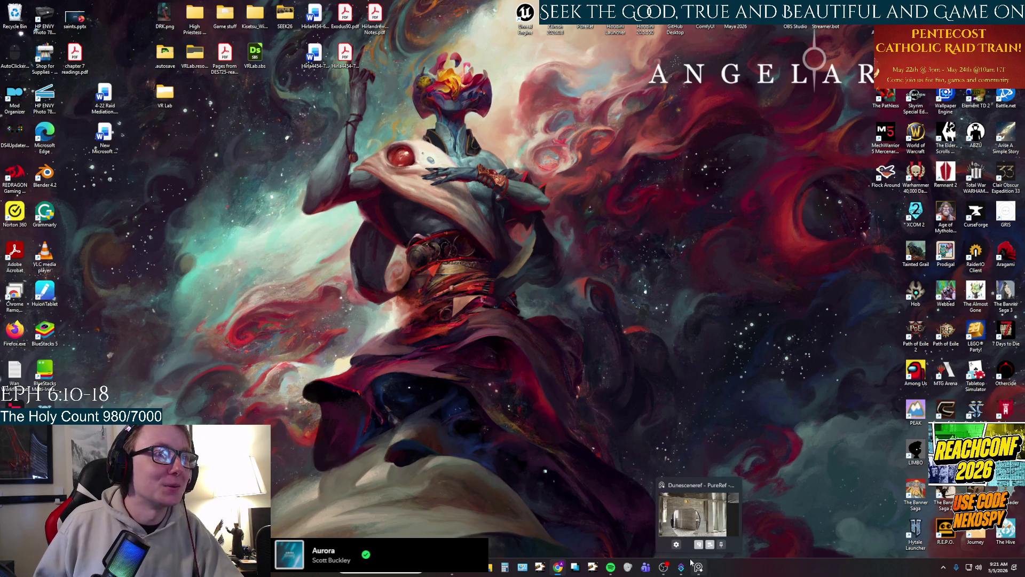
left_click(735, 485)
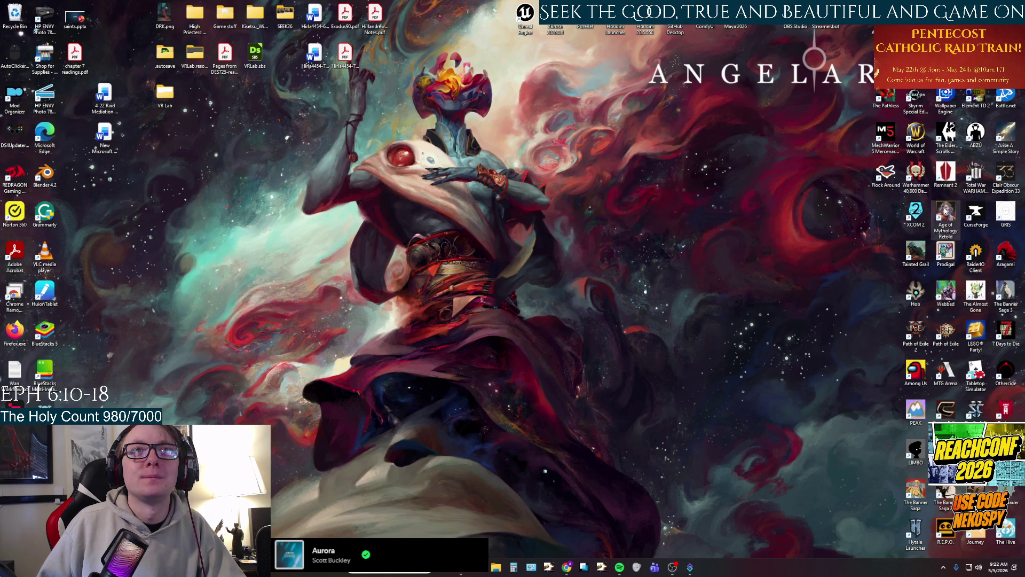
double_click(945, 210)
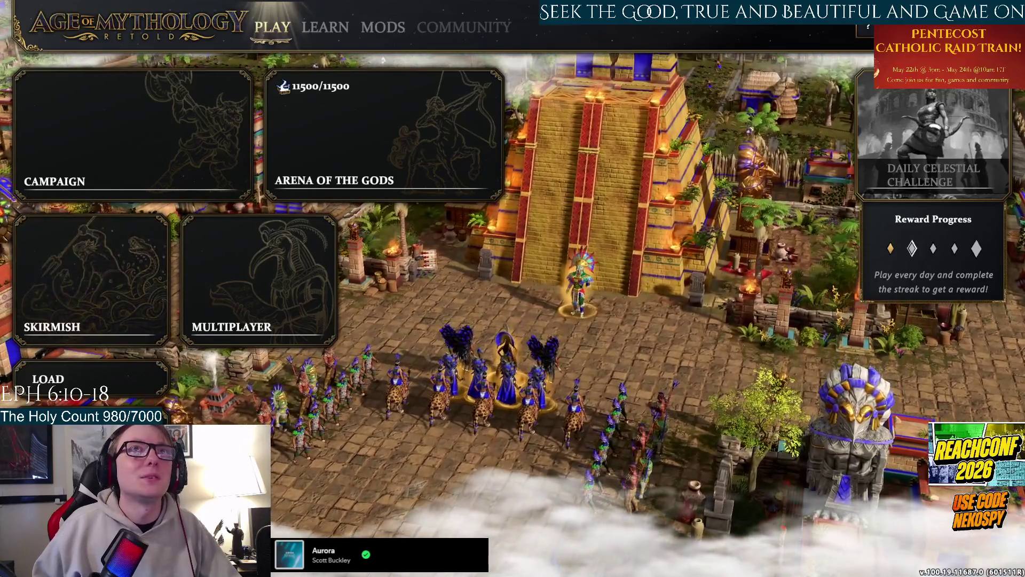
Set Sound Effects Volume to 30% under Settings > Sound and save.
left_click(866, 28)
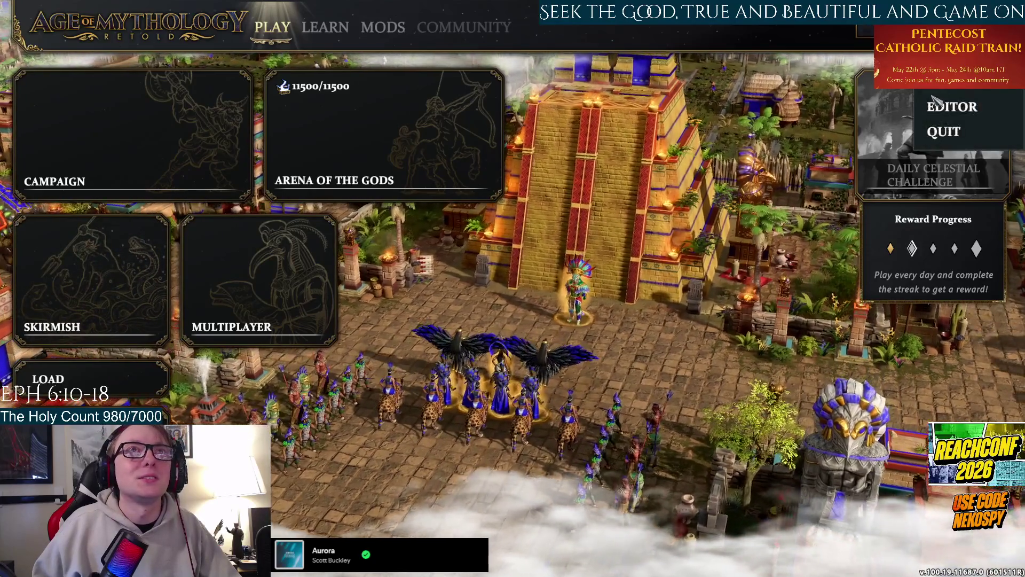
left_click(951, 77)
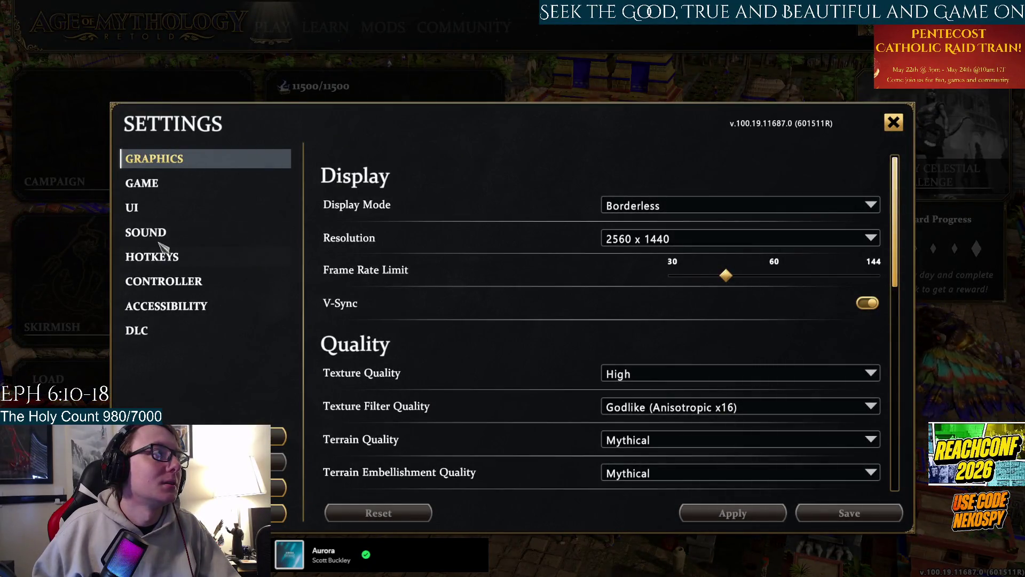
left_click(137, 233)
left_click(735, 244)
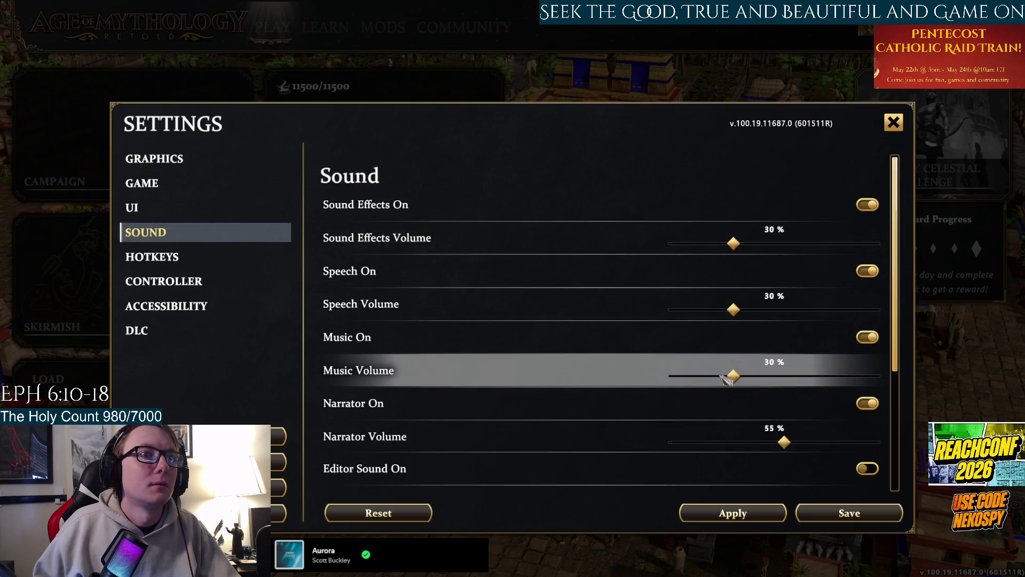
left_click(826, 517)
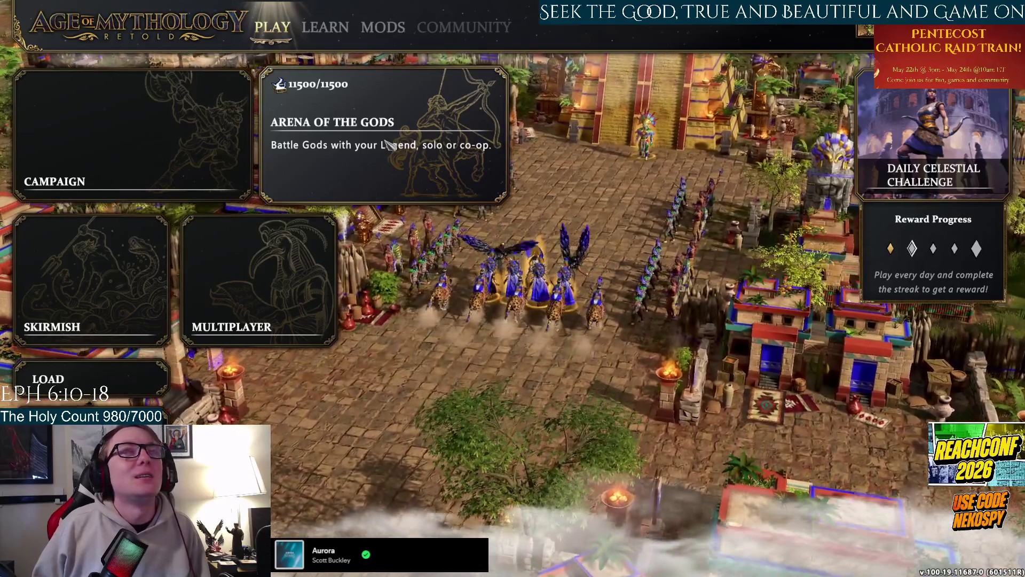
Enter Arena of the Gods Gauntlet mode and end the current run.
left_click(388, 144)
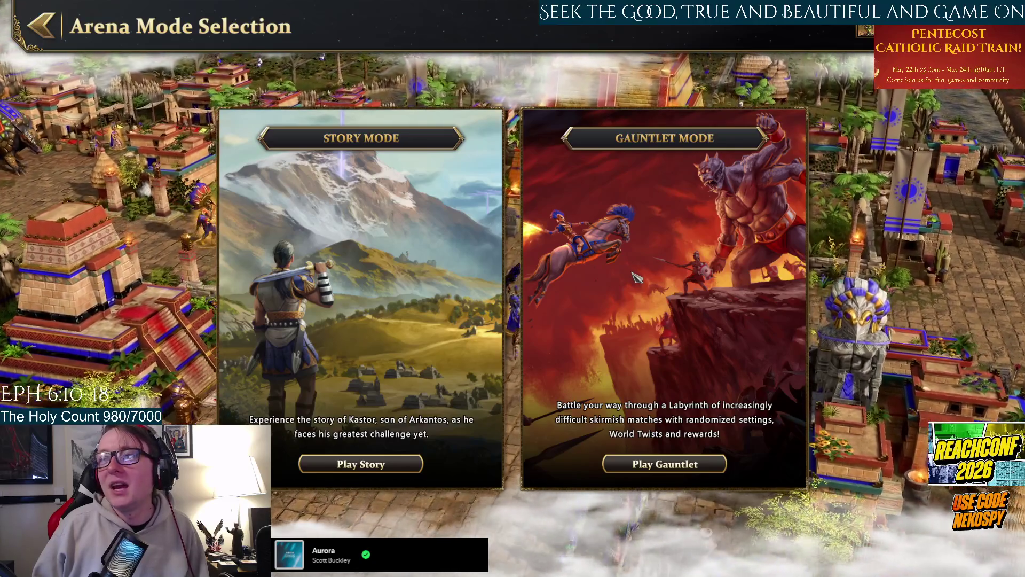
left_click(665, 464)
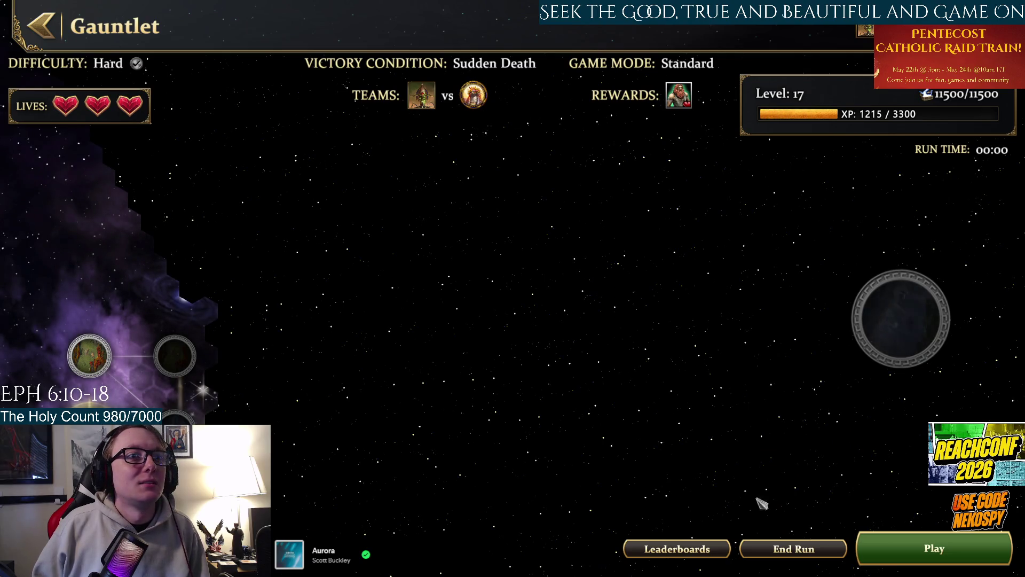
left_click(882, 342)
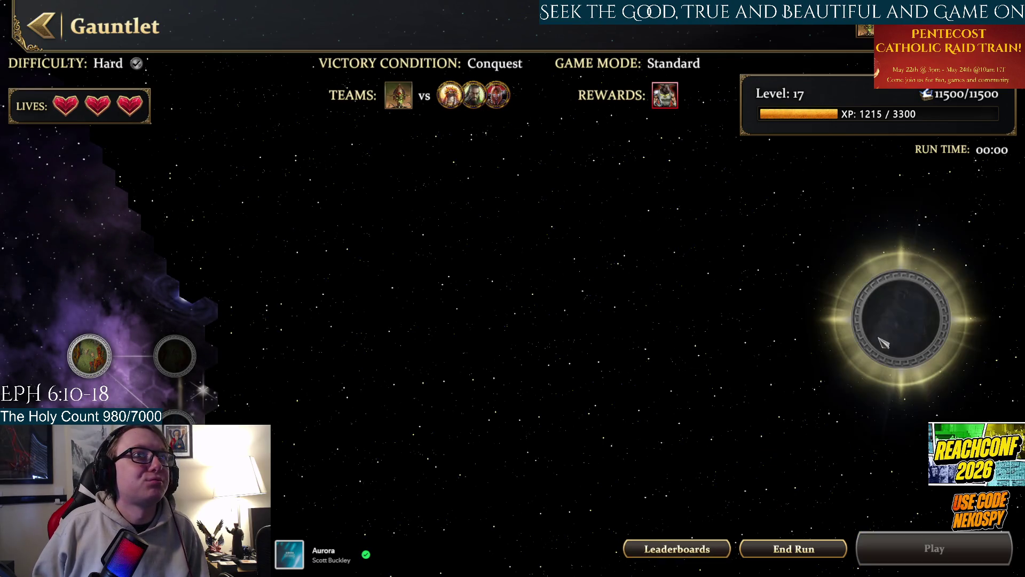
mouse_move(675, 97)
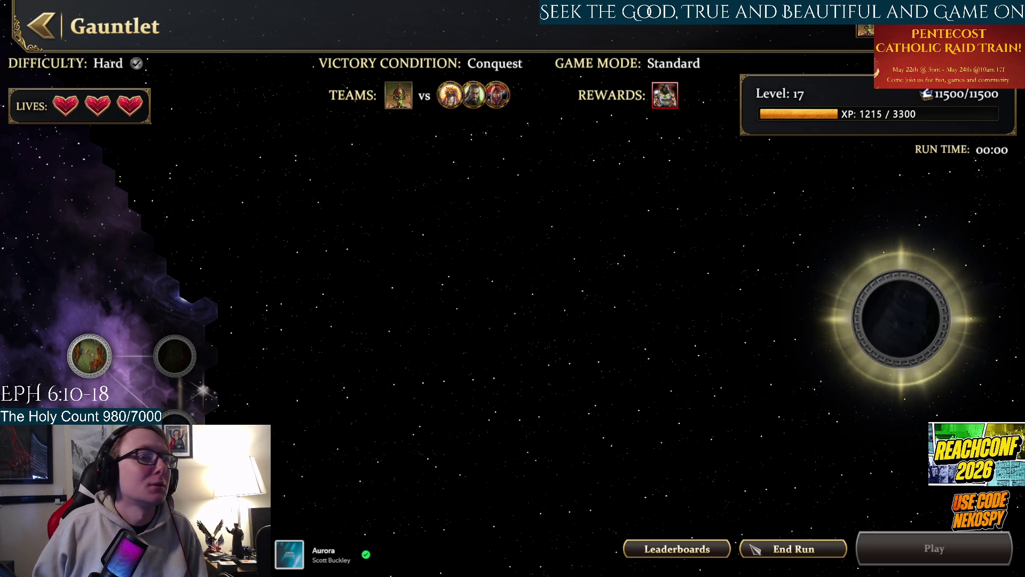
left_click(794, 548)
left_click(465, 356)
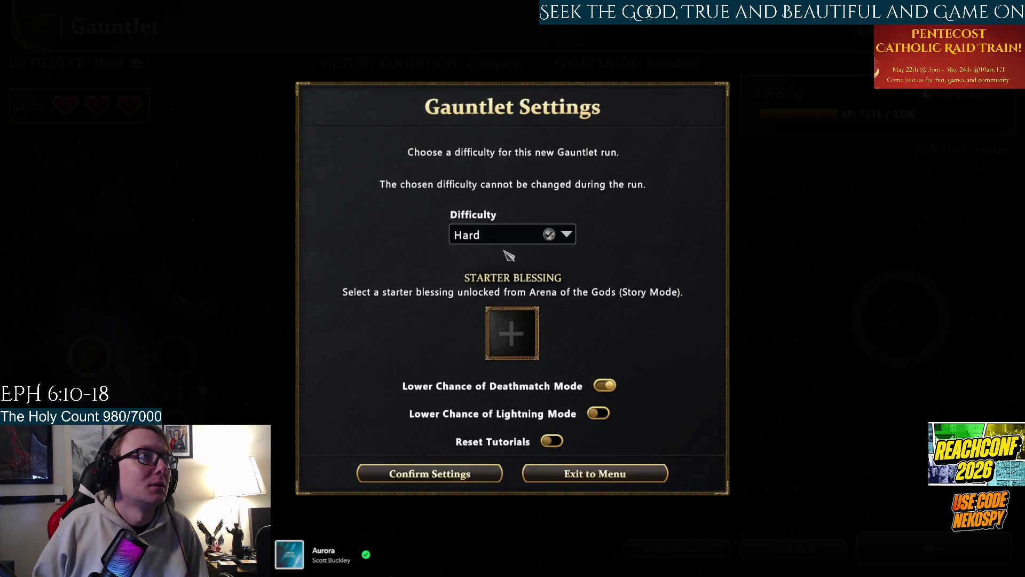
Choose Ptah's Secret Tools as the Gauntlet starter blessing and exit to the menu.
left_click(534, 353)
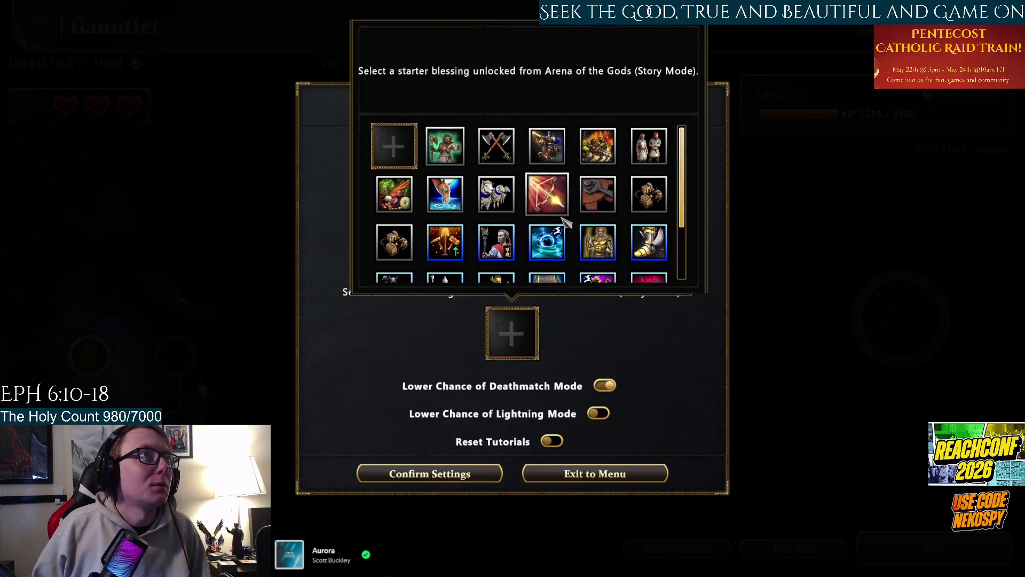
scroll(567, 222, "down", 1)
scroll(567, 222, "down", 1)
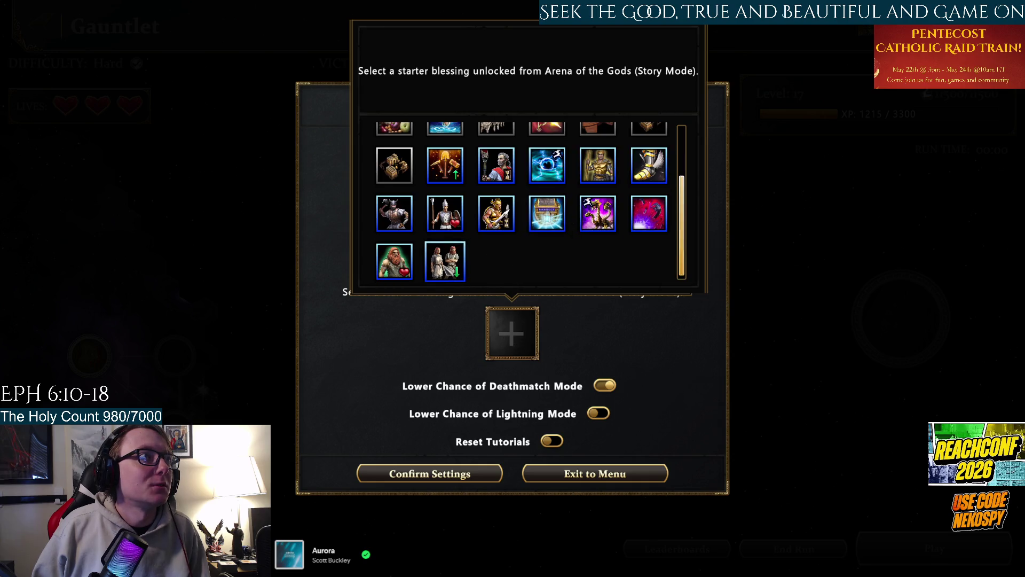
scroll(620, 275, "up", 1)
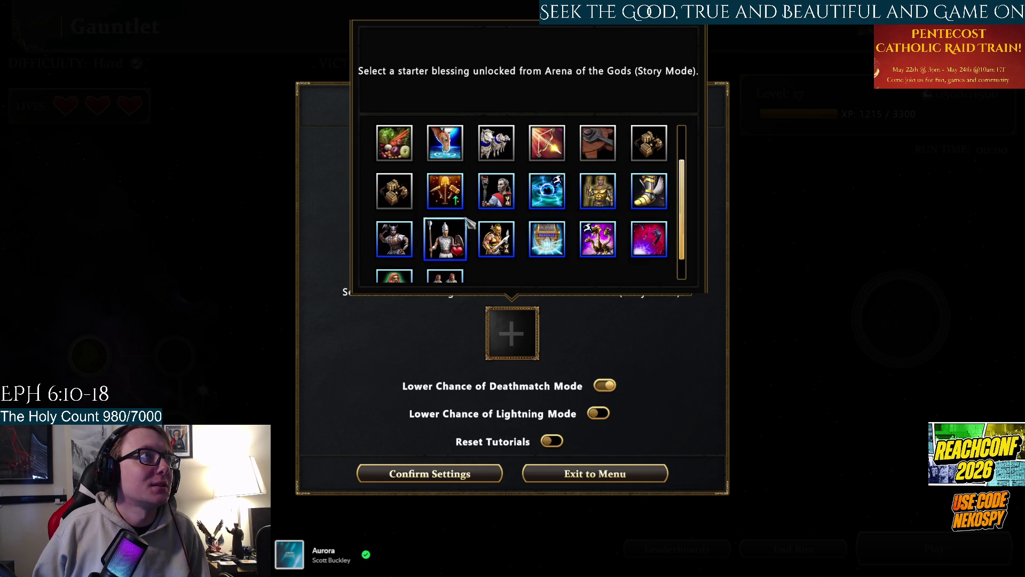
left_click(445, 192)
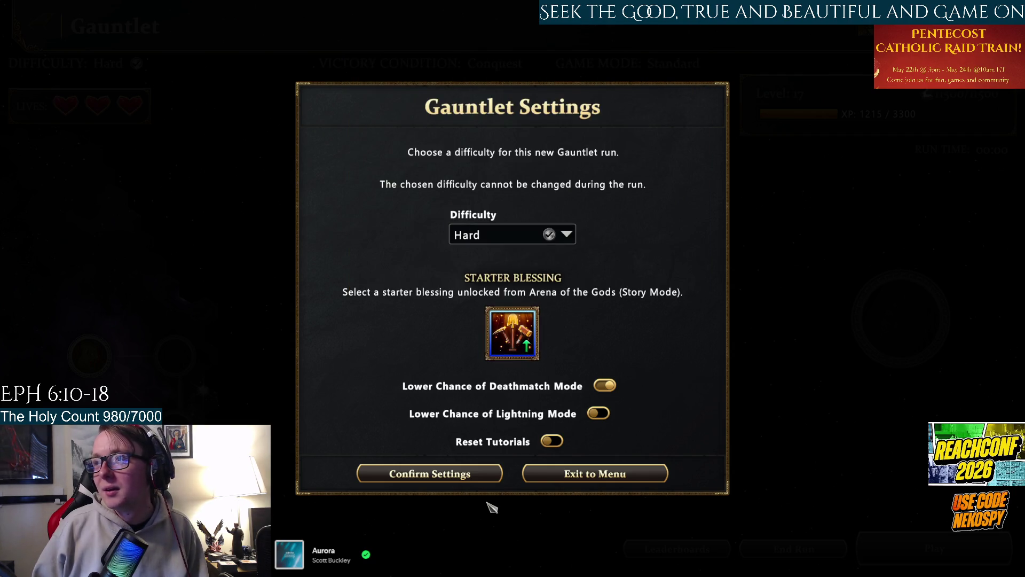
left_click(561, 481)
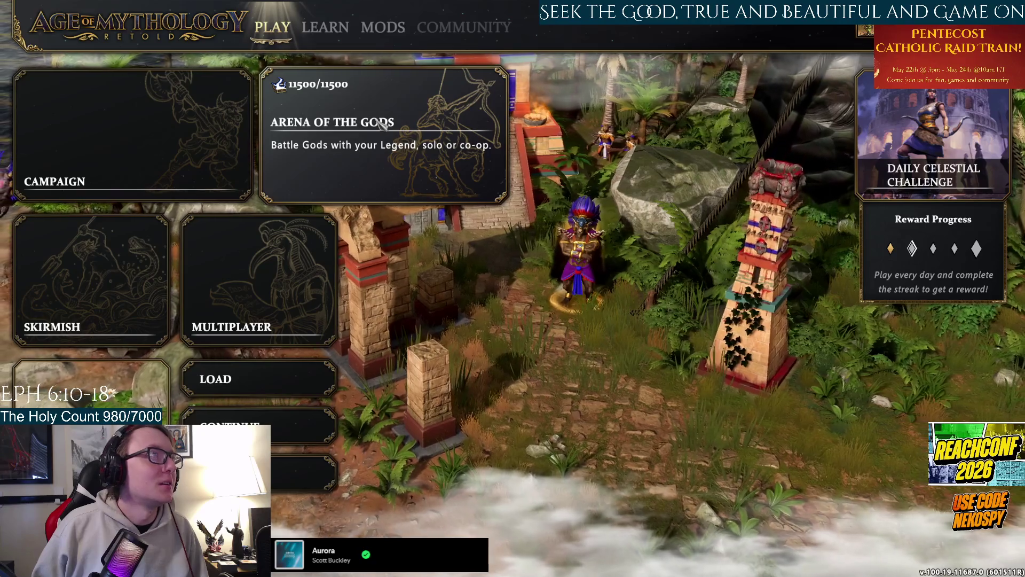
Open the scenario editor on a blank grass map, zoom in, and choose Objects > Place Object.
left_click(956, 59)
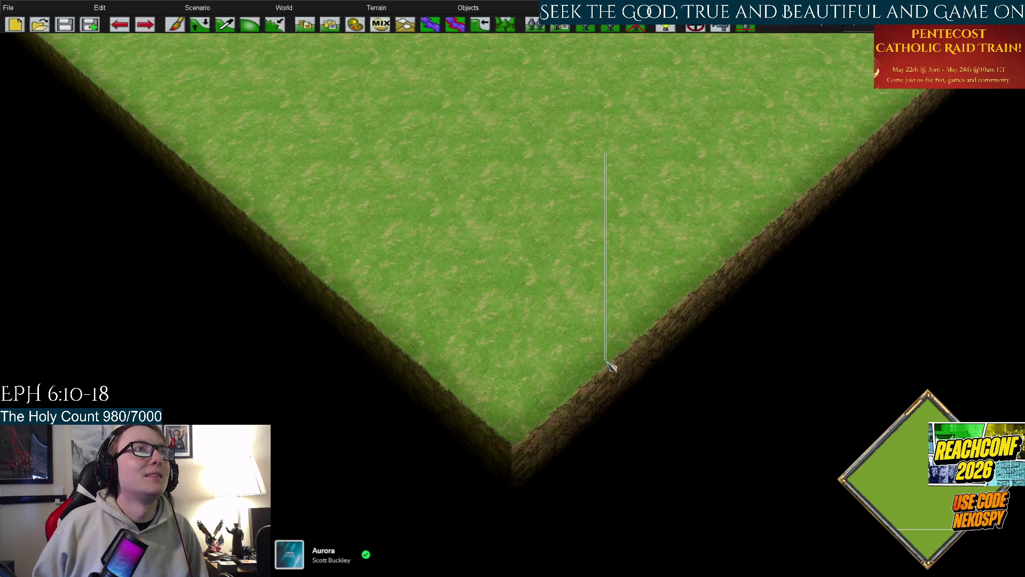
scroll(594, 217, "up", 5)
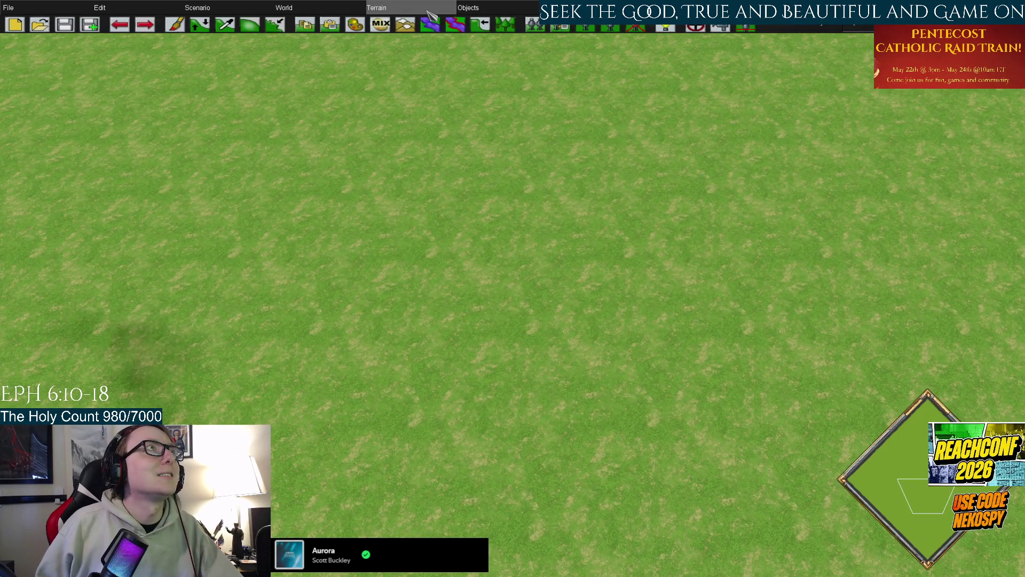
left_click(488, 8)
mouse_move(561, 7)
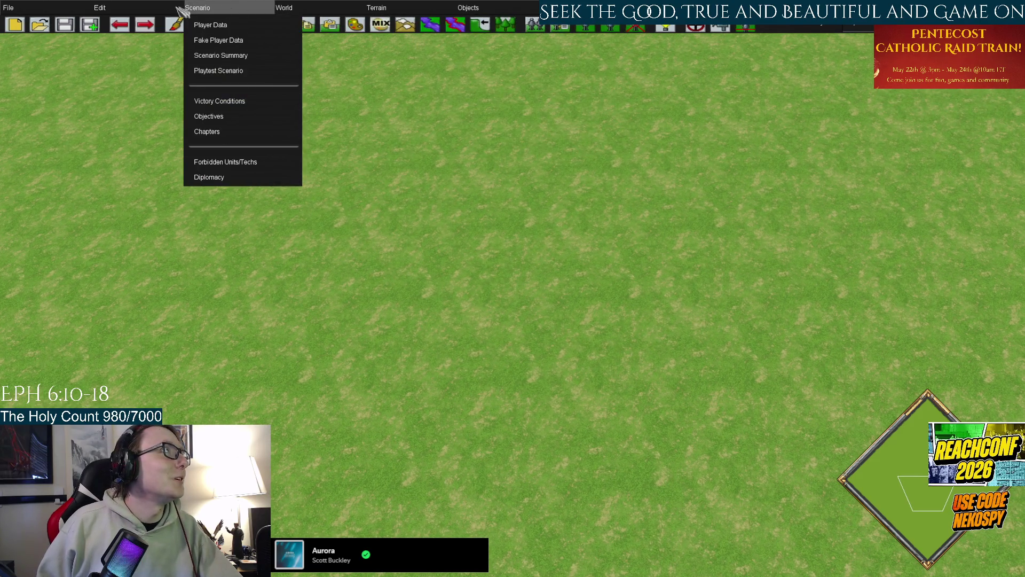
mouse_move(114, 7)
mouse_move(207, 10)
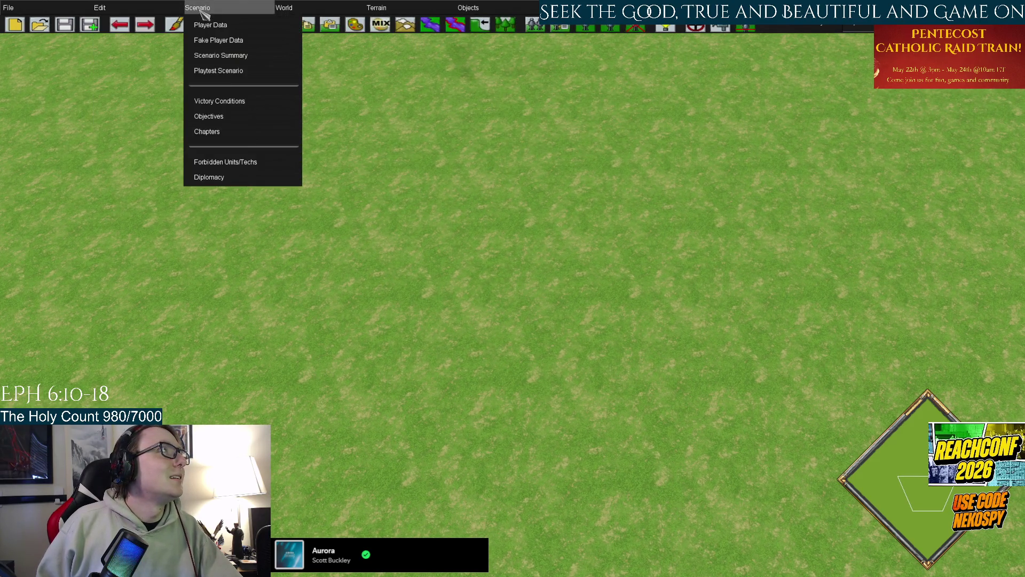
mouse_move(470, 9)
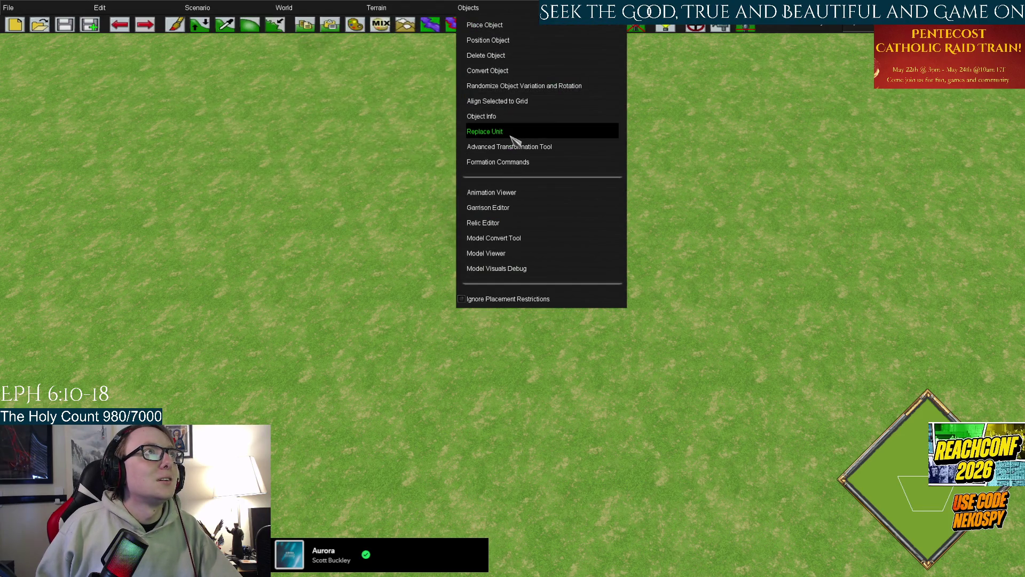
left_click(517, 27)
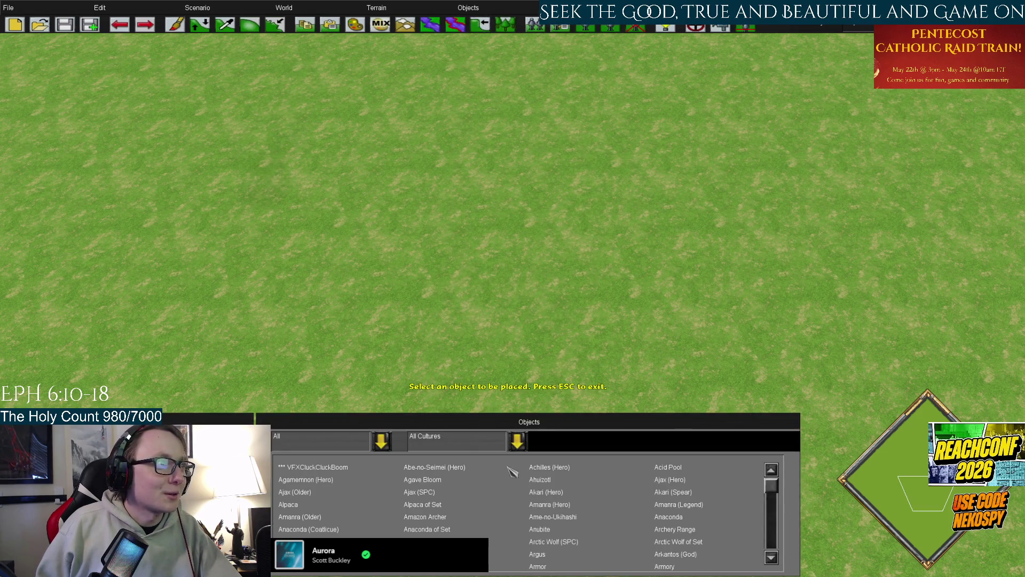
Filter the Place Object list to Aztecs and browse it, selecting Pillar of Tlalocan.
left_click(517, 441)
left_click(433, 407)
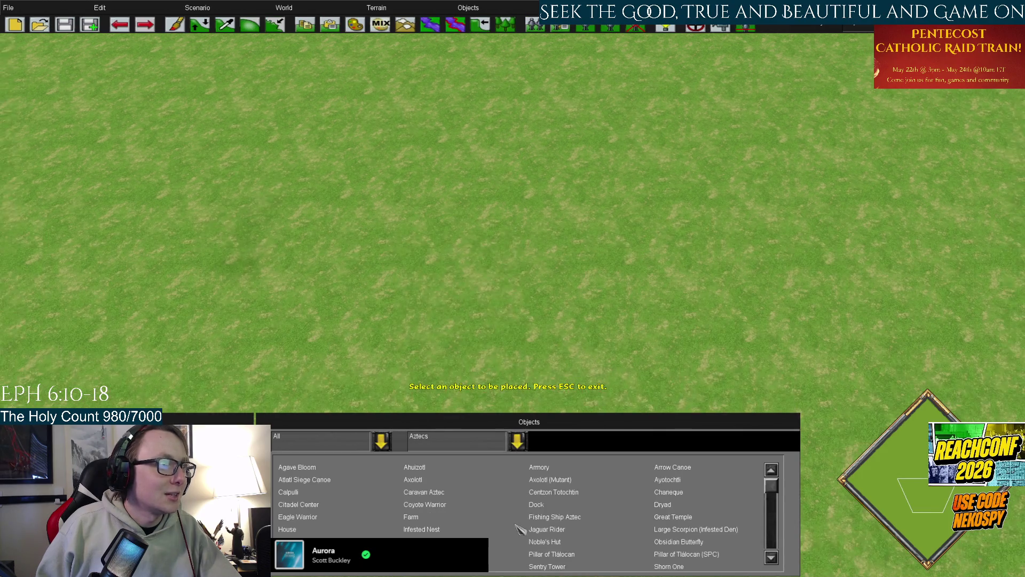
scroll(570, 527, "down", 2)
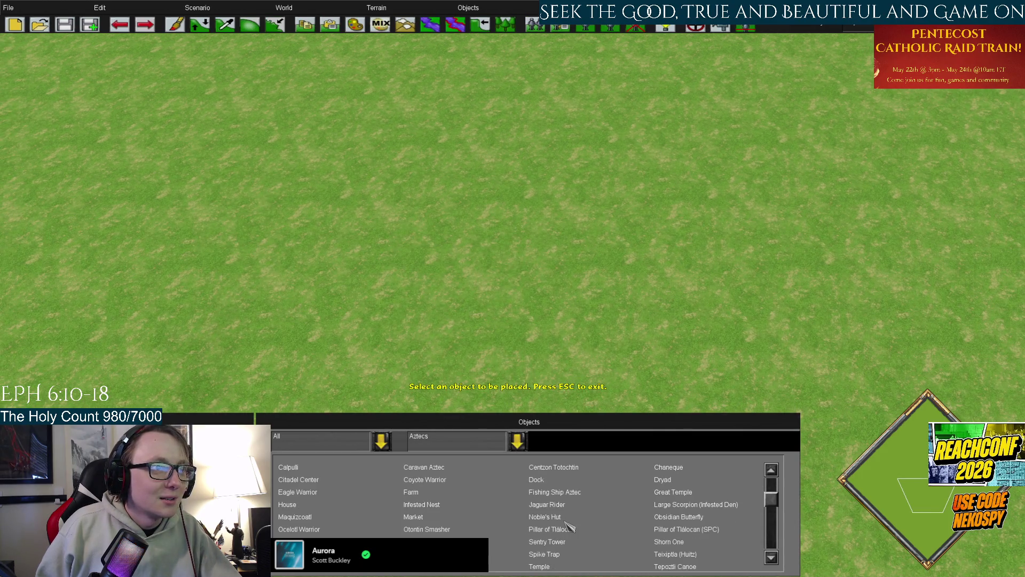
left_click(567, 527)
scroll(544, 535, "down", 3)
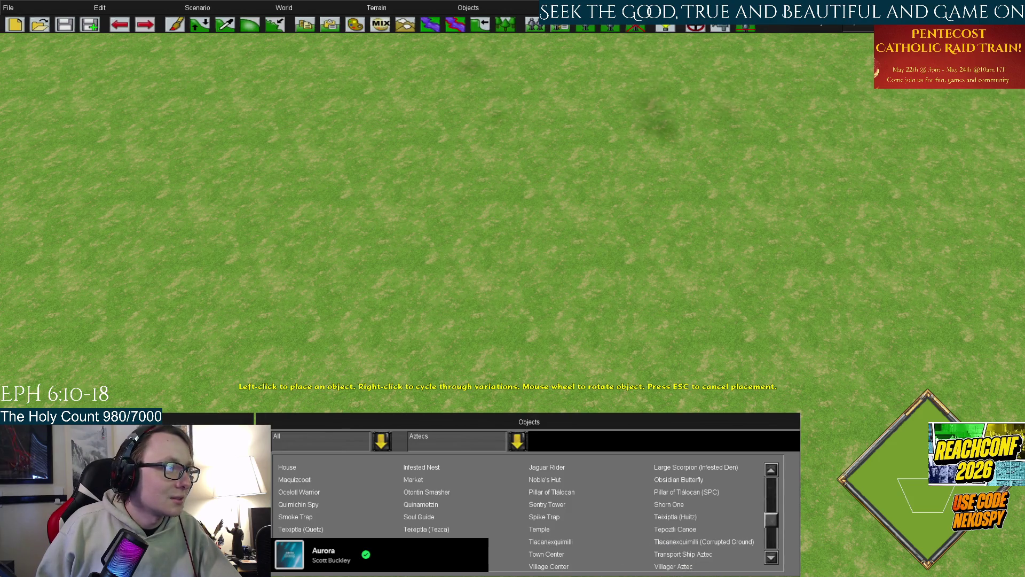
scroll(523, 516, "up", 2)
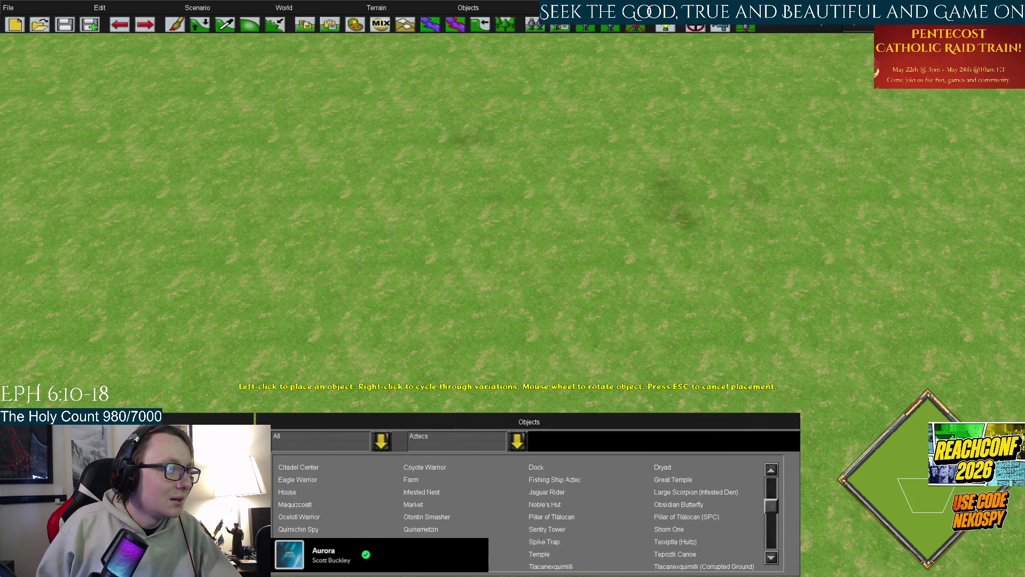
scroll(426, 487, "up", 3)
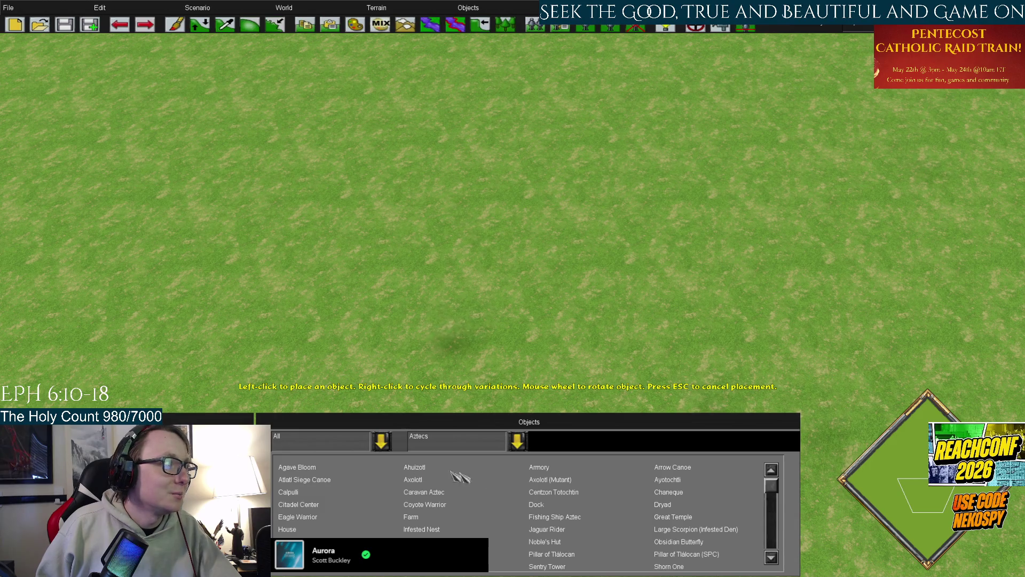
Place four Ayotochtli armadillos in a diagonal row on the grass.
left_click(668, 480)
left_click(464, 211)
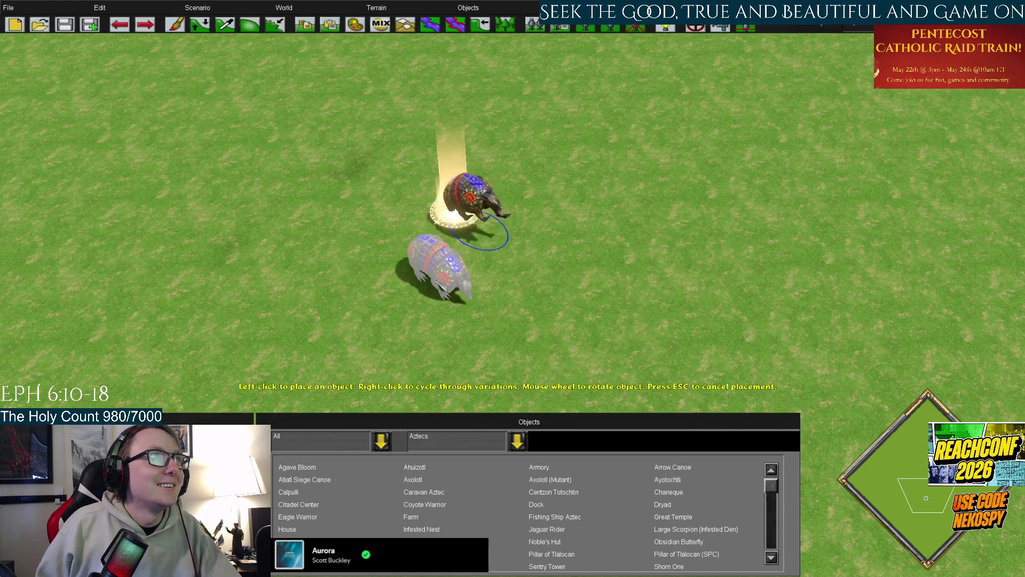
left_click(373, 286)
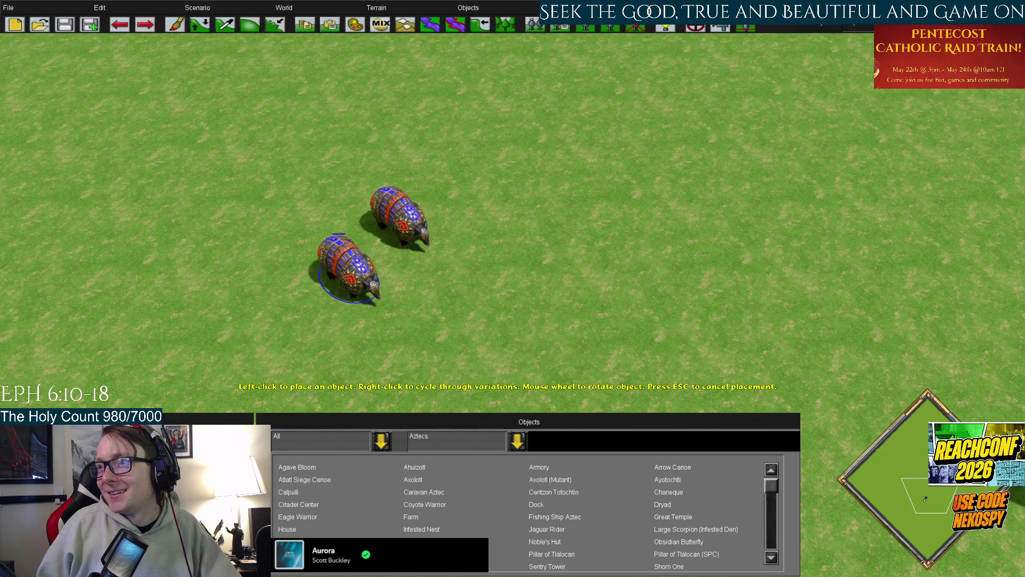
left_click(460, 193)
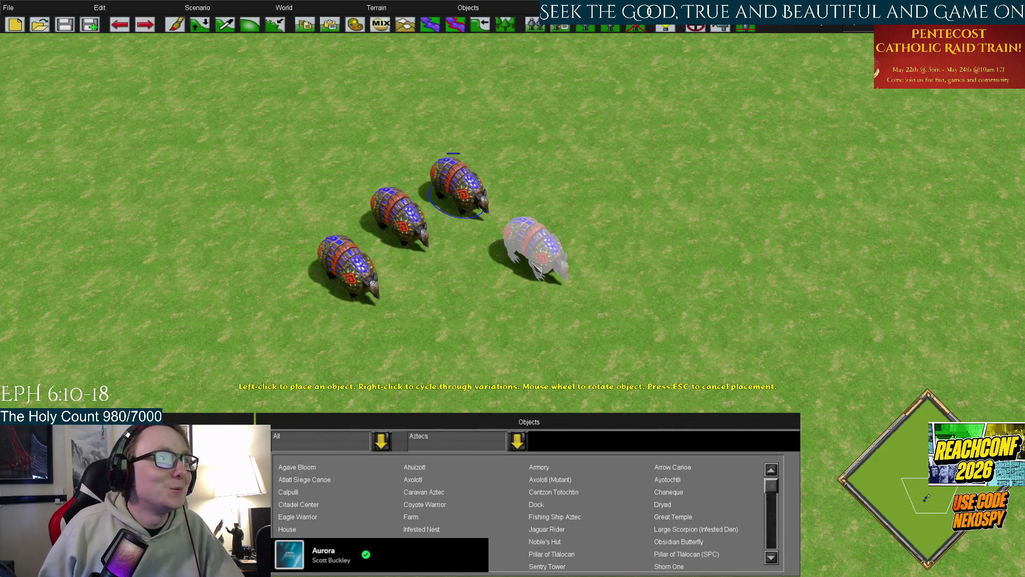
left_click(517, 155)
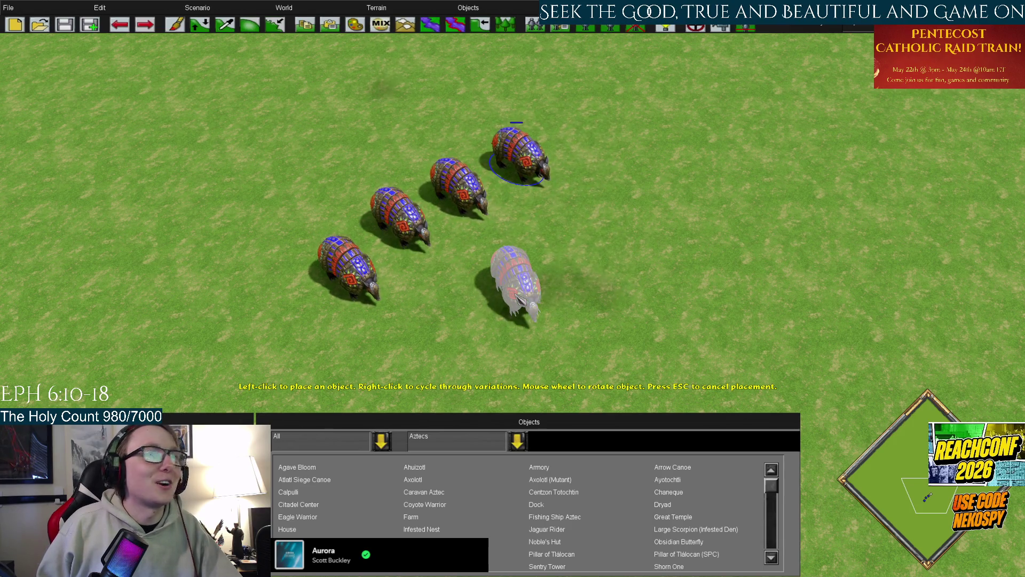
key("Escape")
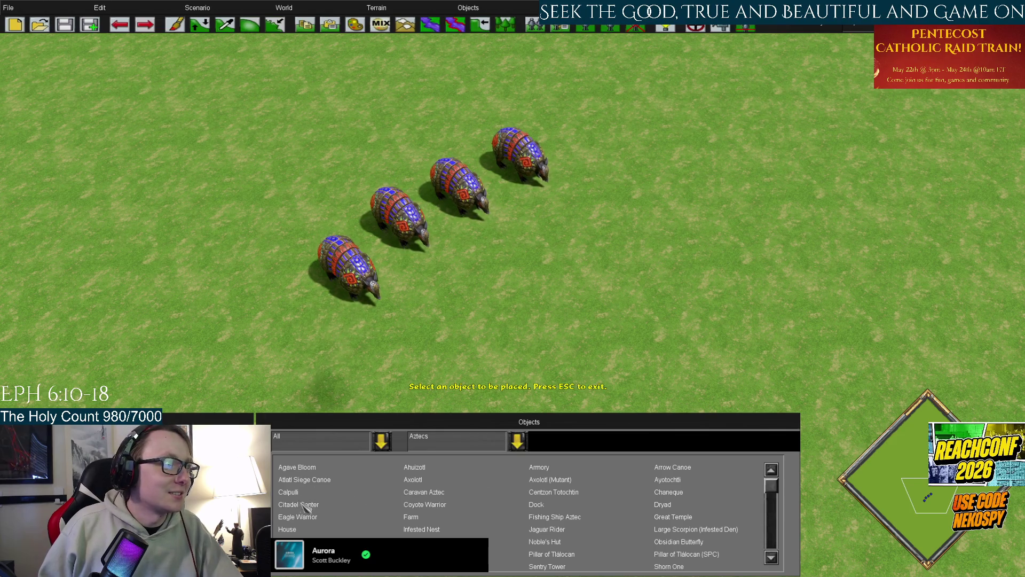
Select Eagle Warrior, then switch to the Terrain Water Tool.
left_click(308, 520)
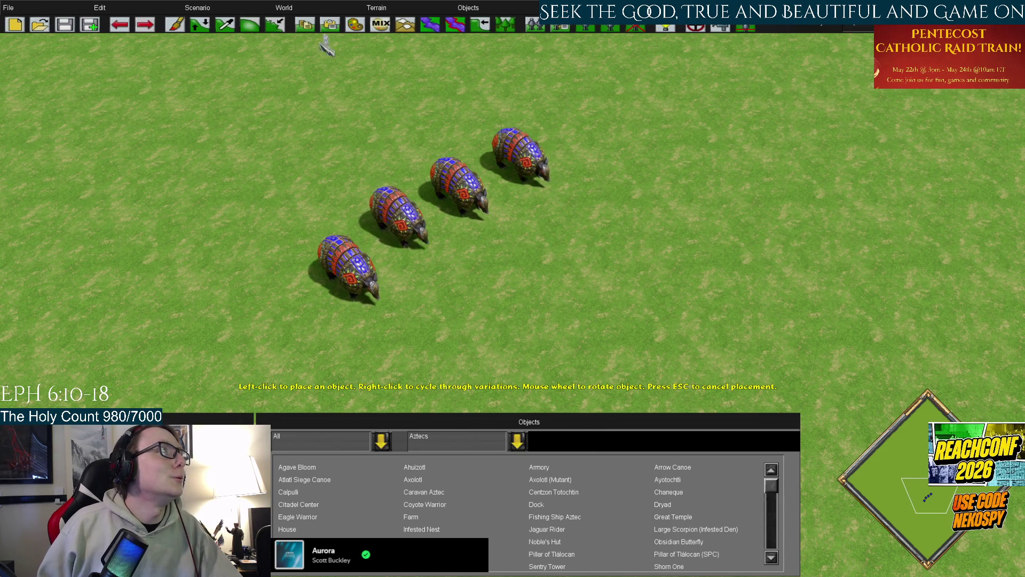
left_click(377, 8)
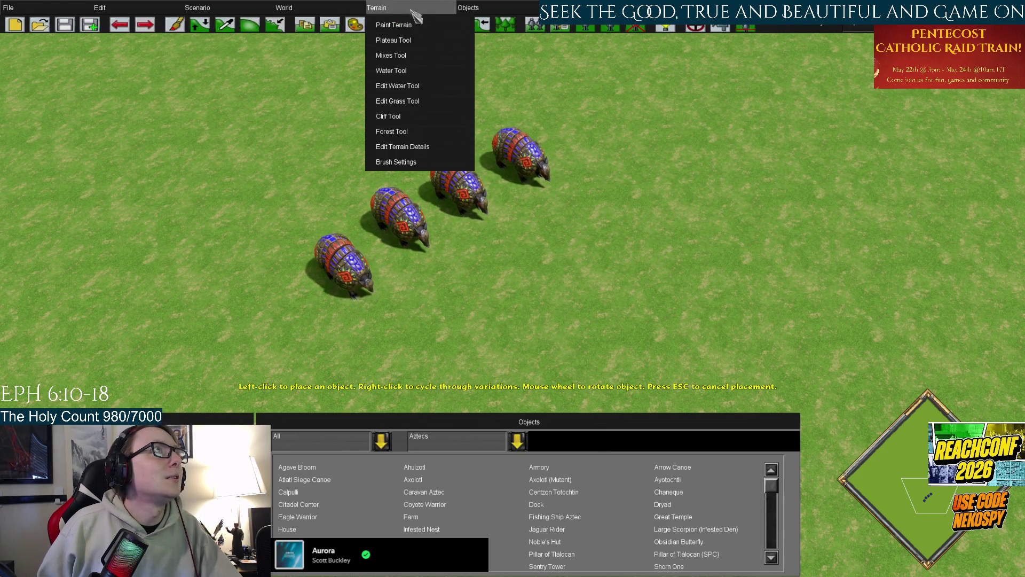
left_click(430, 24)
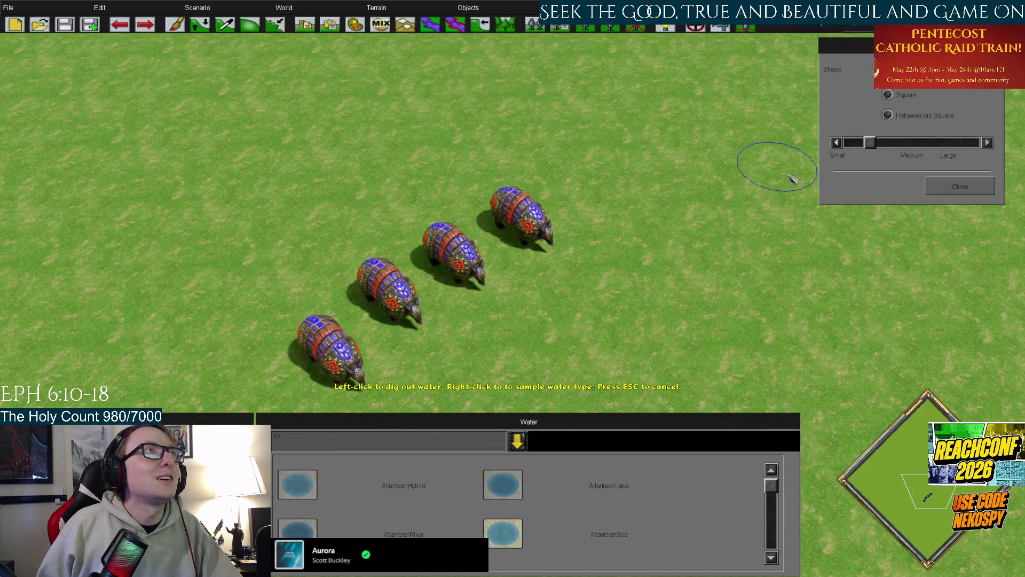
Dig a large lake into the upper-right grass with the Water Tool.
left_click(718, 152)
mouse_move(747, 188)
left_mouse_down()
mouse_move(834, 235)
mouse_move(759, 122)
mouse_move(940, 257)
mouse_move(721, 246)
mouse_move(767, 219)
mouse_move(855, 328)
left_mouse_up()
key("Right")
key("Right")
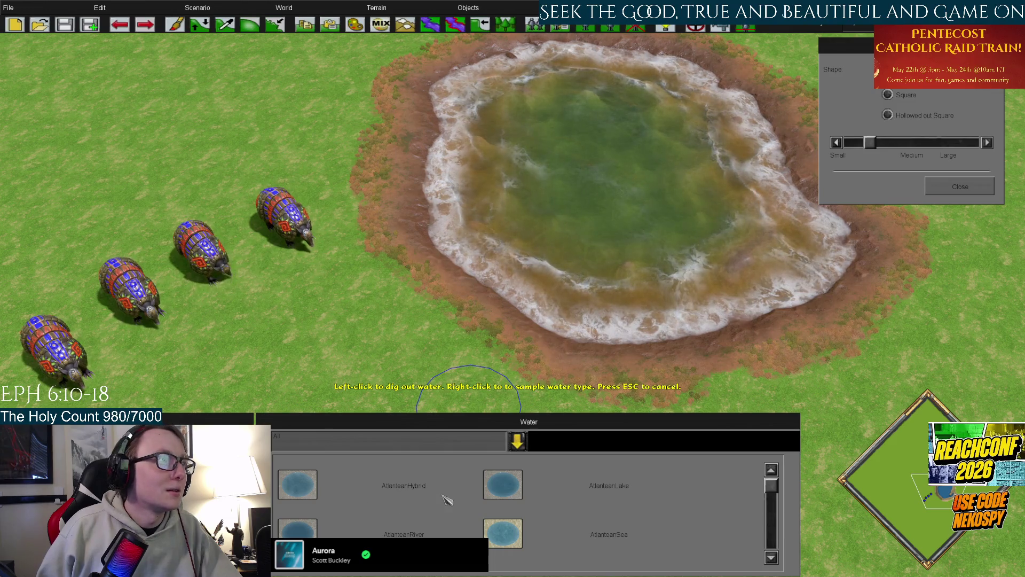
scroll(448, 179, "up", 1)
scroll(448, 178, "down", 2)
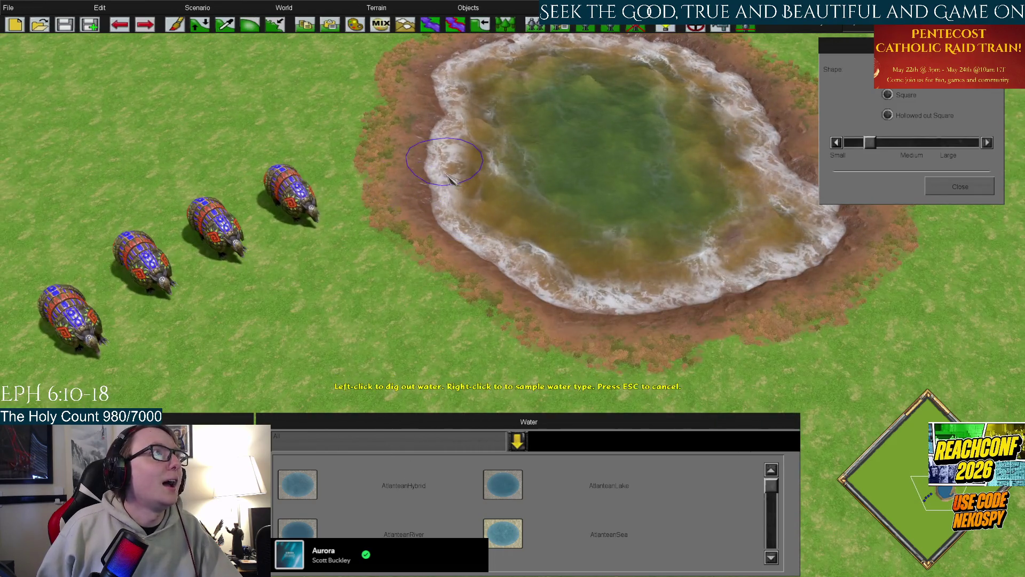
scroll(449, 178, "up", 1)
left_click(469, 8)
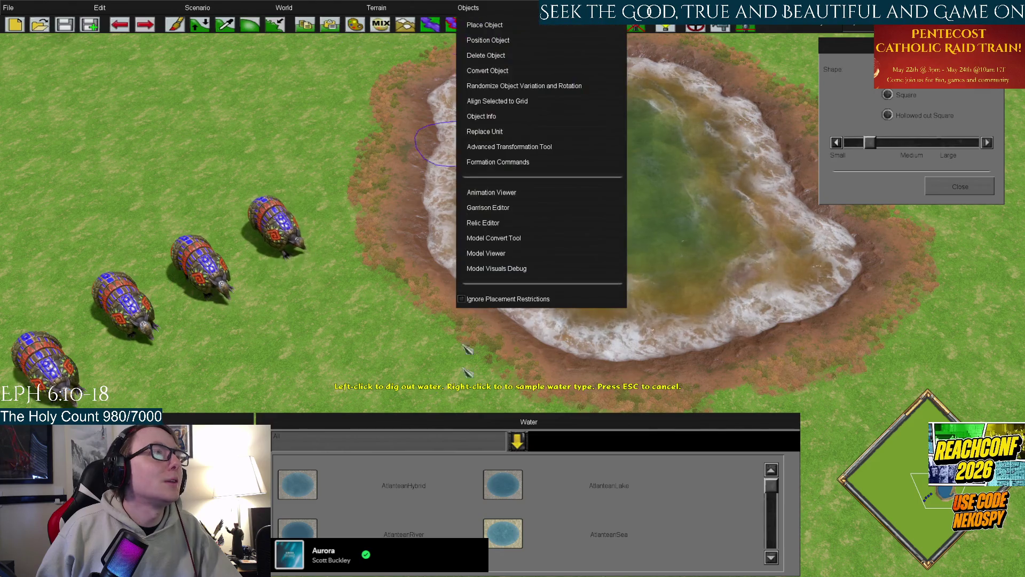
Pick the Axolotl from Place Object and put two in the pond.
left_click(481, 25)
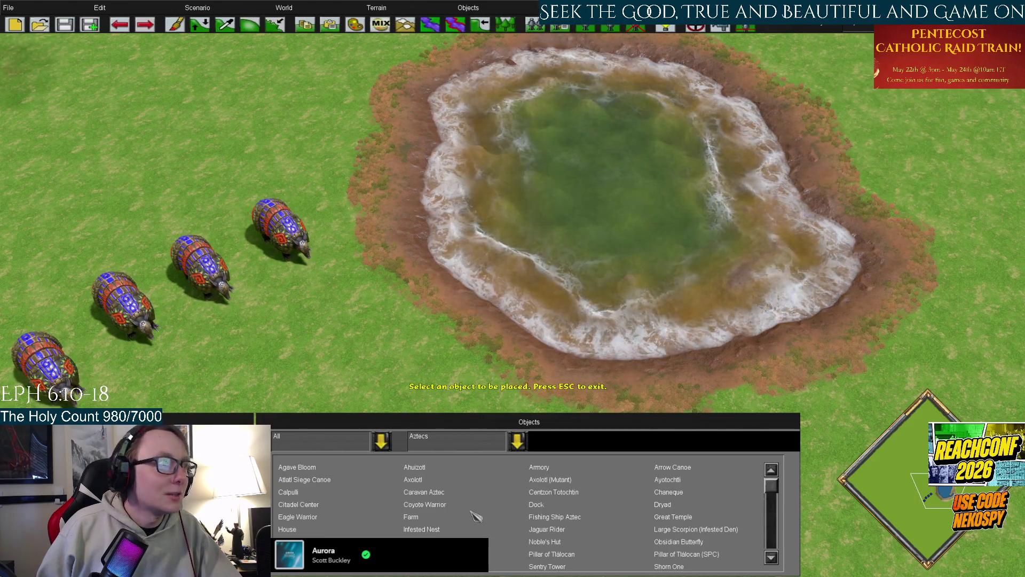
left_click(414, 479)
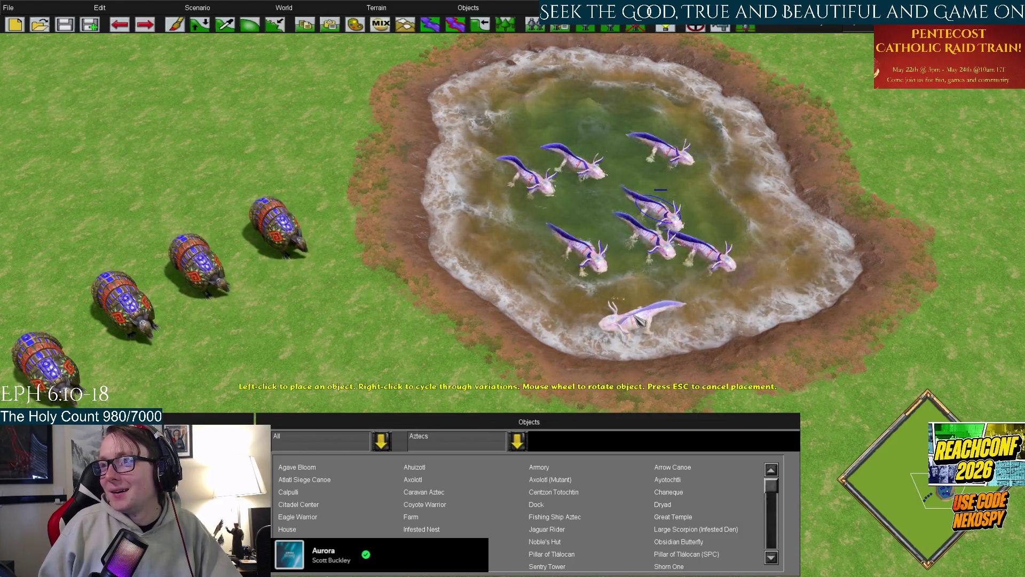
left_click(635, 317)
left_click(574, 218)
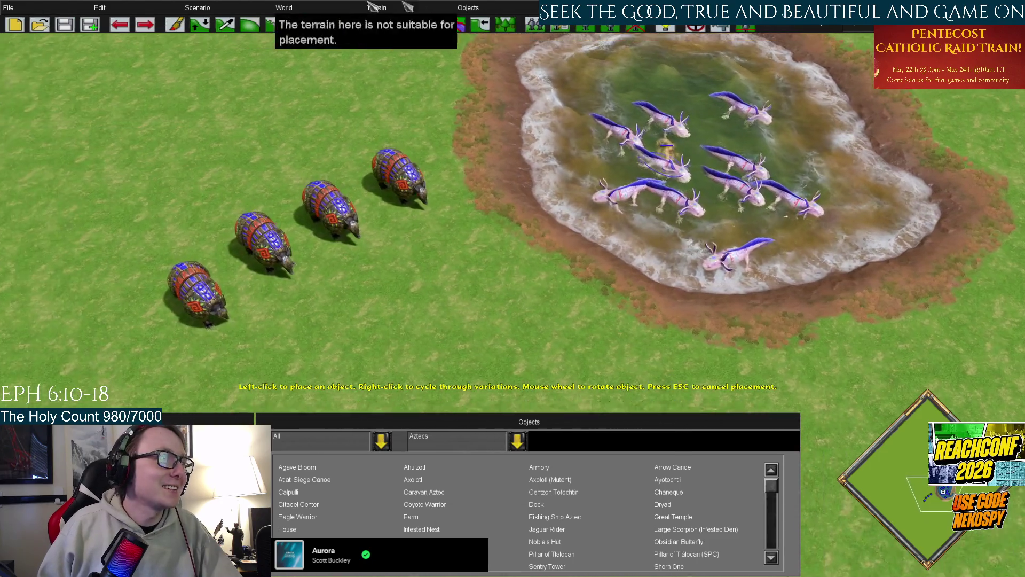
mouse_move(1023, 550)
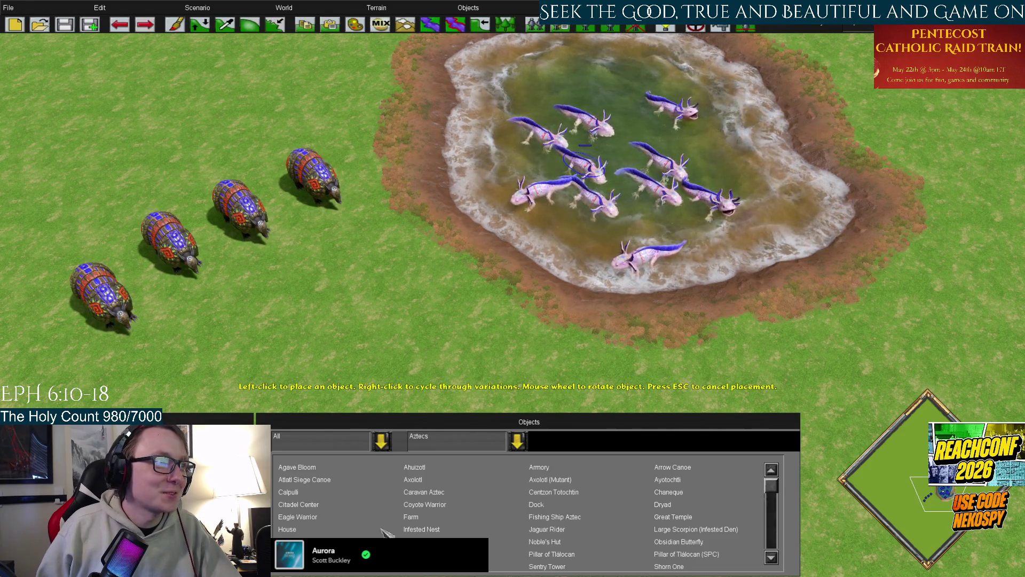
scroll(390, 534, "down", 3)
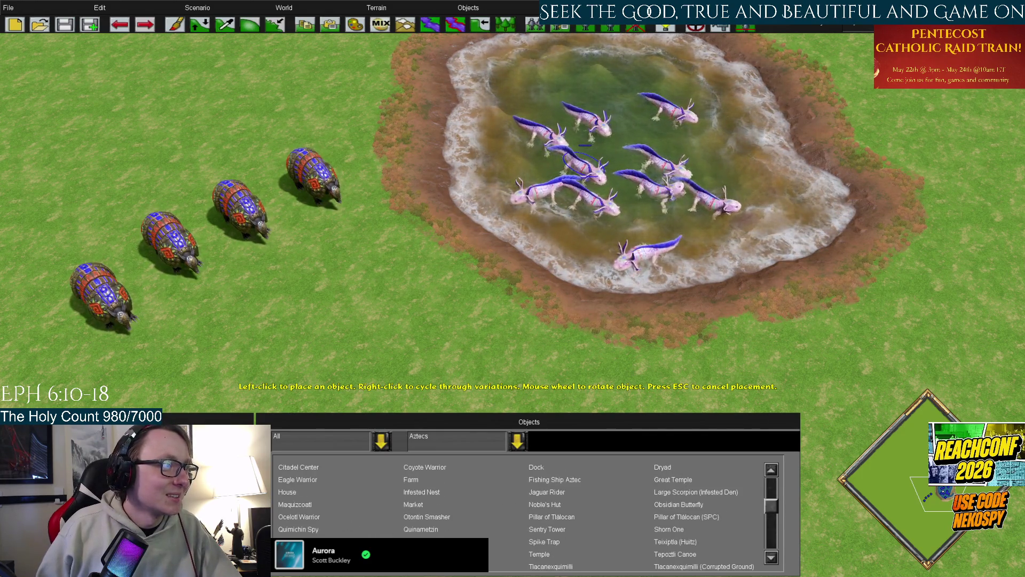
scroll(428, 533, "down", 3)
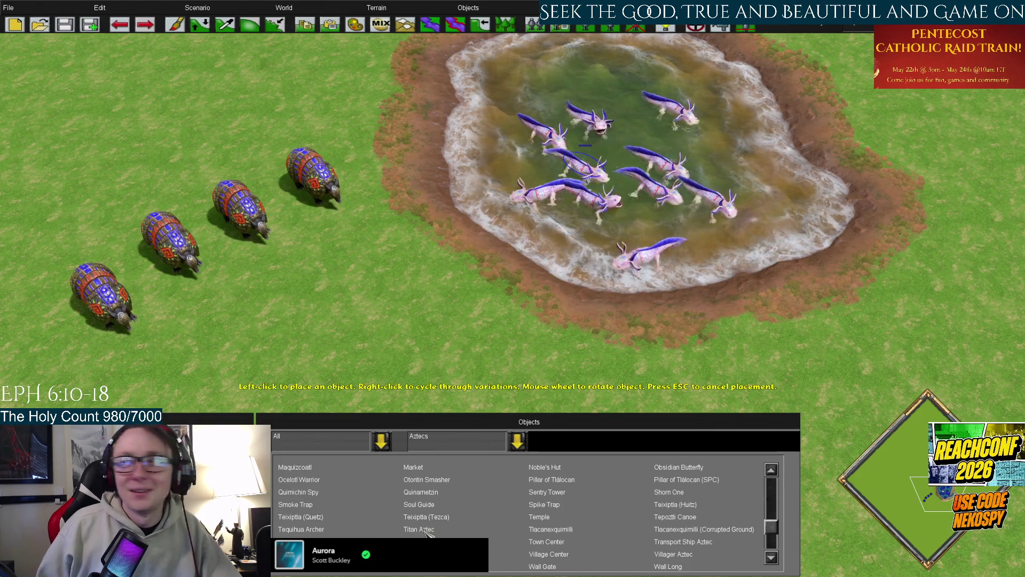
key("Up")
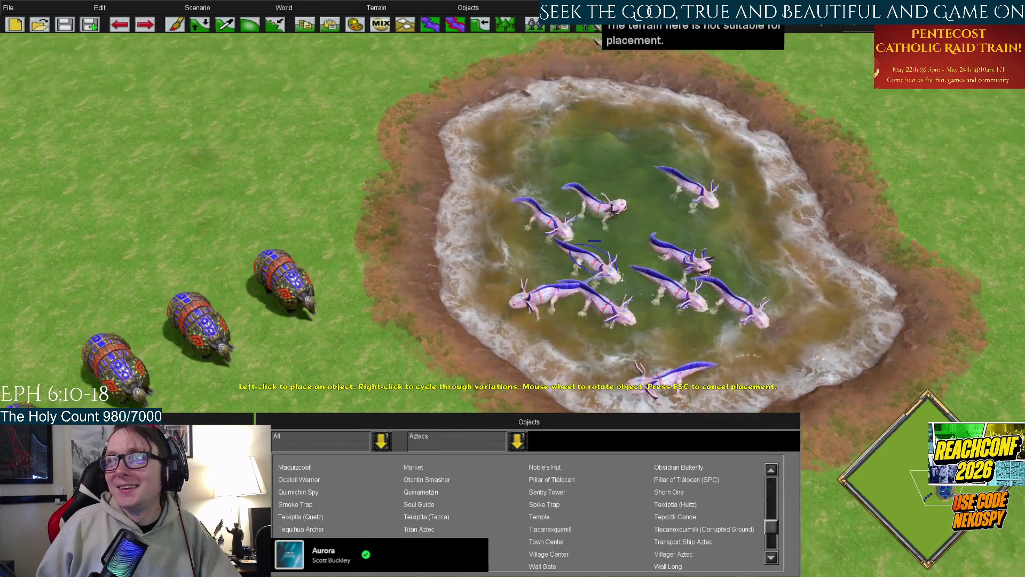
scroll(505, 499, "up", 6)
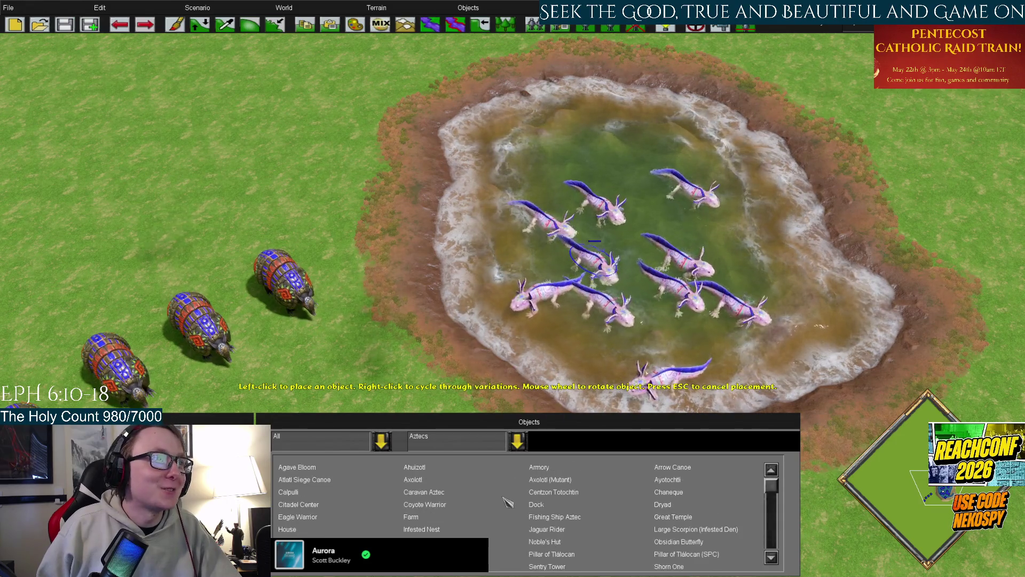
Place Ahuizotls in the pond and on the grass just below it.
left_click(414, 467)
left_click(747, 248)
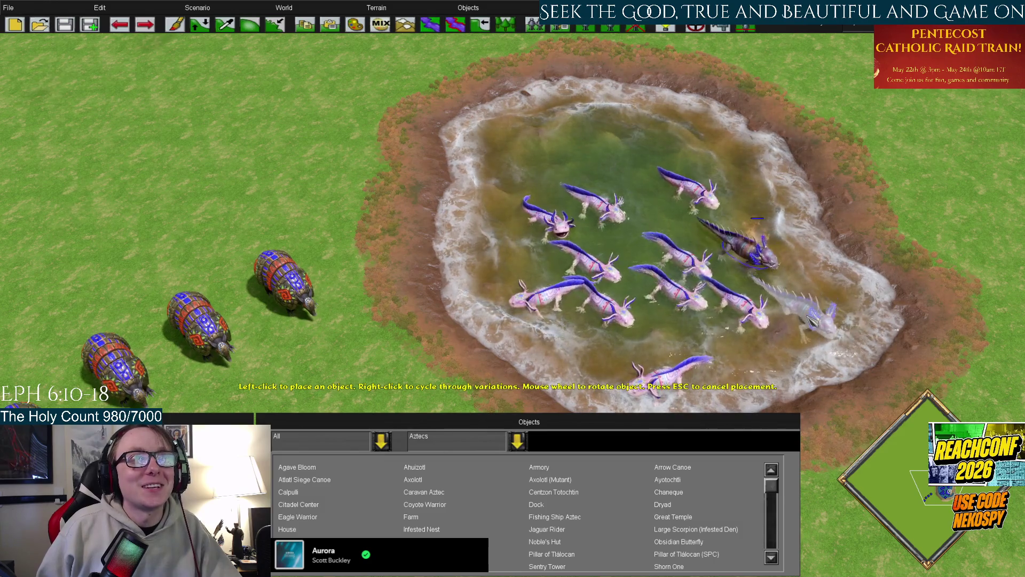
left_click(809, 307)
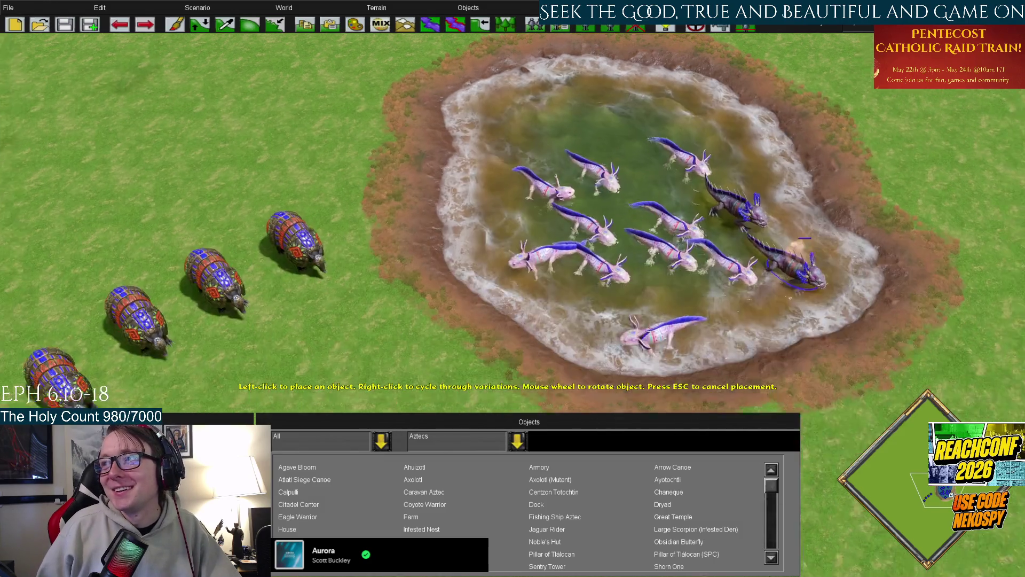
key("Down")
left_click(510, 283)
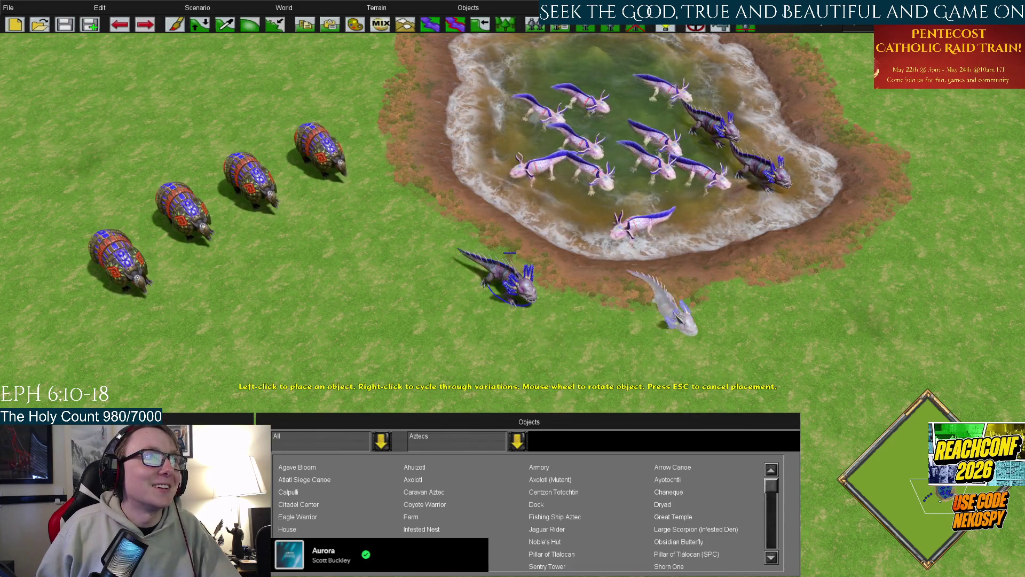
left_click(766, 286)
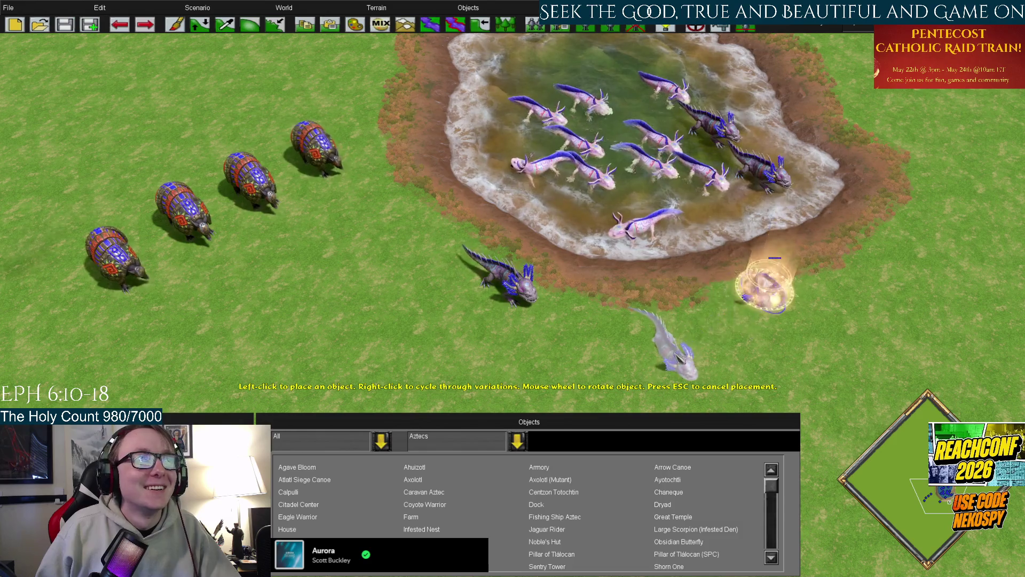
left_click(639, 302)
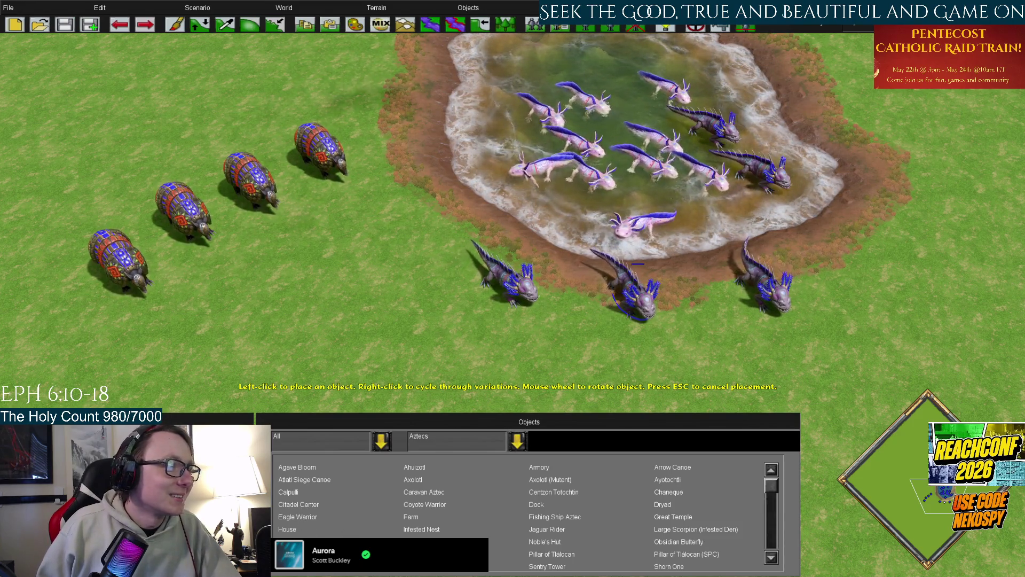
scroll(374, 530, "down", 3)
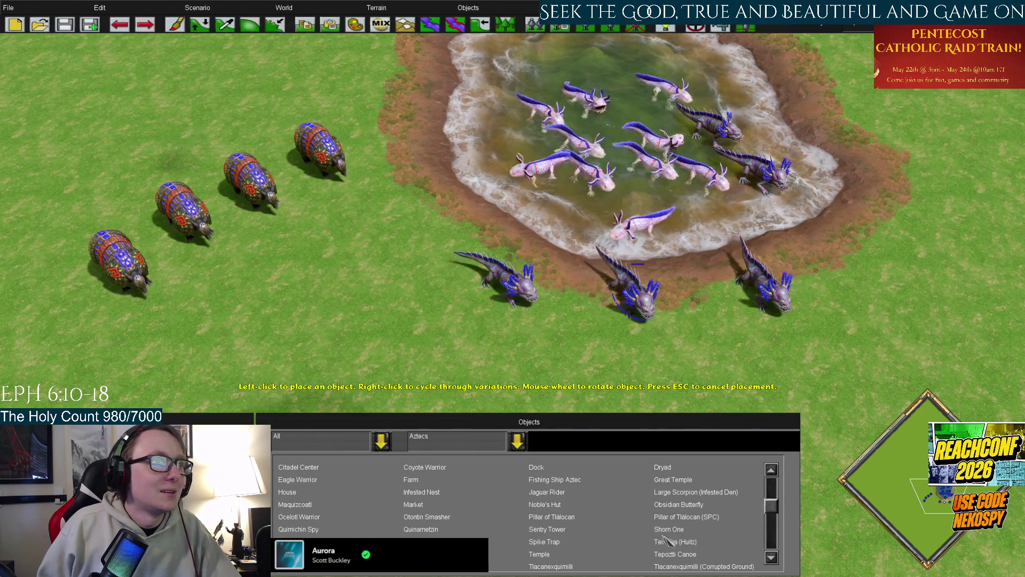
Place five small scorpions on the grass left of the Ahuizotls, then reselect the Axolotl.
left_click(677, 492)
left_click(455, 346)
left_click(428, 316)
left_click(384, 302)
left_click(343, 322)
left_click(331, 266)
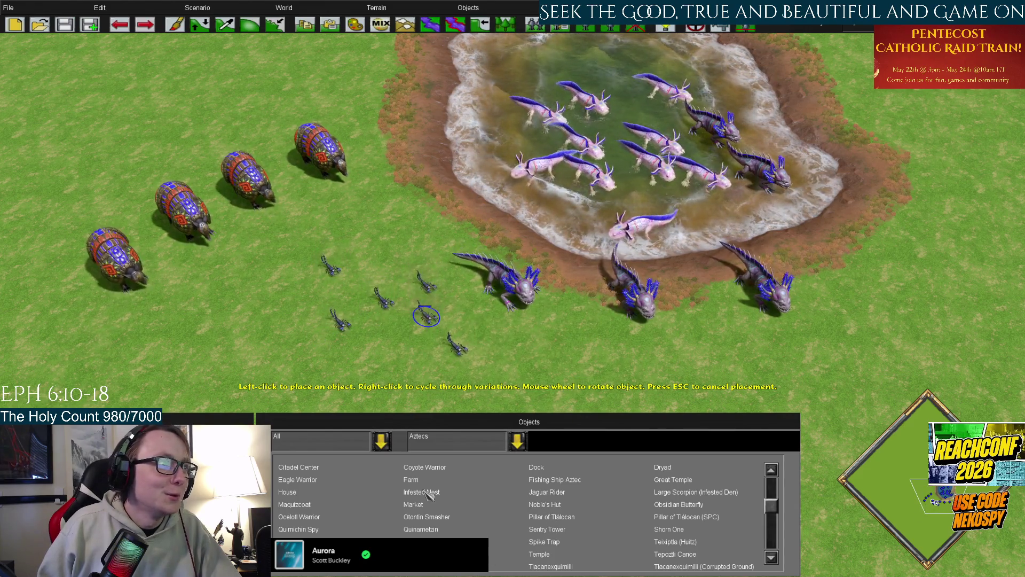
scroll(357, 515, "up", 1)
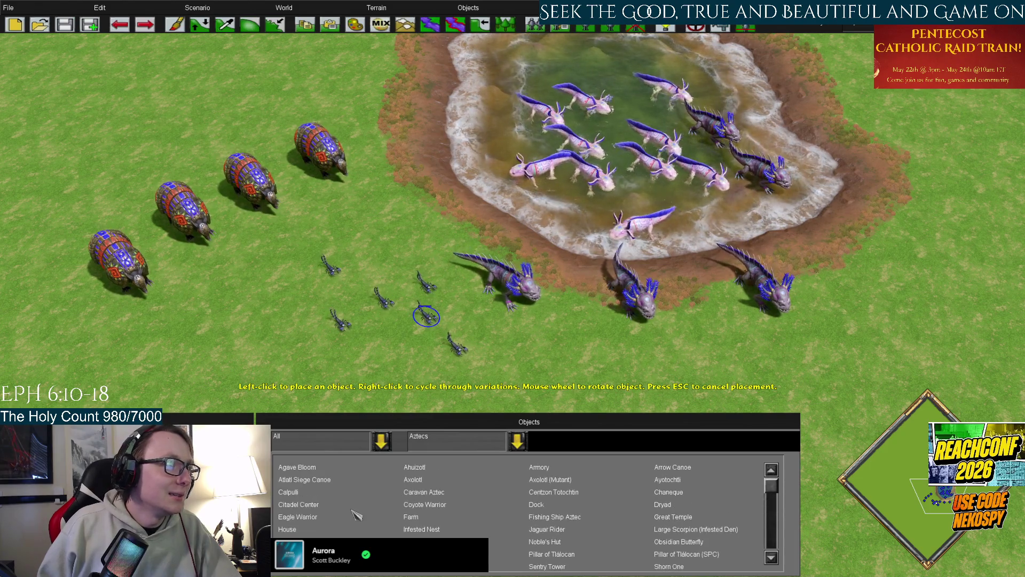
left_click(300, 502)
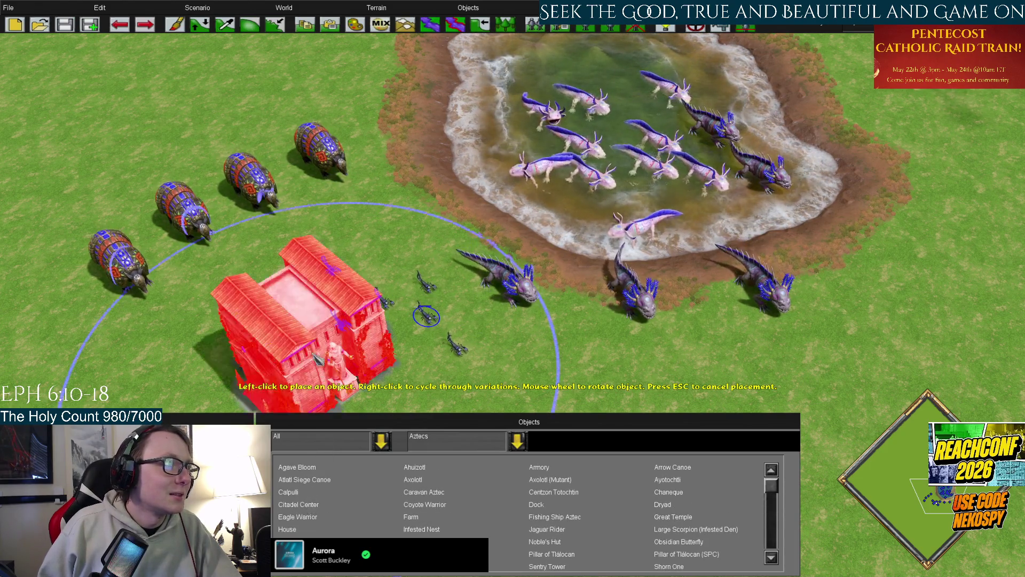
left_click(427, 479)
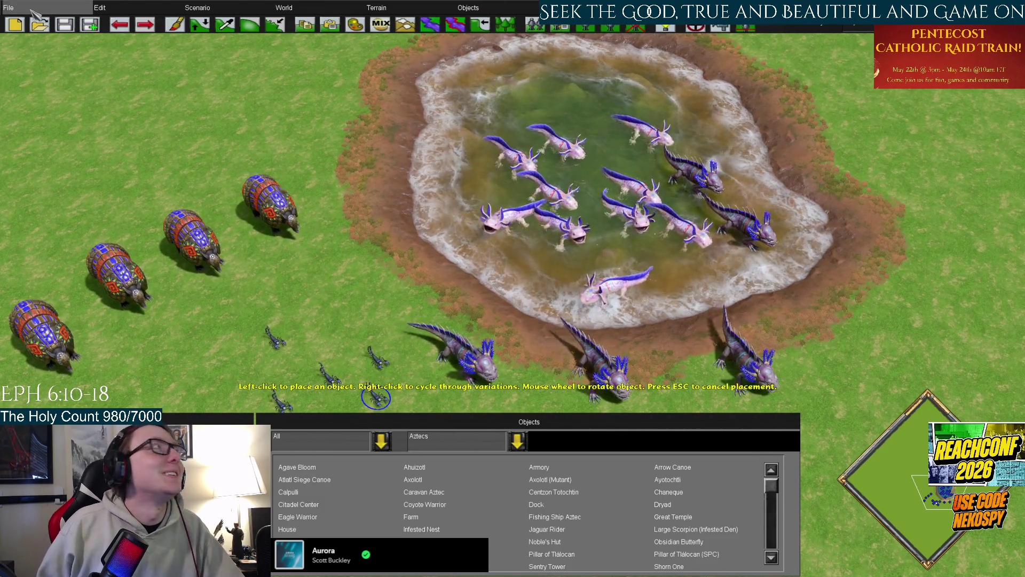
Return from the editor to the main menu via File and open Skirmish setup.
left_click(30, 9)
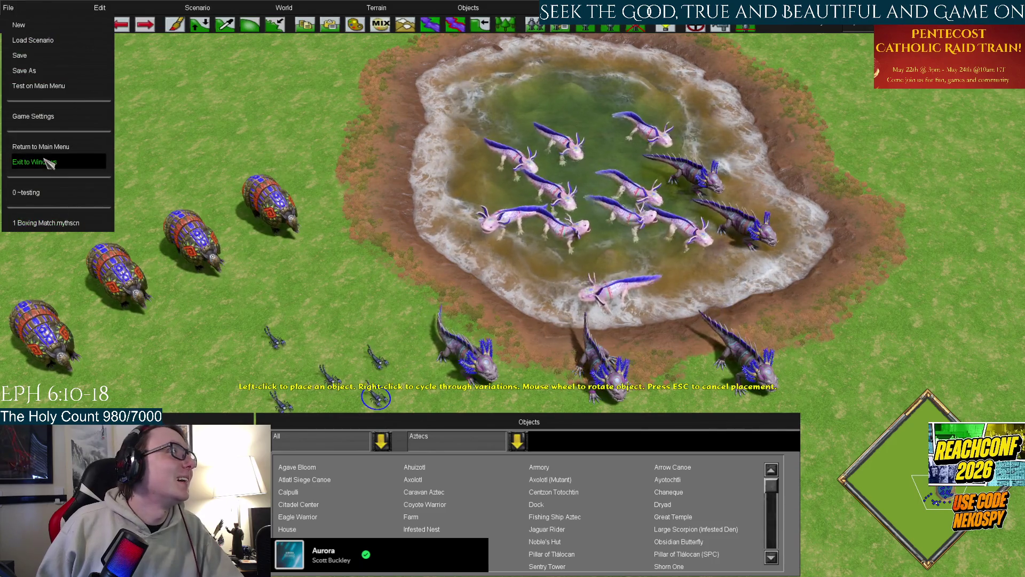
left_click(64, 151)
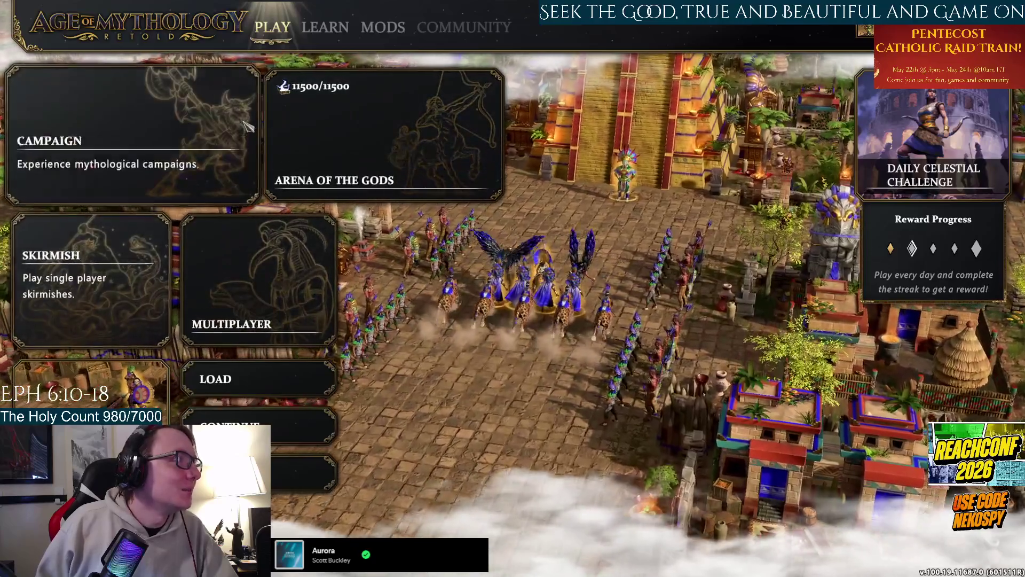
left_click(88, 280)
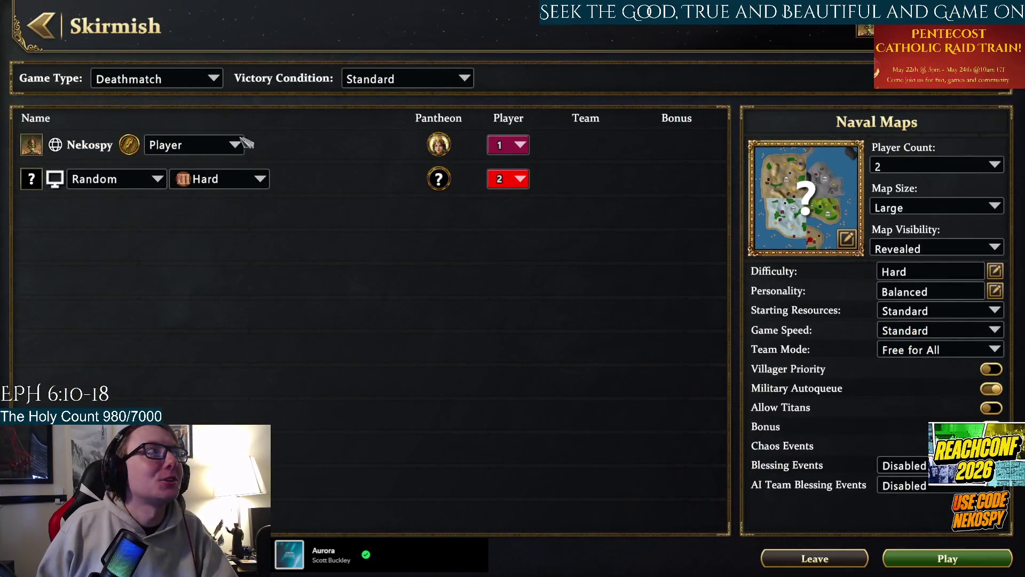
Compare Huitzilopochtli, Tezcatlipoca, Quetzalcoatl and Tsukuyomi in player 1's pantheon choice.
left_click(439, 147)
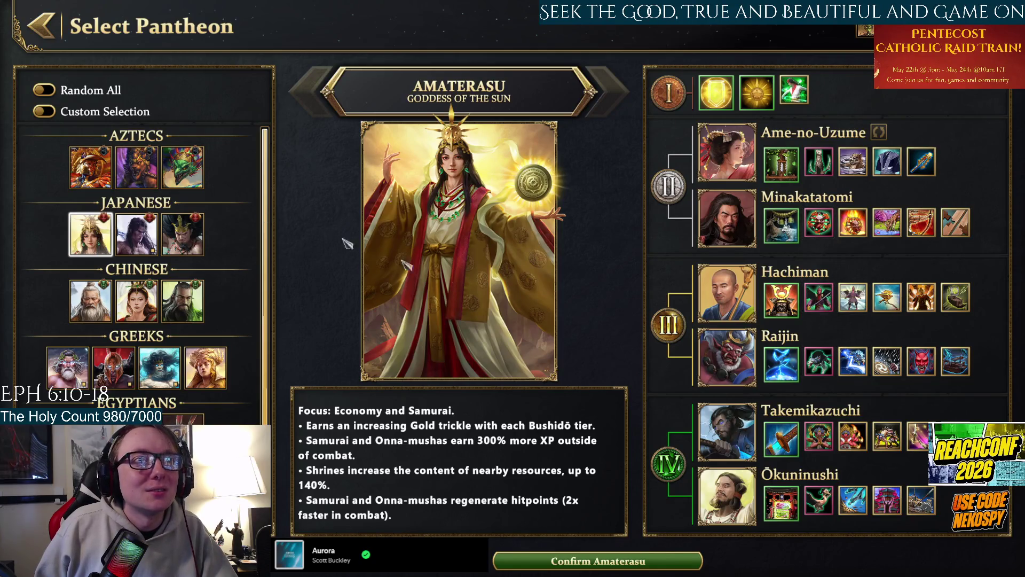
left_click(90, 167)
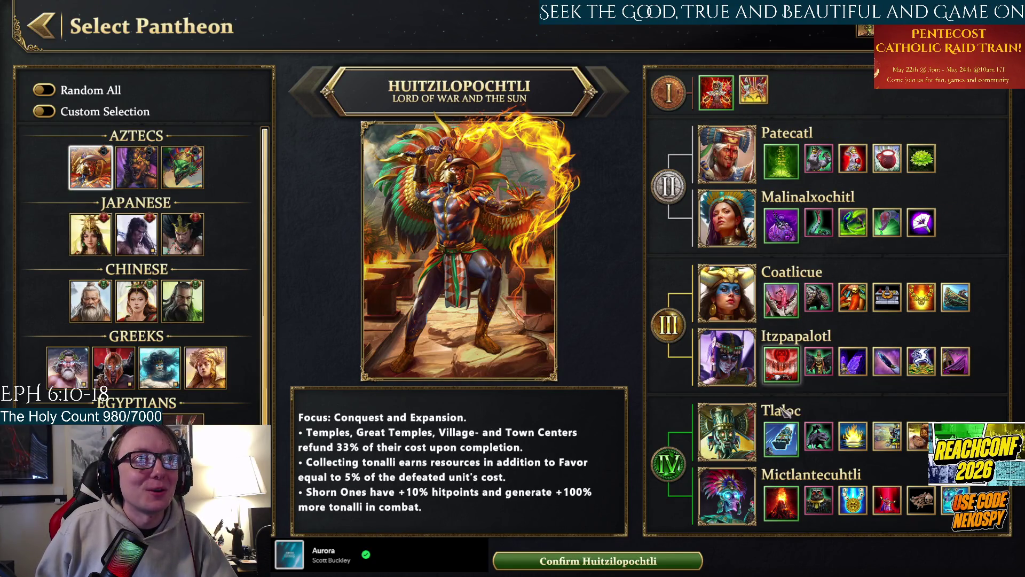
mouse_move(817, 314)
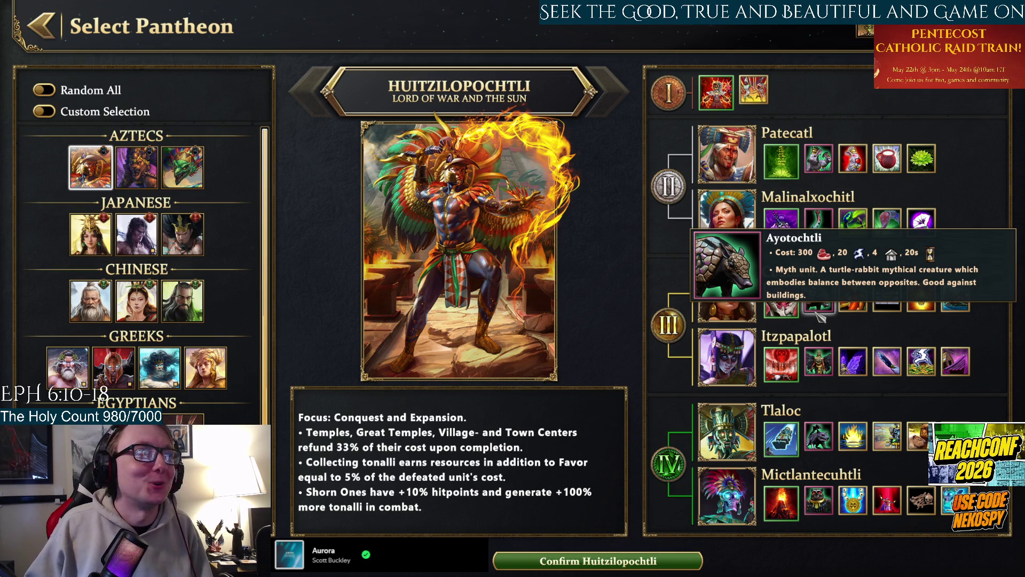
left_click(136, 167)
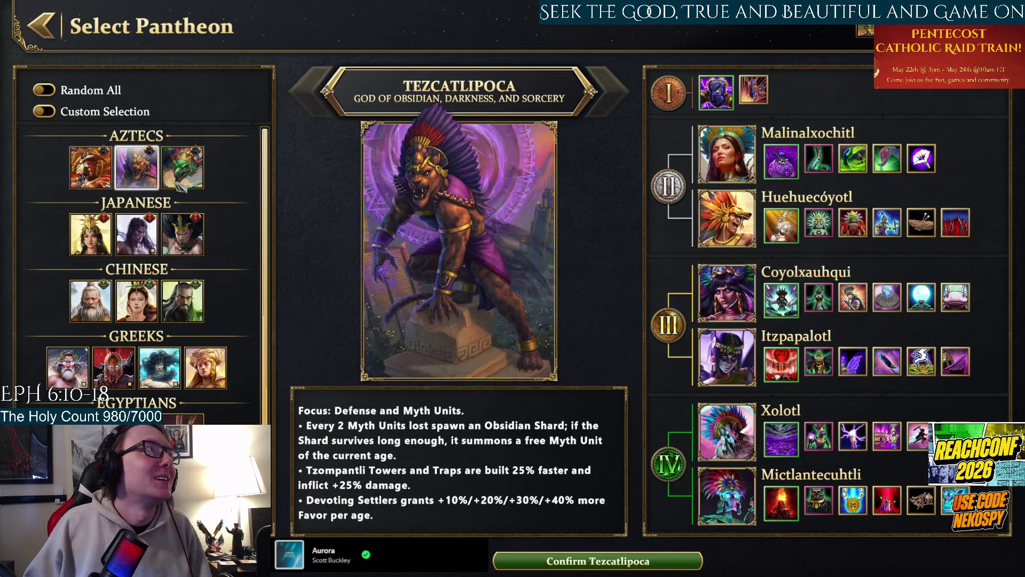
left_click(182, 167)
left_click(136, 168)
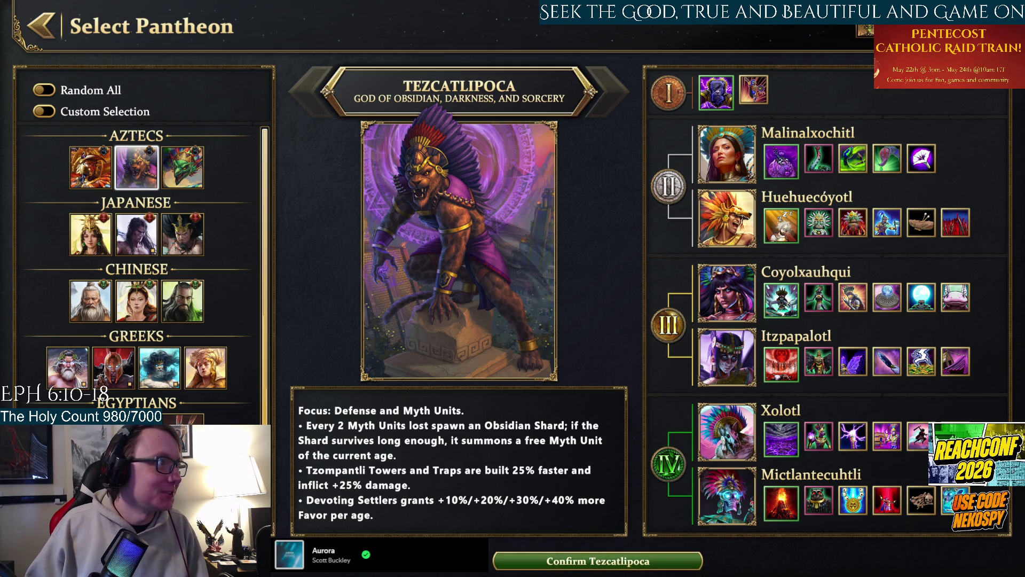
scroll(136, 267, "down", 2)
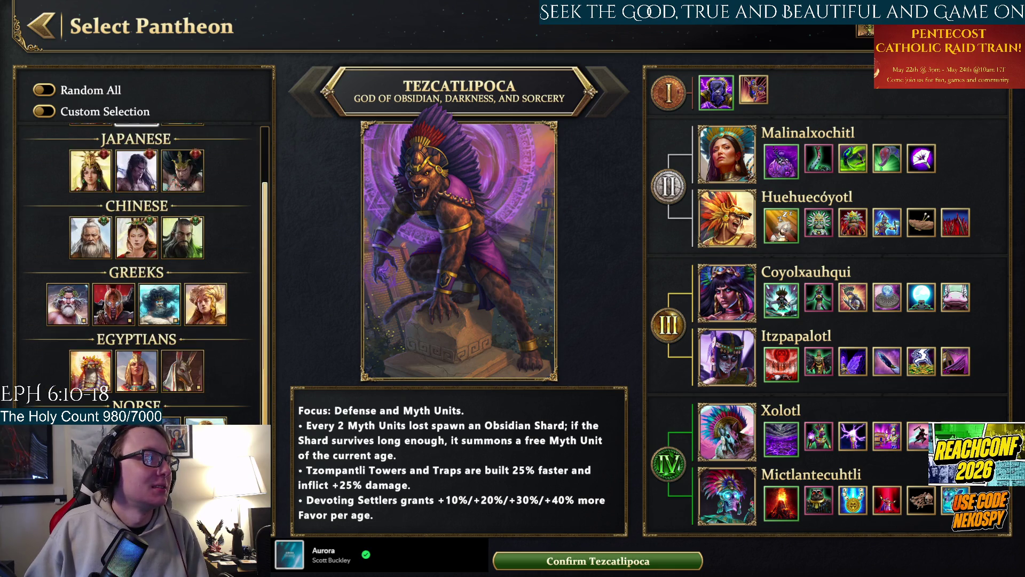
left_click(137, 170)
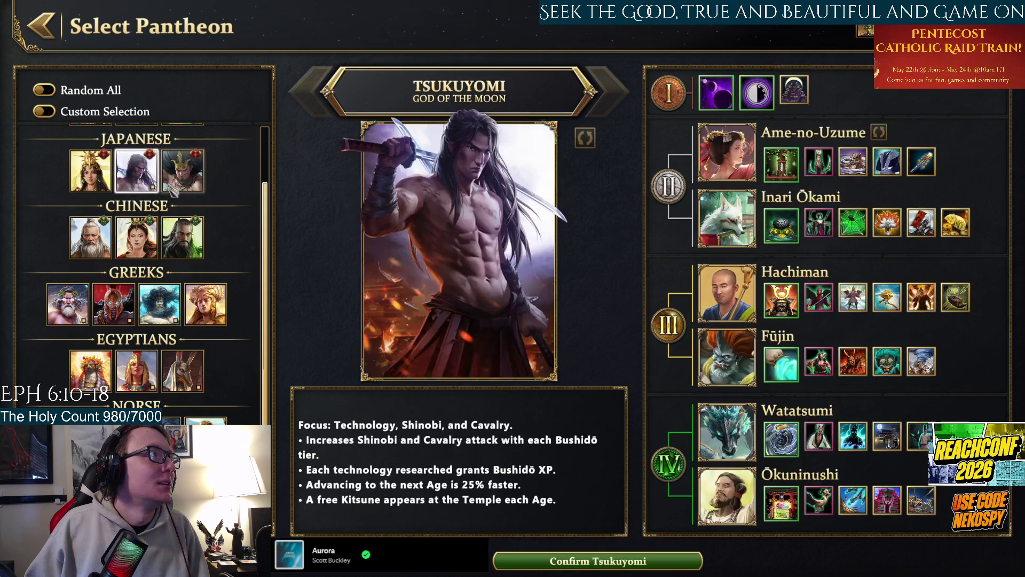
scroll(137, 170, "up", 2)
left_click(182, 167)
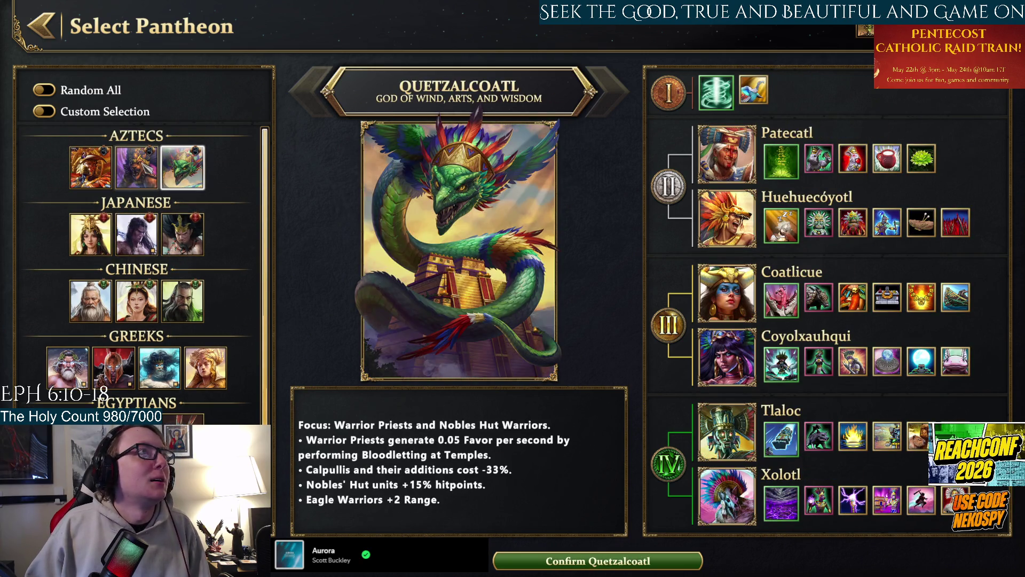
Back out without confirming and go to the Arena of the Gods modes.
left_click(41, 26)
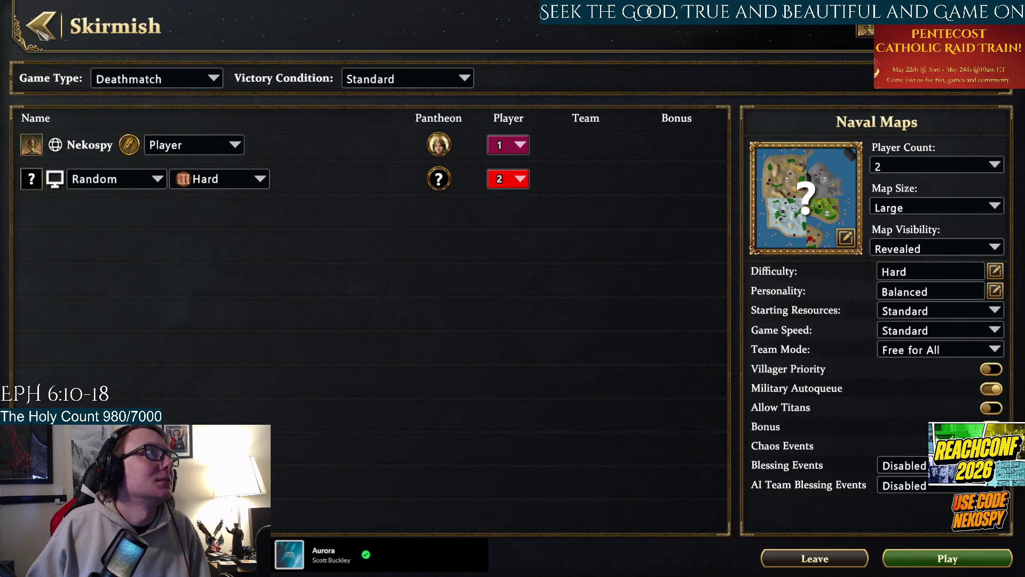
left_click(39, 31)
left_click(385, 134)
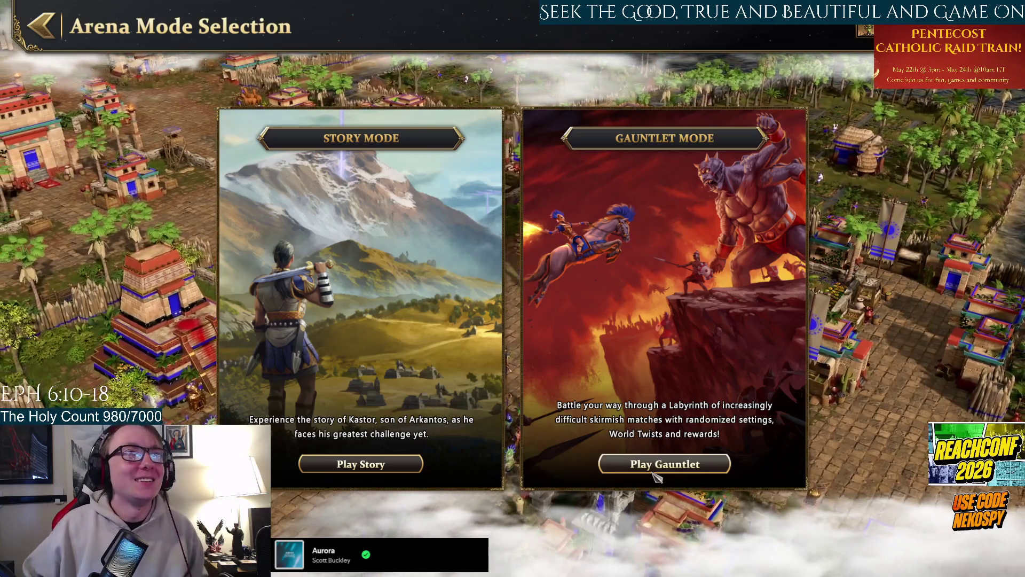
left_click(40, 32)
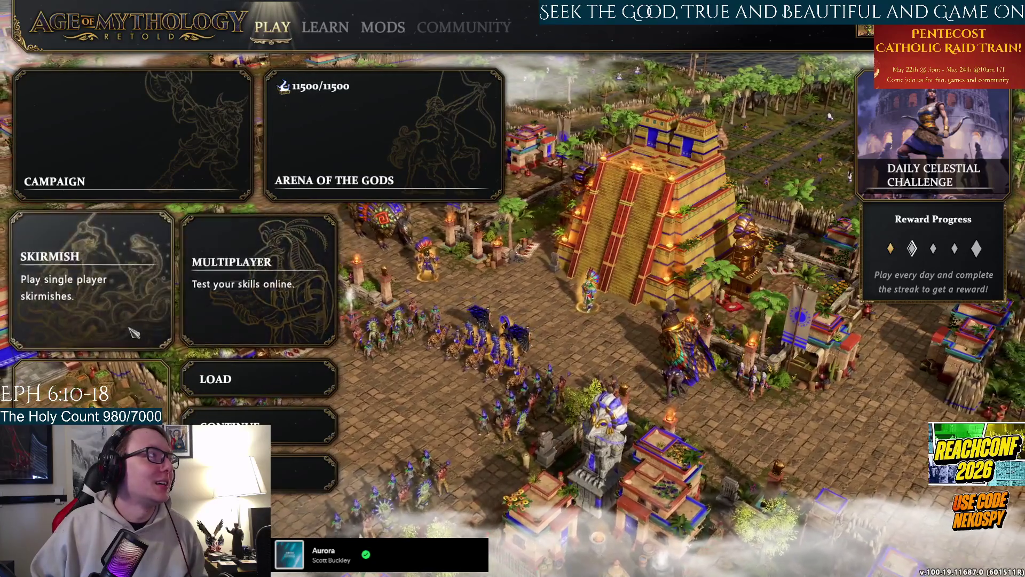
Review Tezcatlipoca, Quetzalcoatl and Huitzilopochtli in player 1's pantheon choice, then return to Skirmish setup.
left_click(131, 328)
left_click(437, 149)
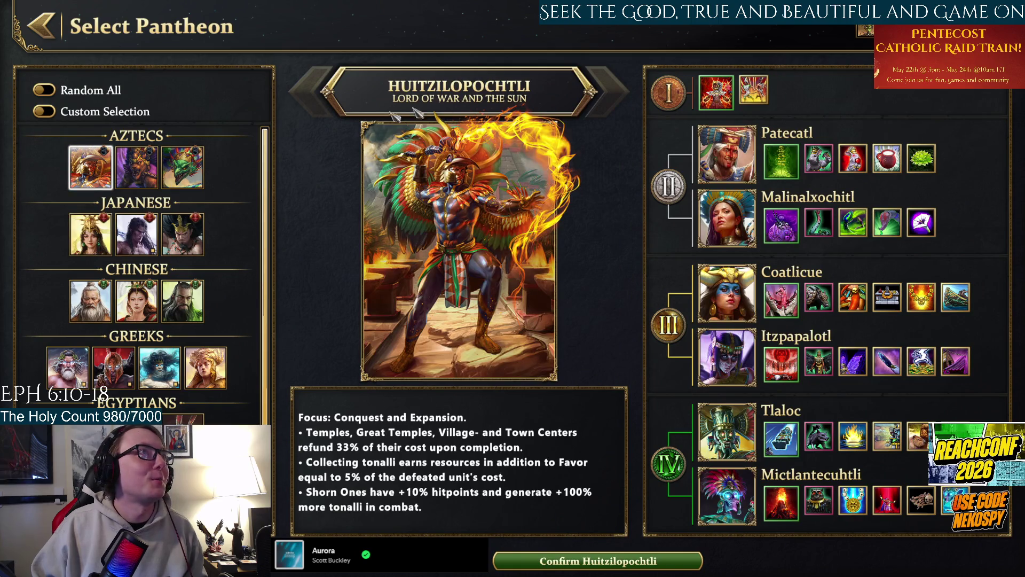
left_click(145, 169)
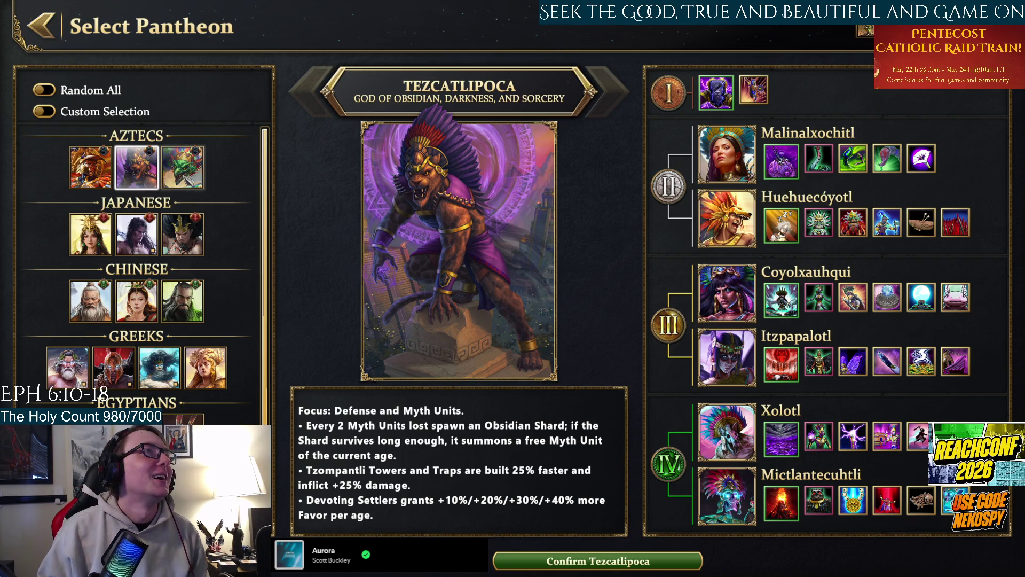
left_click(183, 167)
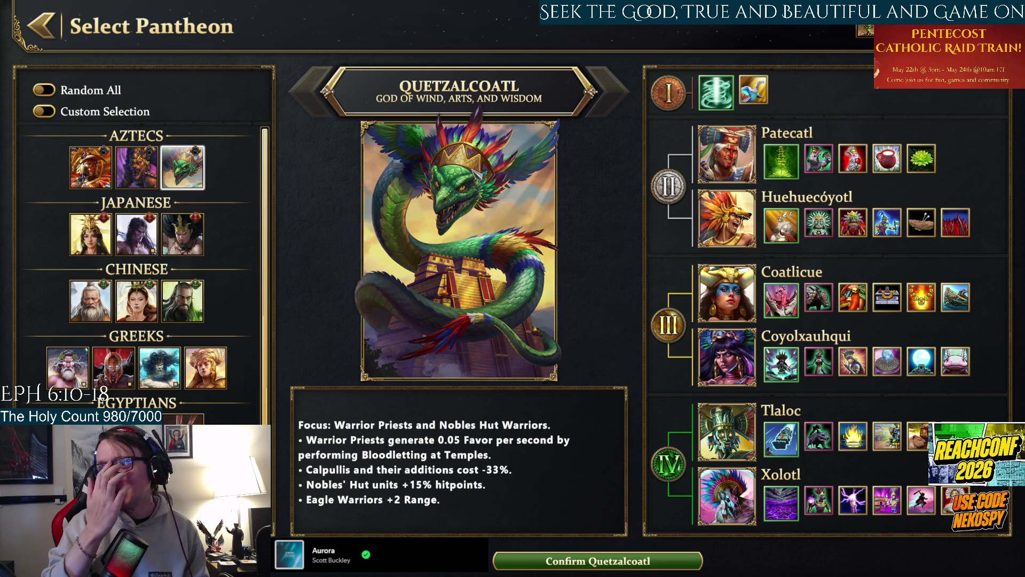
left_click(136, 168)
left_click(109, 176)
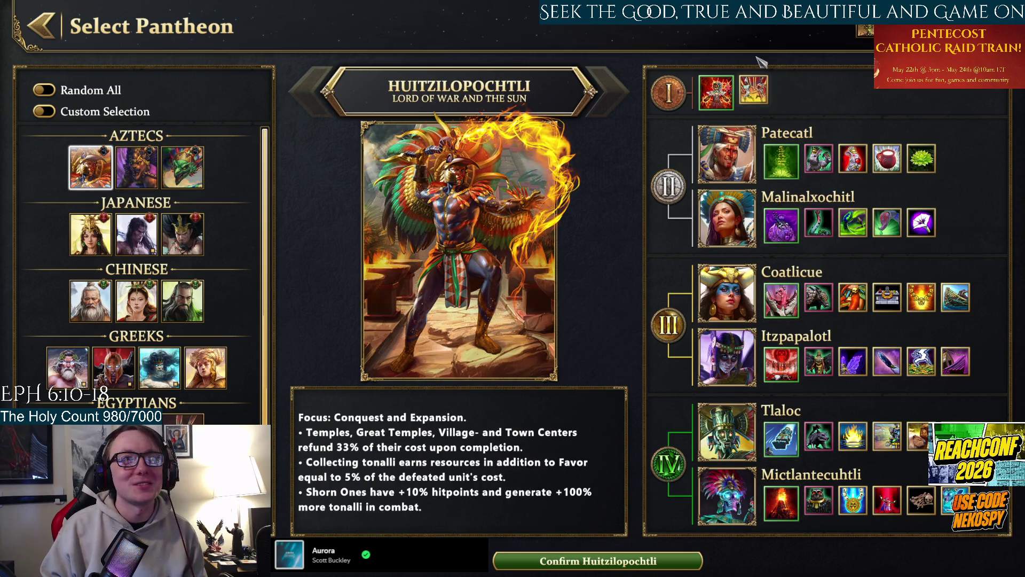
left_click(143, 179)
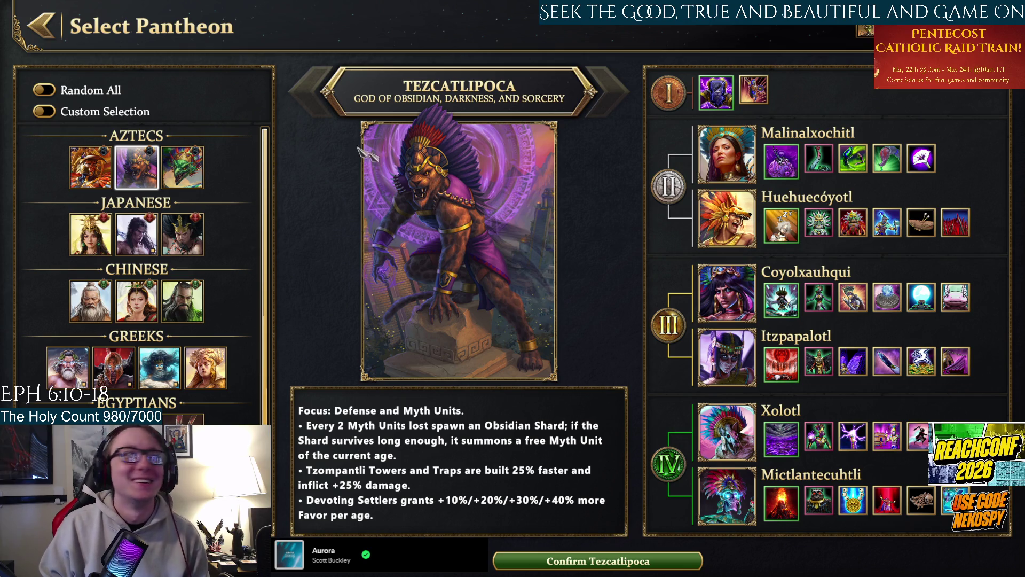
left_click(45, 33)
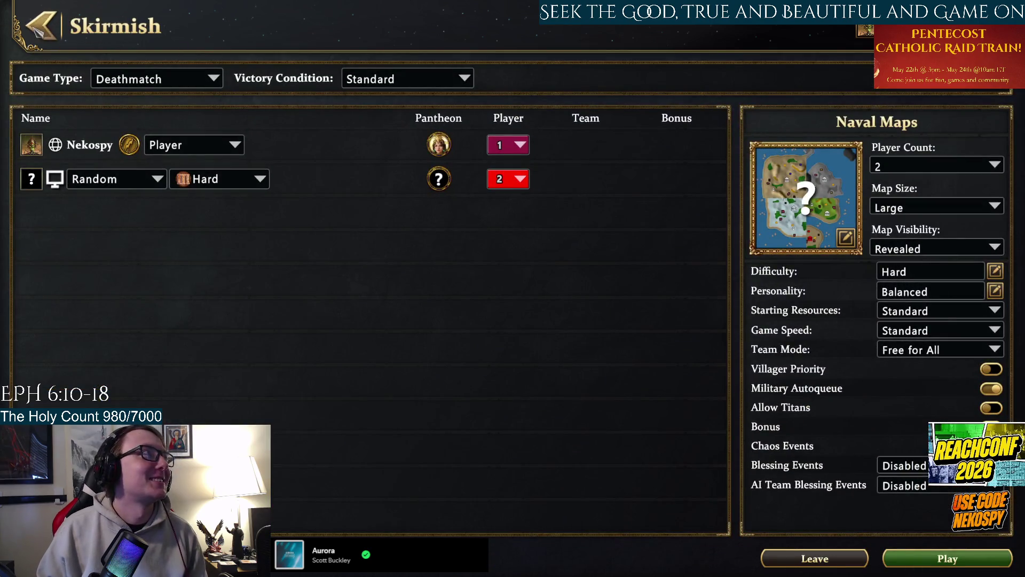
Start a Gauntlet run in Arena of the Gods with the shovel-and-hammer starter blessing.
left_click(36, 32)
left_click(384, 139)
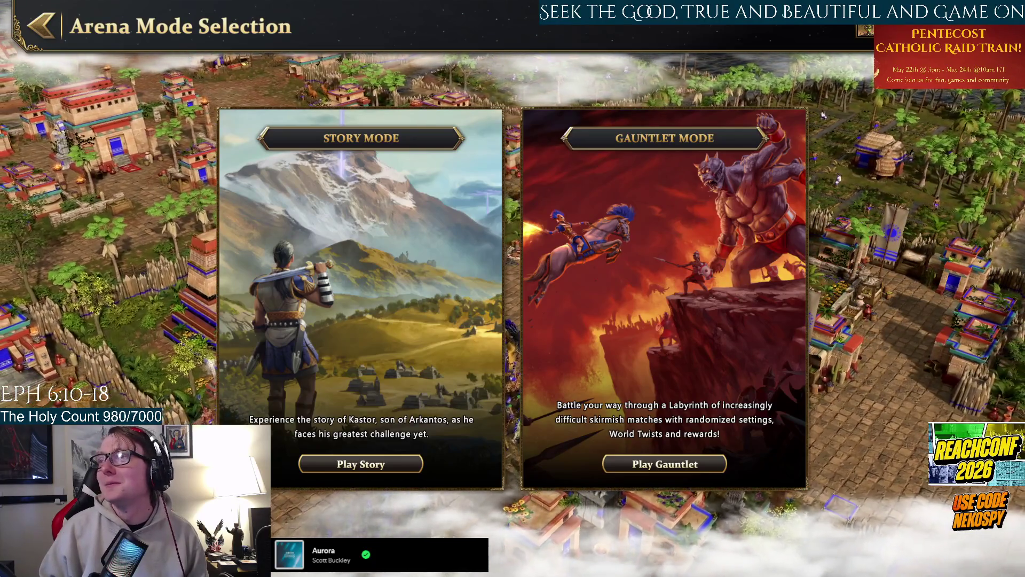
left_click(665, 463)
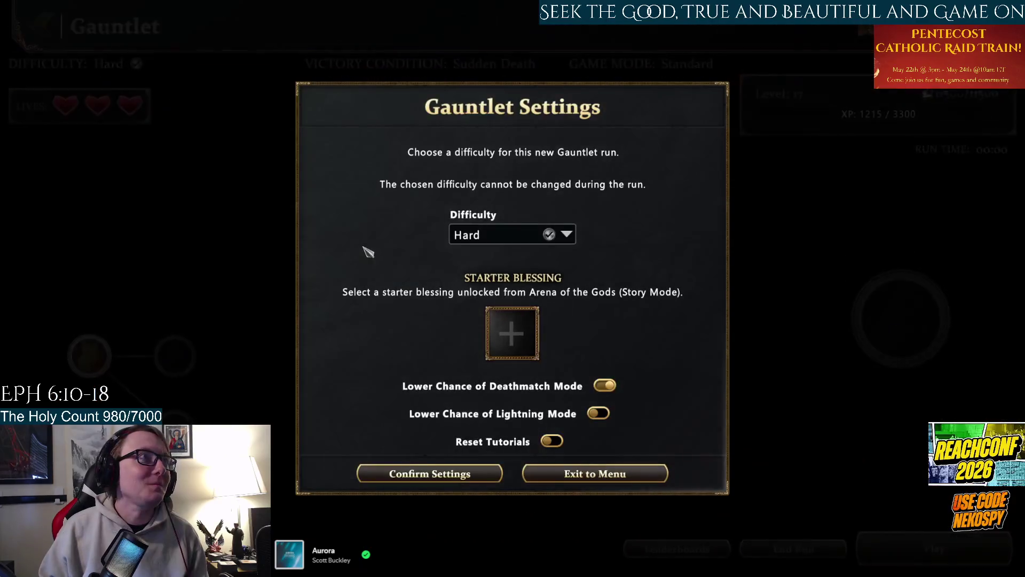
left_click(512, 332)
left_click(401, 241)
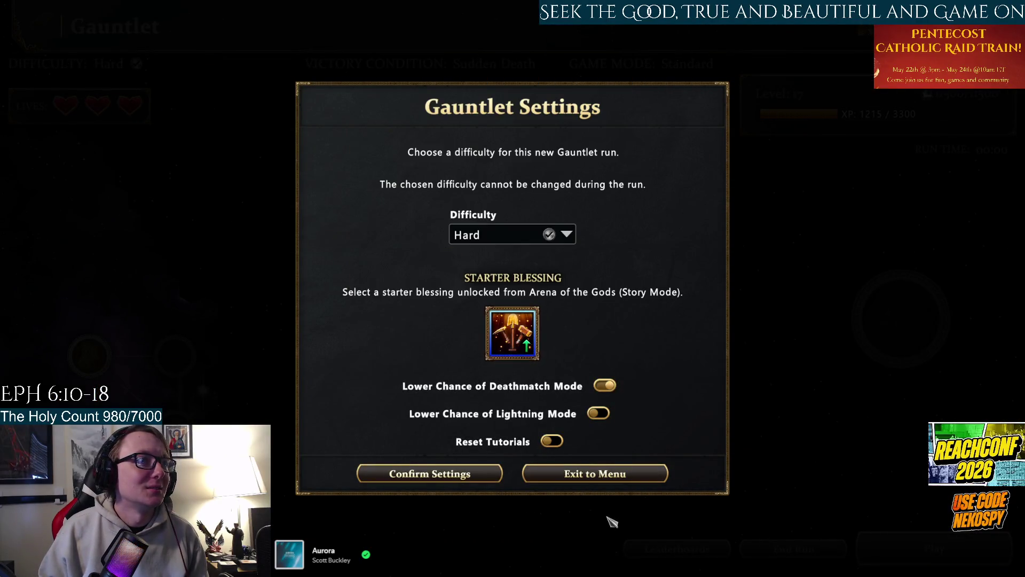
left_click(430, 477)
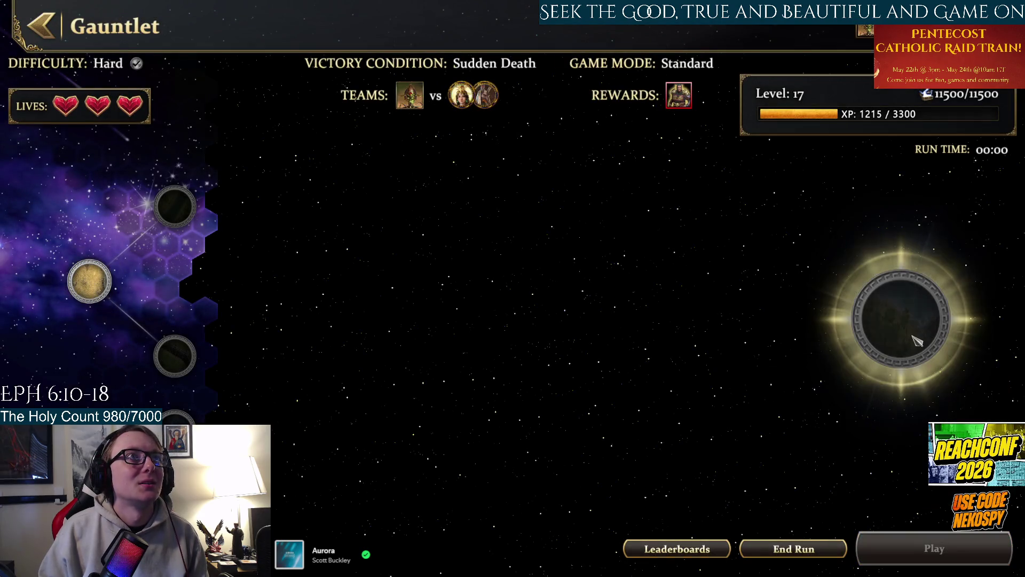
View and close the Gauntlet friends leaderboards, then back out to Arena Mode Selection.
mouse_move(695, 96)
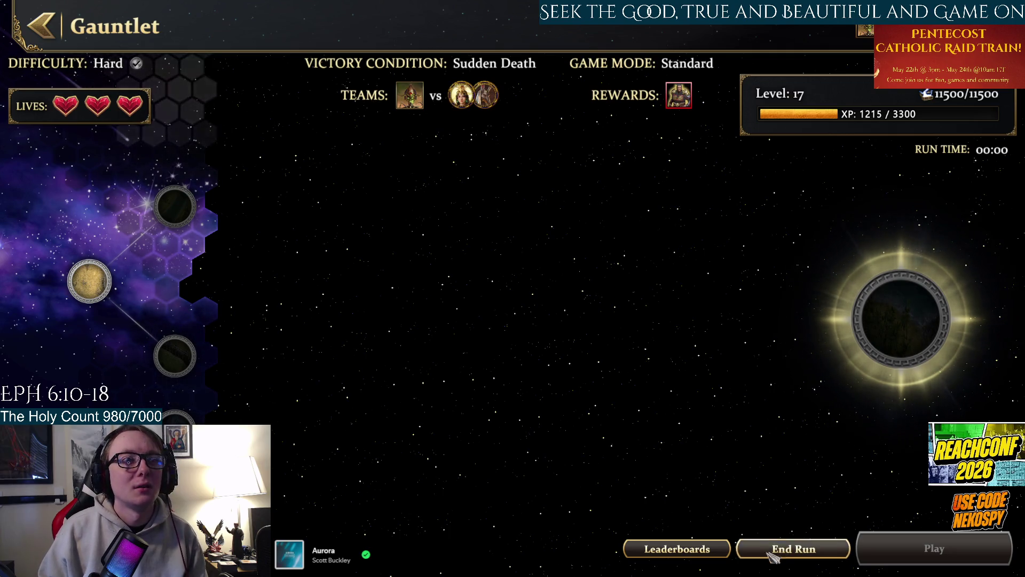
left_click(678, 550)
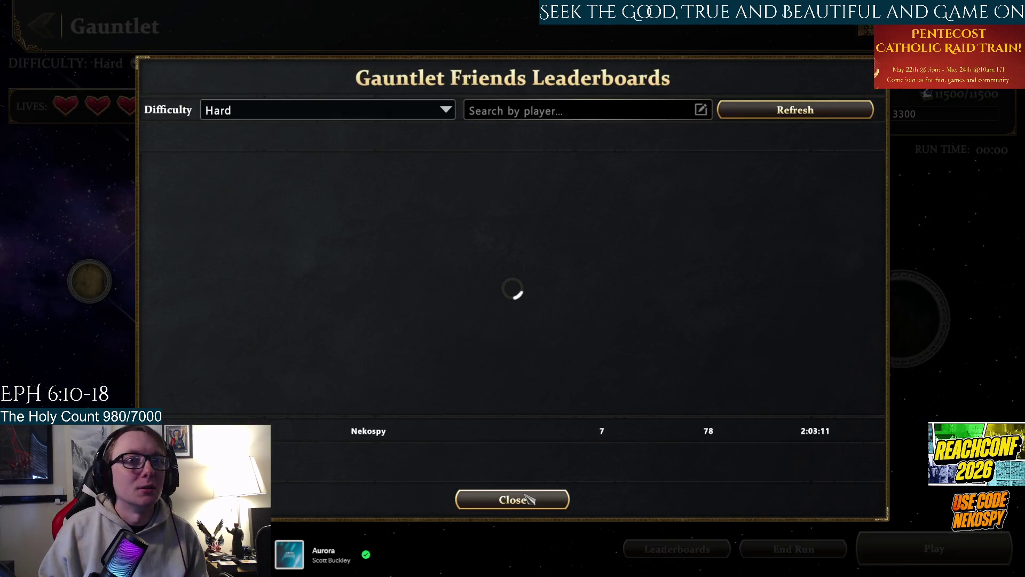
left_click(554, 501)
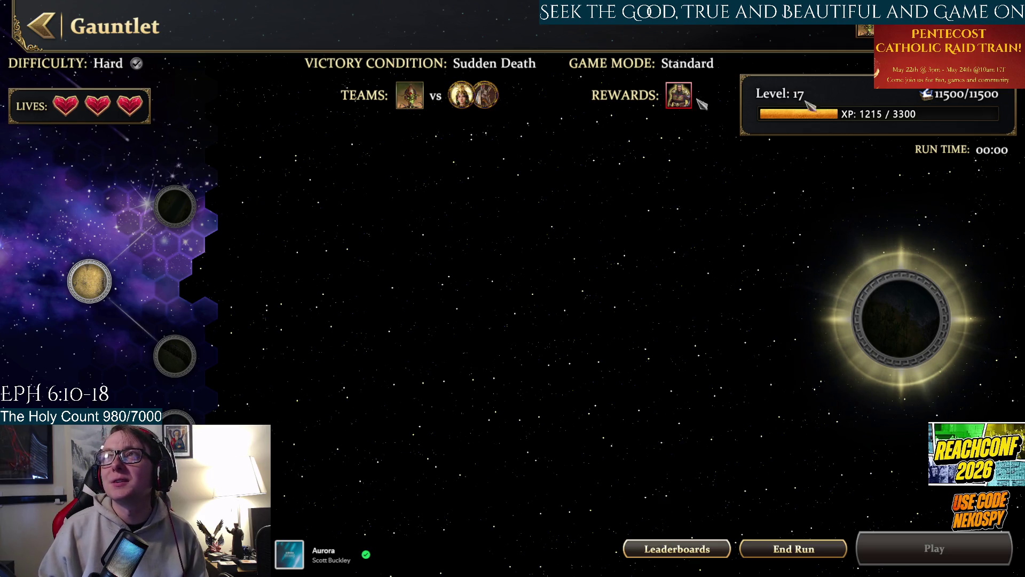
left_click(40, 26)
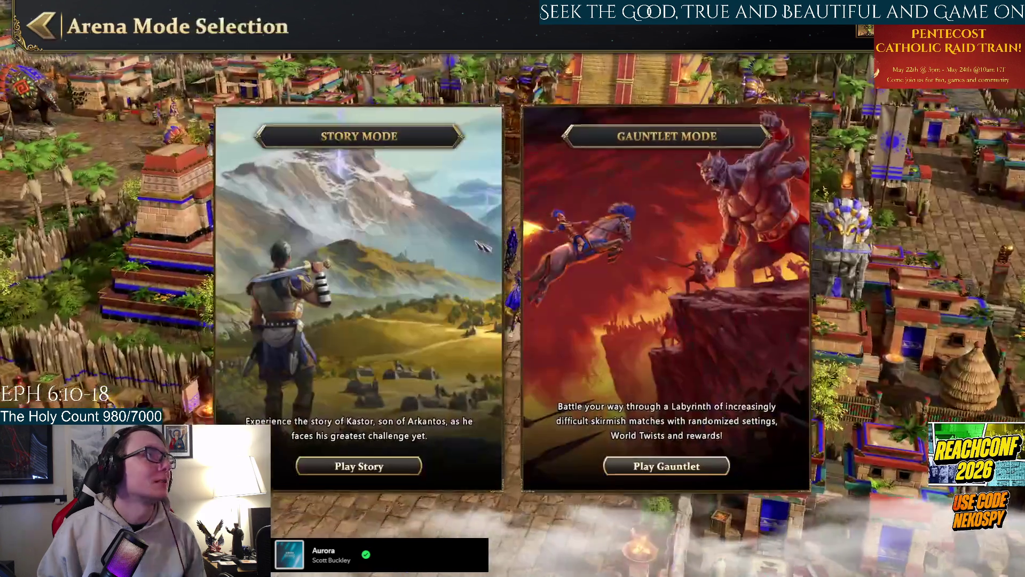
Look over the Skirmish setup and the Daily Celestial Challenge, checking its middle blessing.
key("Escape")
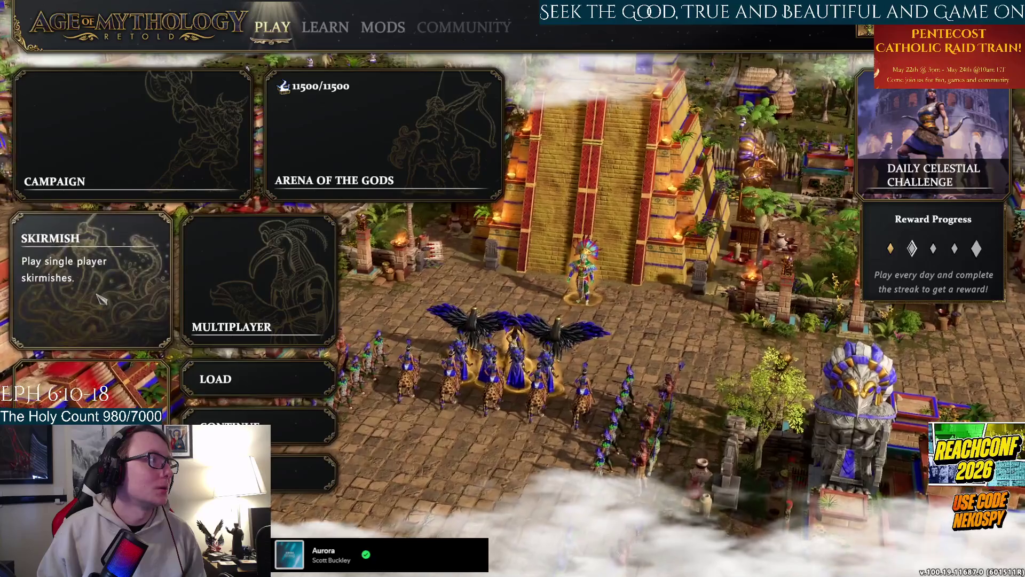
left_click(99, 298)
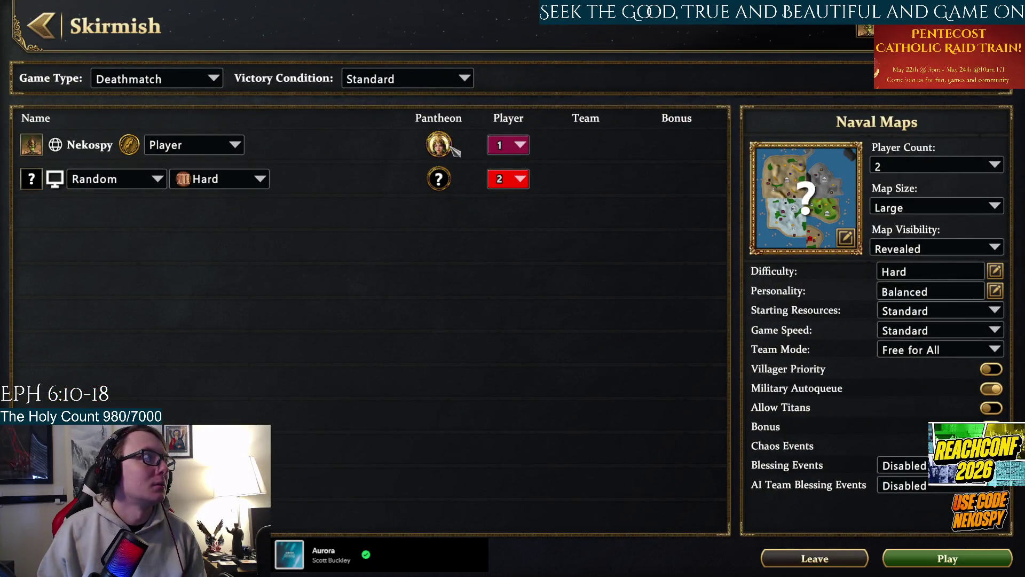
key("Escape")
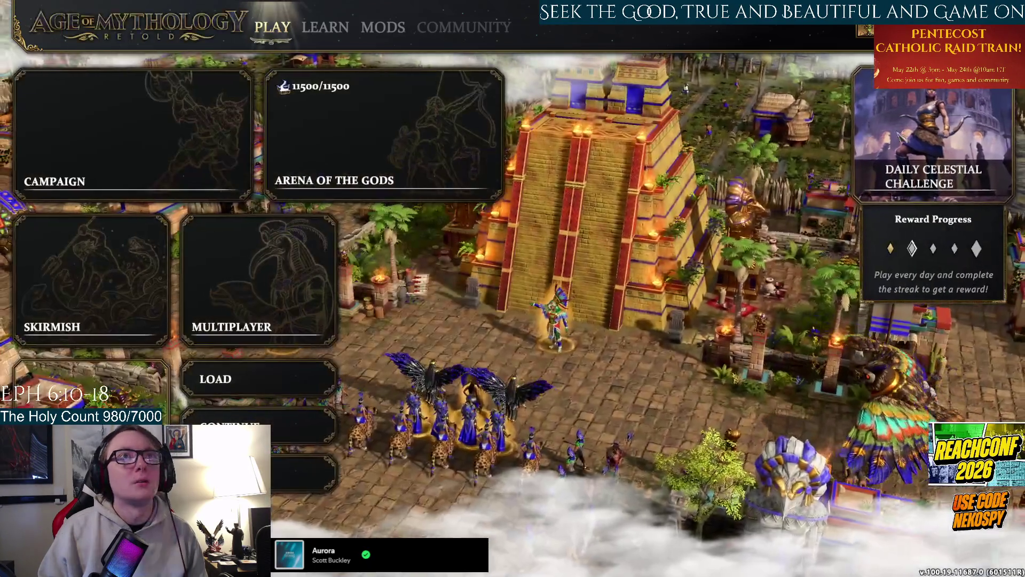
left_click(948, 251)
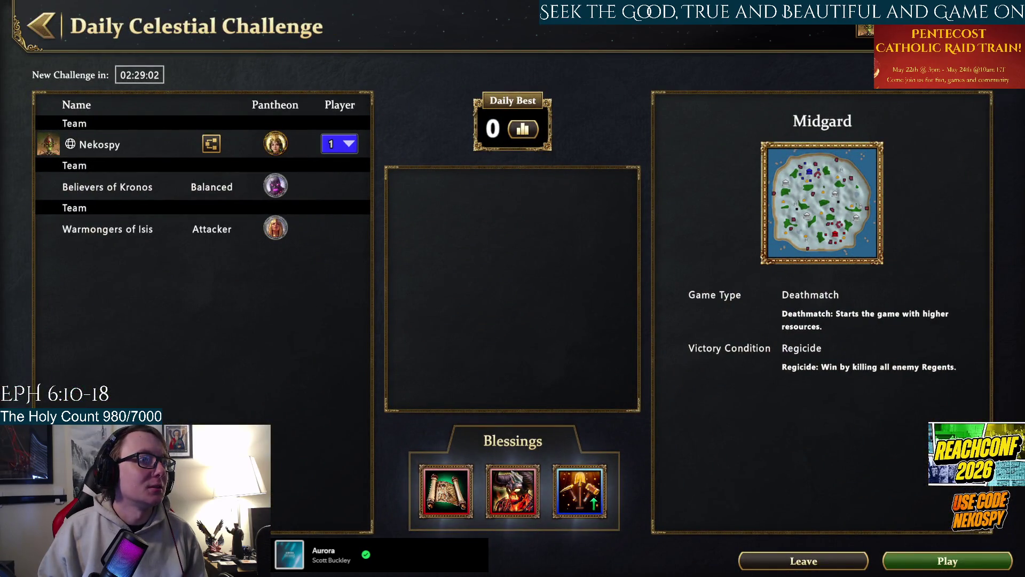
left_click(512, 490)
left_click(373, 534)
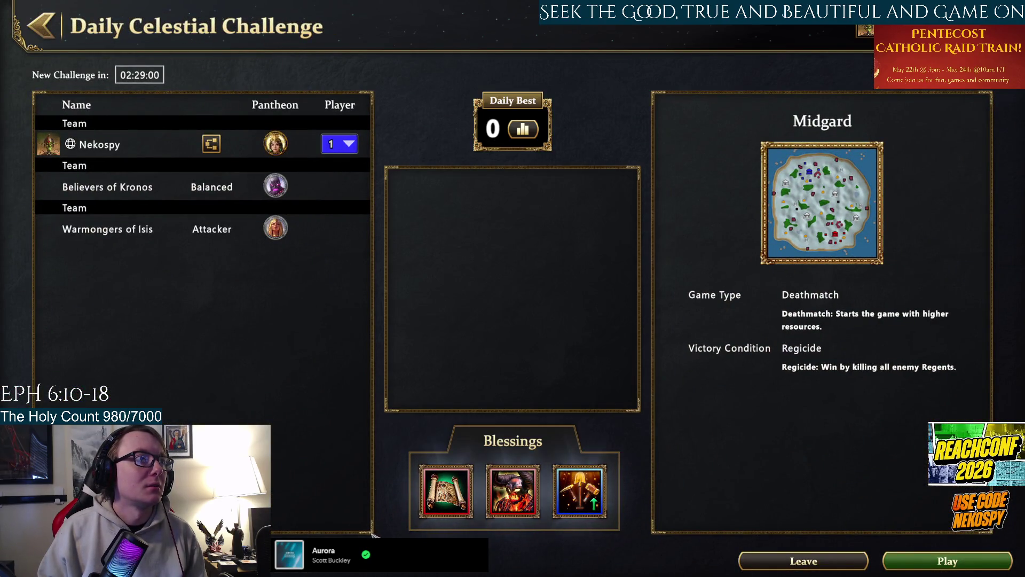
left_click(50, 38)
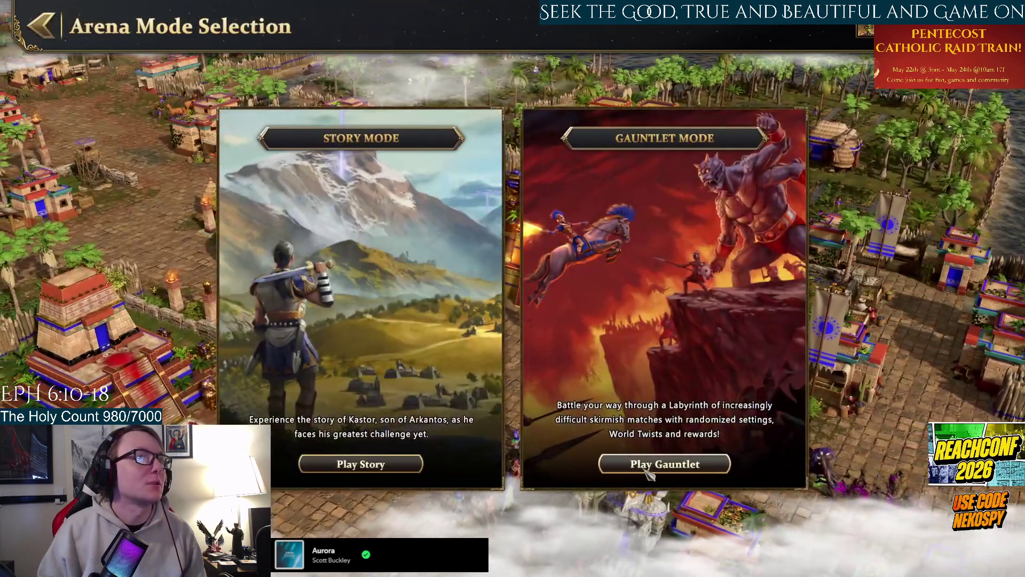
Browse the Arena of the Gods and the Legends Awaken story map, then reopen the current Gauntlet run.
left_click(664, 466)
mouse_move(646, 104)
left_click(41, 26)
left_click(41, 25)
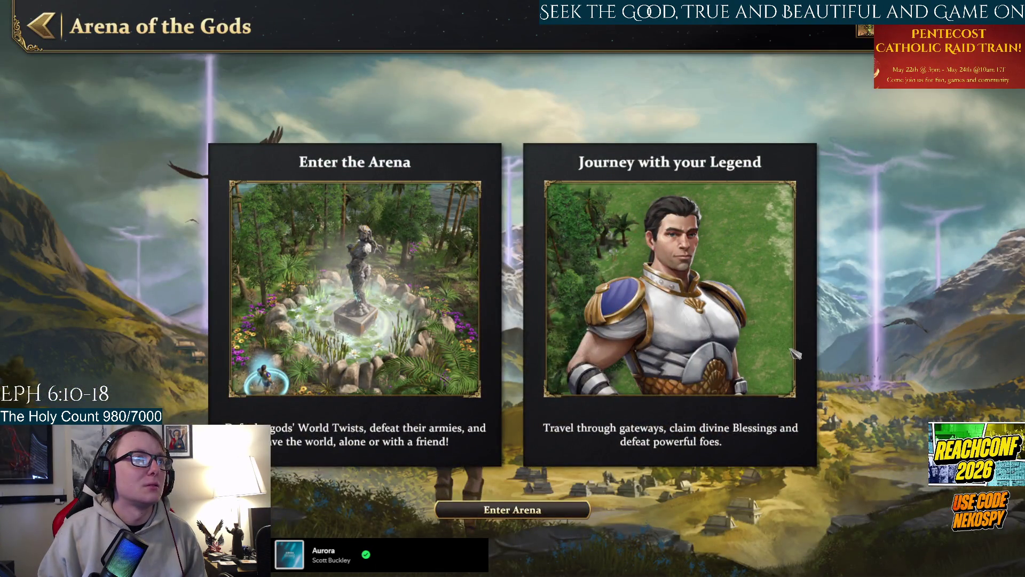
left_click(506, 514)
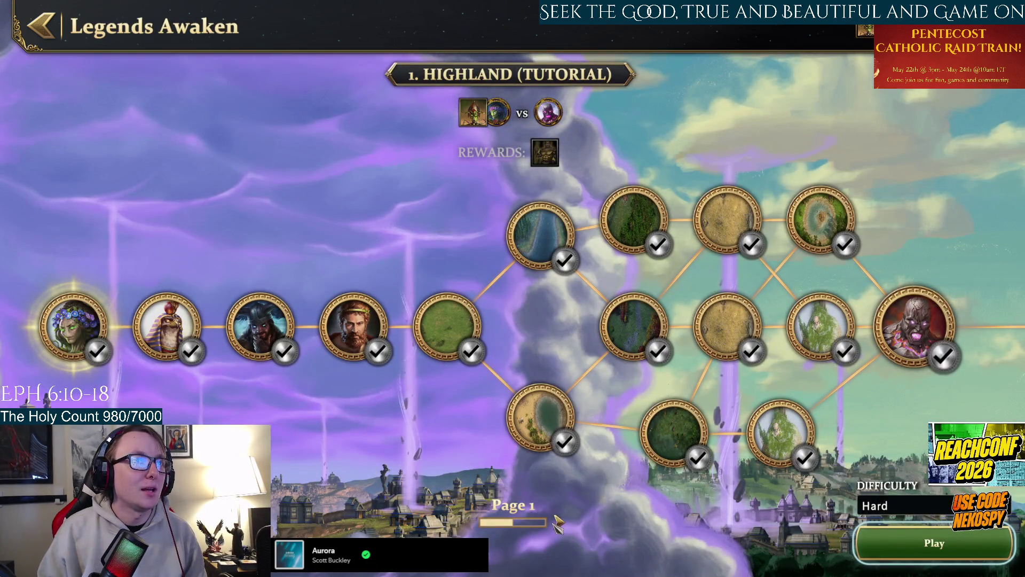
left_click(559, 524)
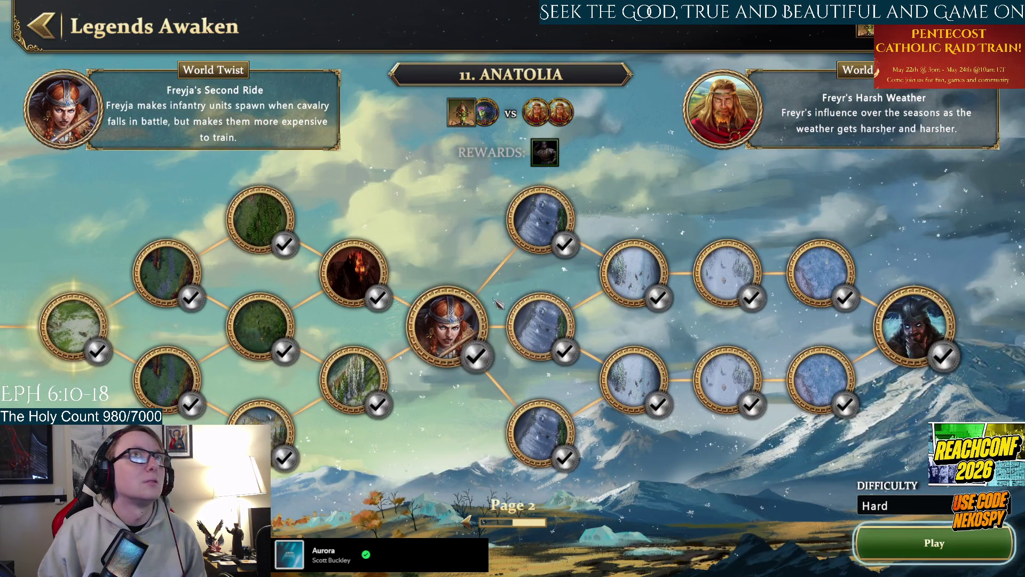
left_click(41, 26)
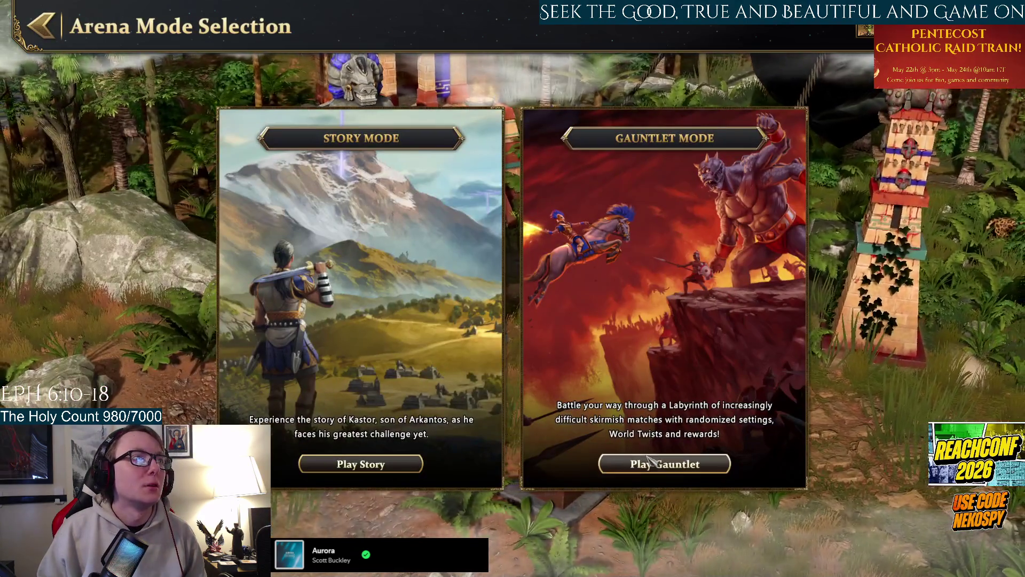
left_click(625, 462)
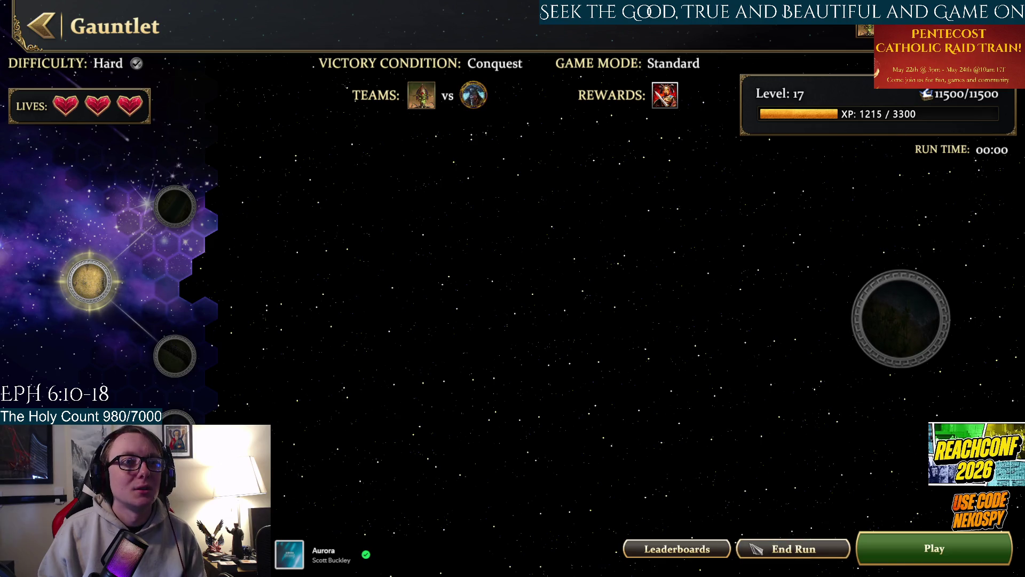
End the current Gauntlet run and start a new one from Arena of the Gods.
left_click(755, 547)
left_click(473, 361)
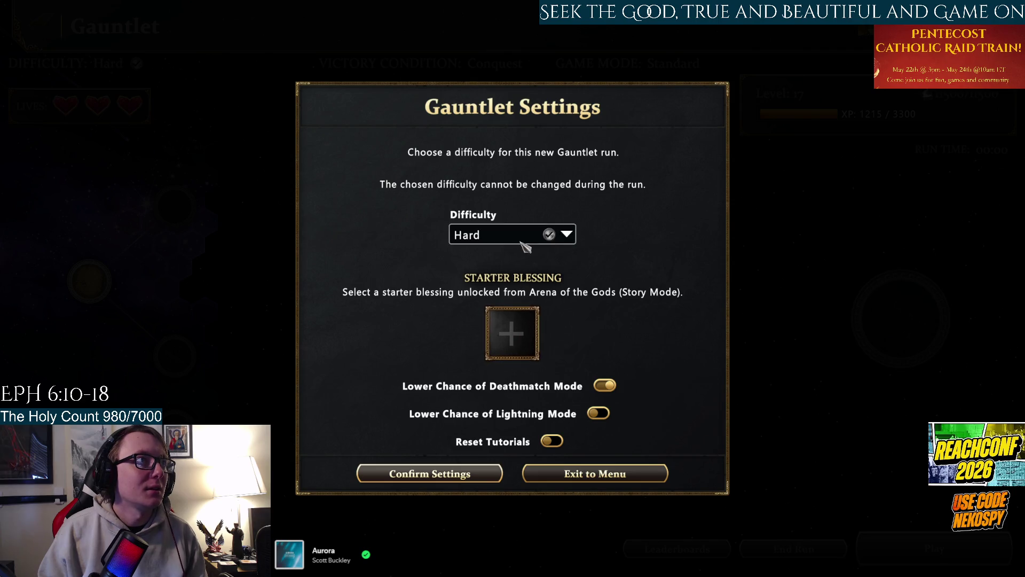
left_click(600, 475)
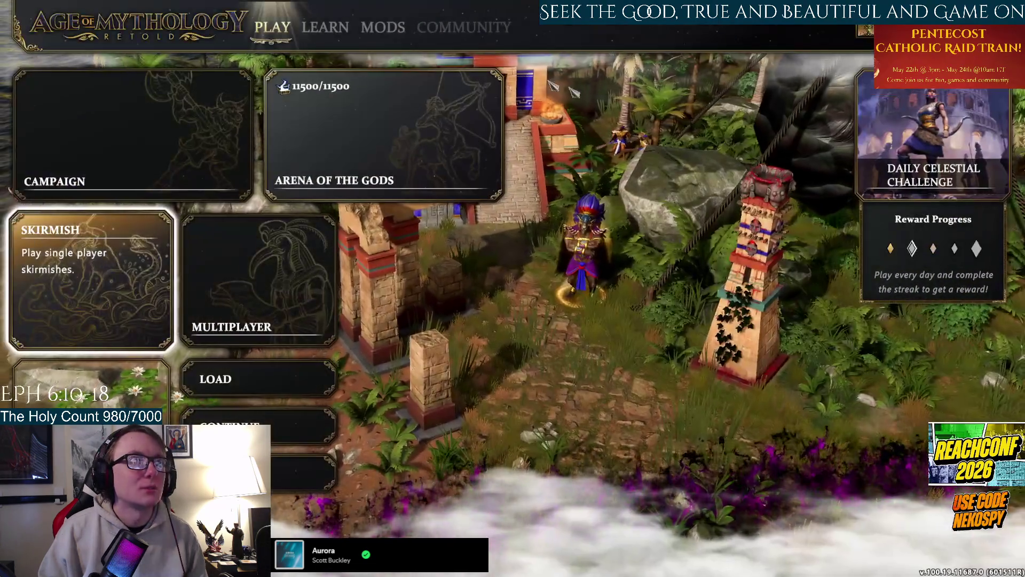
left_click(347, 160)
left_click(664, 526)
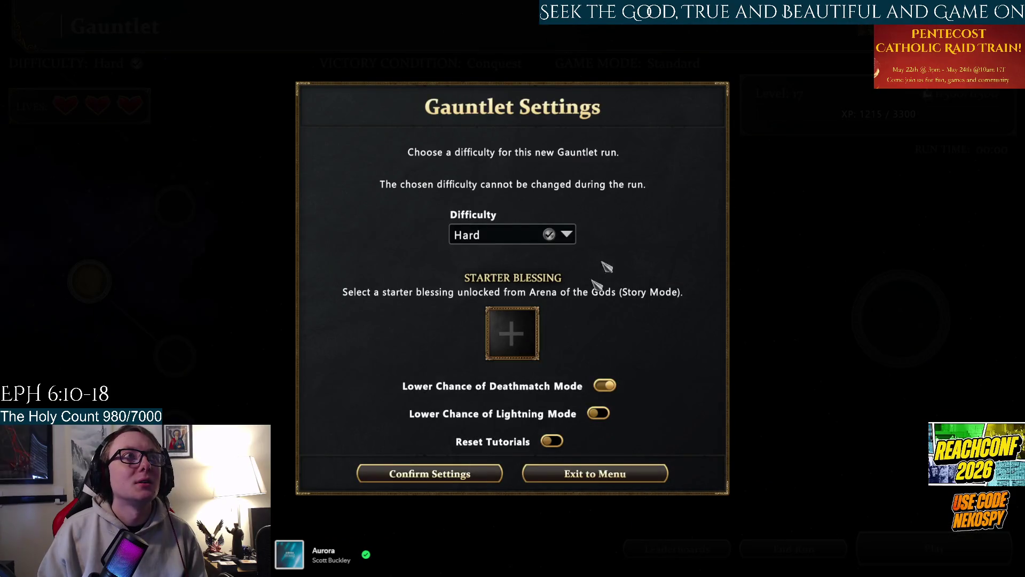
Choose the shovel-and-hammer starter blessing, confirm the settings, and select the right-hand map node.
left_click(537, 336)
left_click(445, 242)
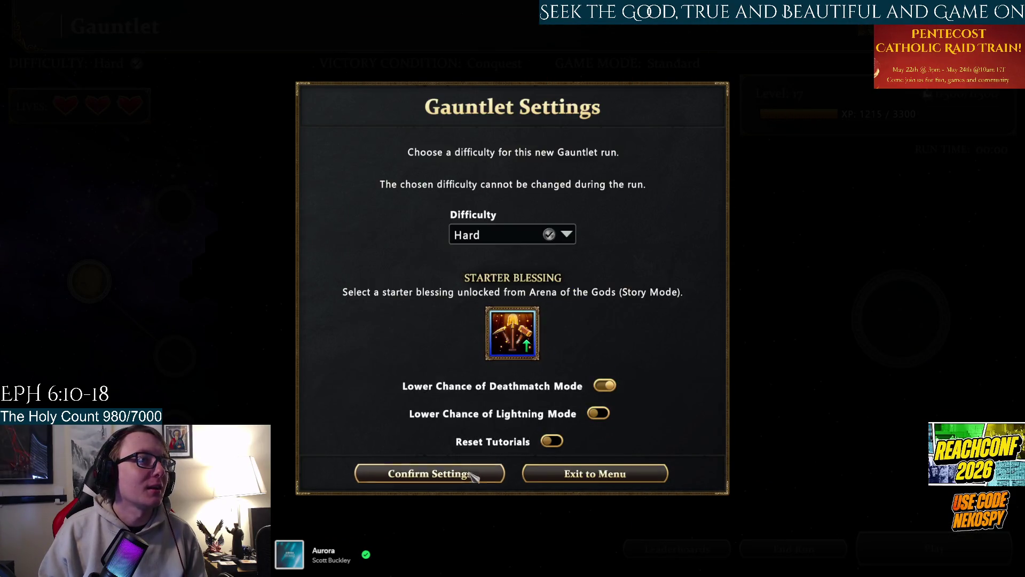
left_click(459, 478)
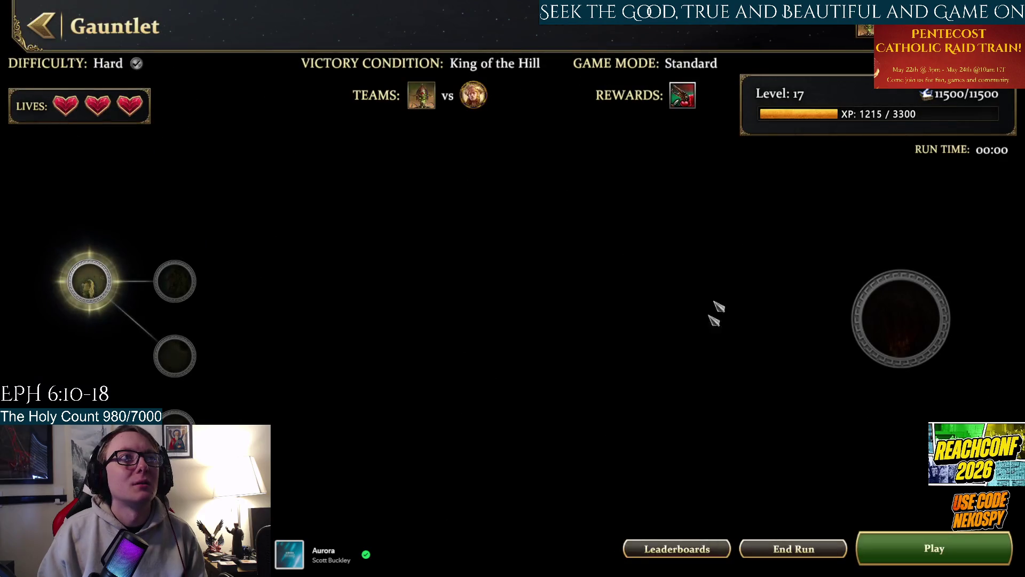
mouse_move(676, 107)
left_click(901, 319)
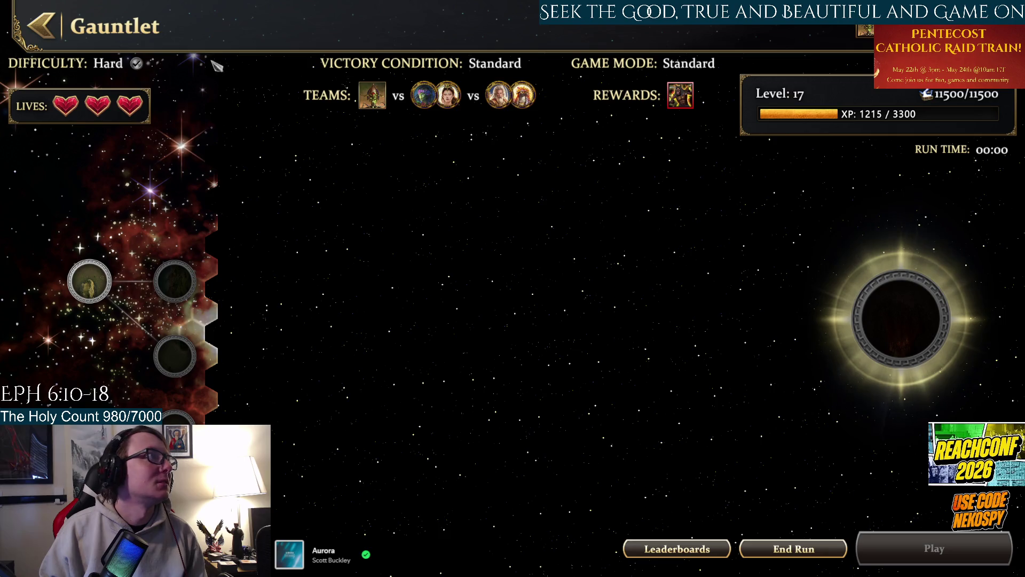
key("Escape")
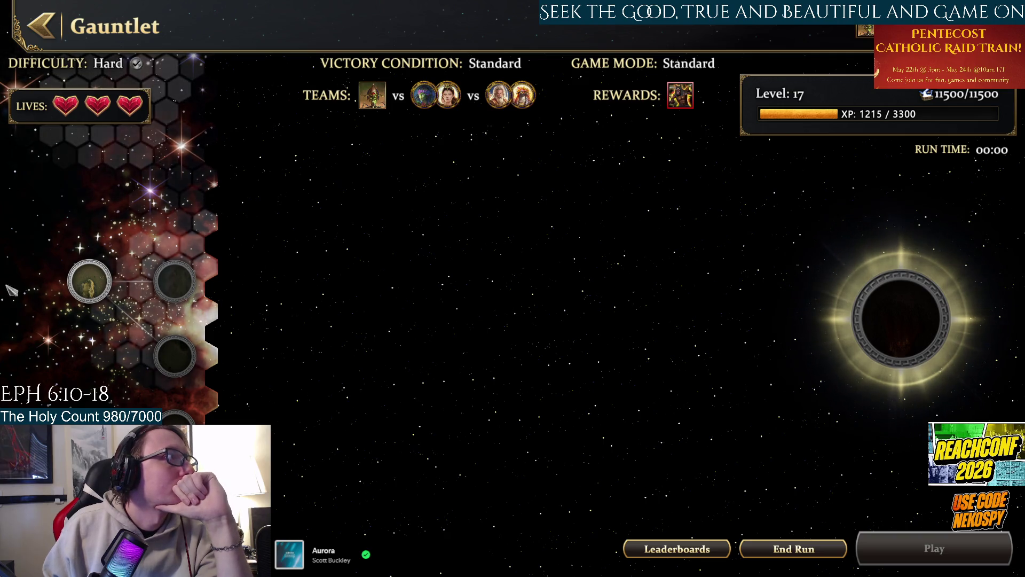
End the run and start a new one with the hammer starter blessing.
left_click(790, 548)
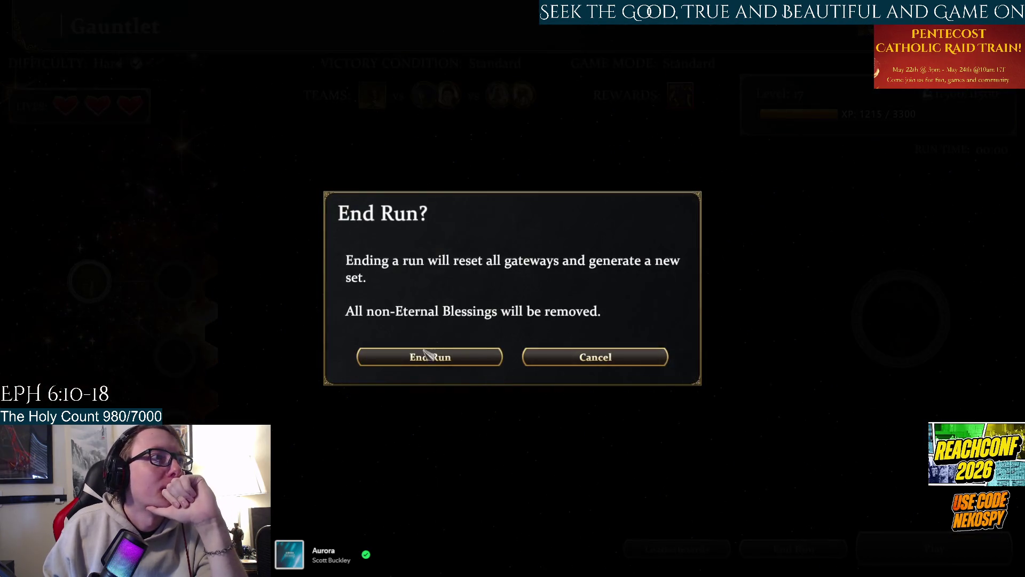
left_click(427, 356)
left_click(511, 333)
scroll(530, 257, "down", 2)
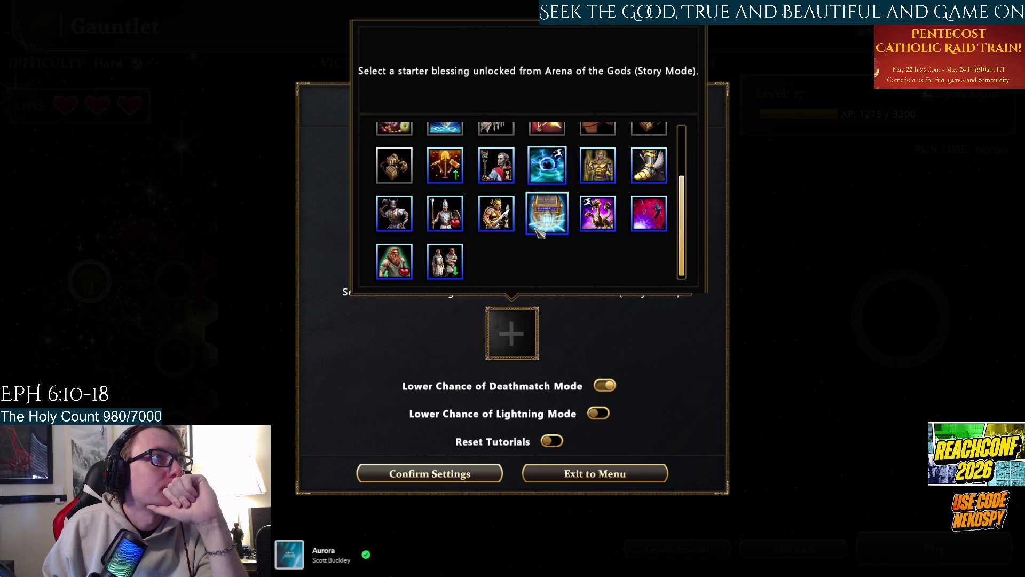
left_click(450, 176)
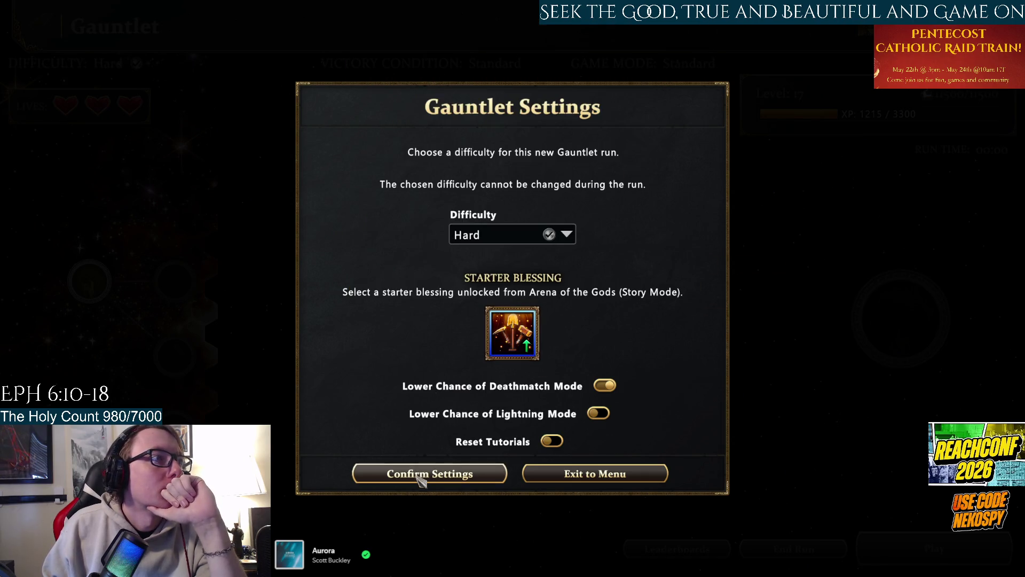
left_click(422, 474)
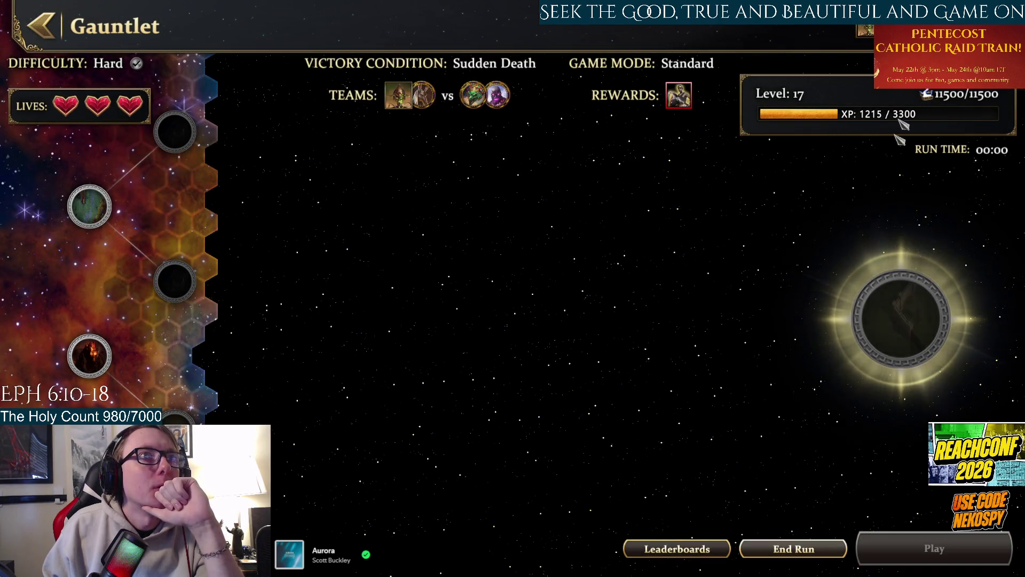
Restart again with Ptah's Secret Tools as the starter blessing, then back out to Arena Mode Selection.
left_click(793, 549)
left_click(403, 356)
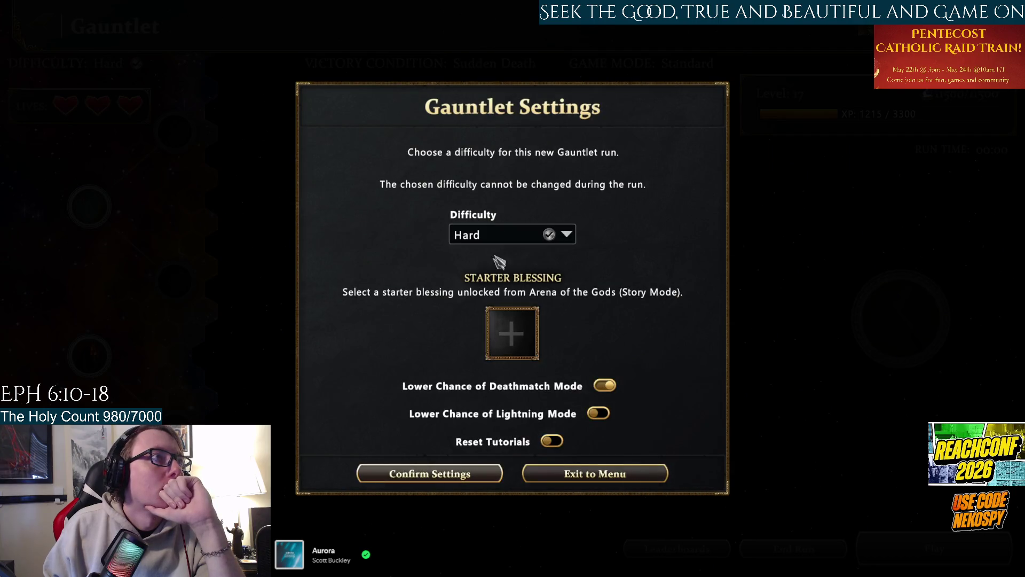
left_click(512, 333)
scroll(412, 249, "down", 2)
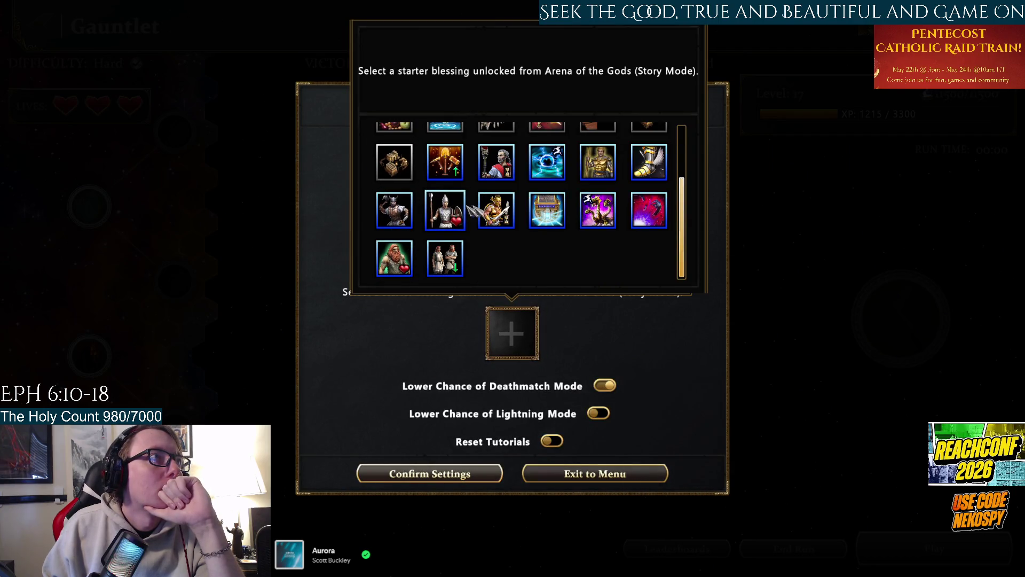
left_click(456, 174)
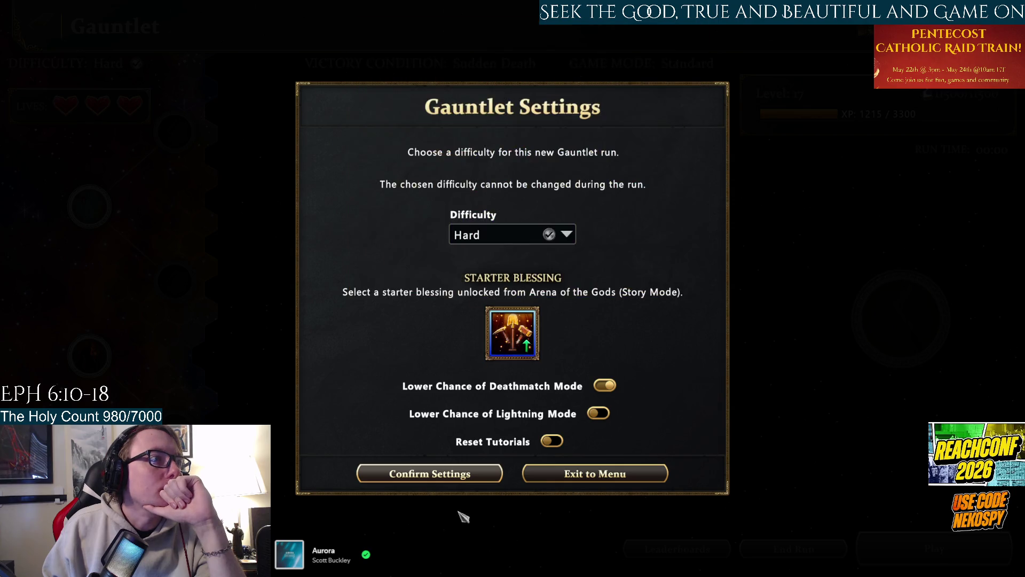
left_click(511, 333)
scroll(496, 213, "down", 2)
left_click(476, 484)
left_click(475, 477)
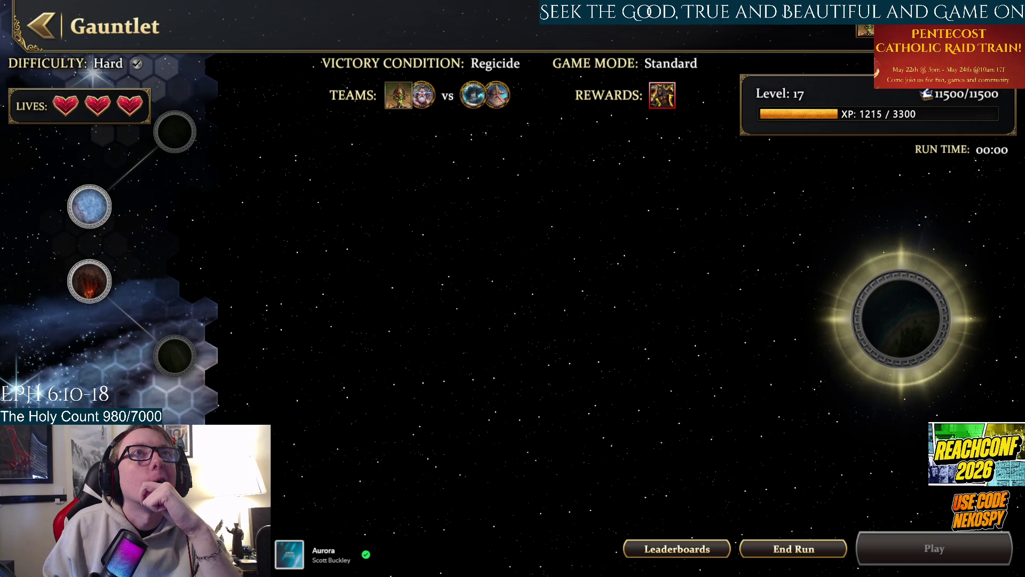
key("Escape")
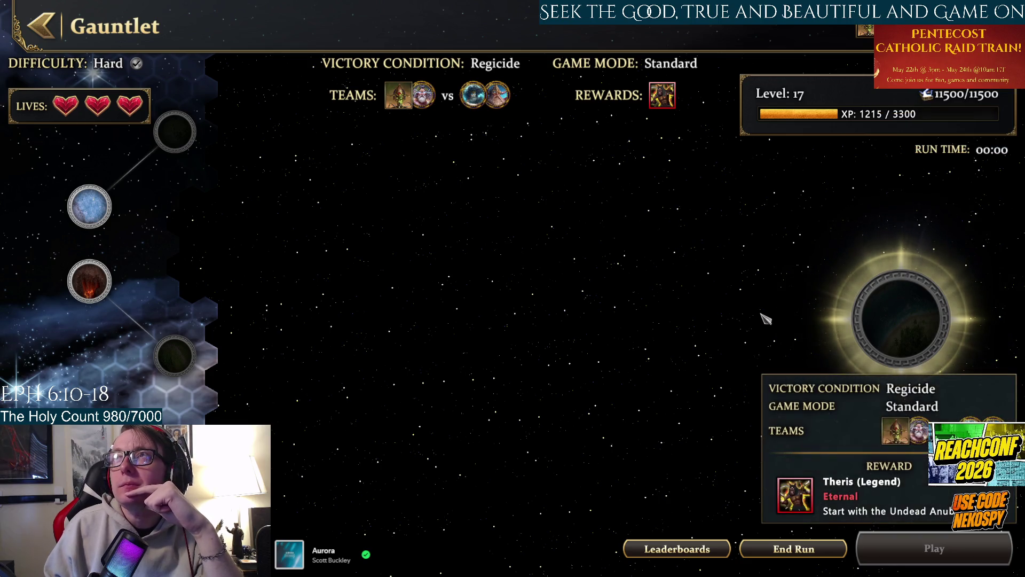
key("Escape")
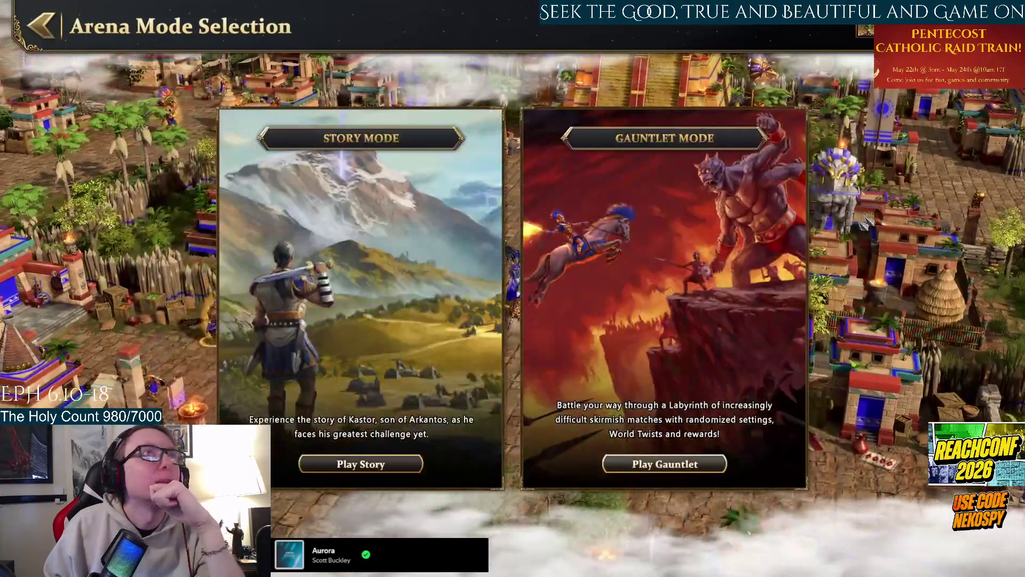
Open the Daily Celestial Challenge and select Tezcatlipoca as the god.
key("Escape")
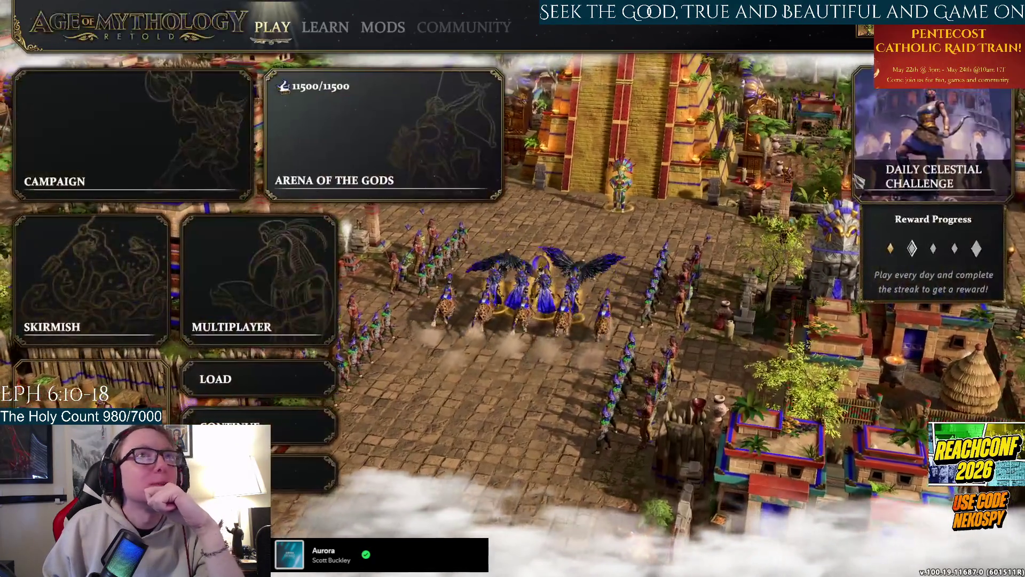
left_click(907, 267)
left_click(282, 148)
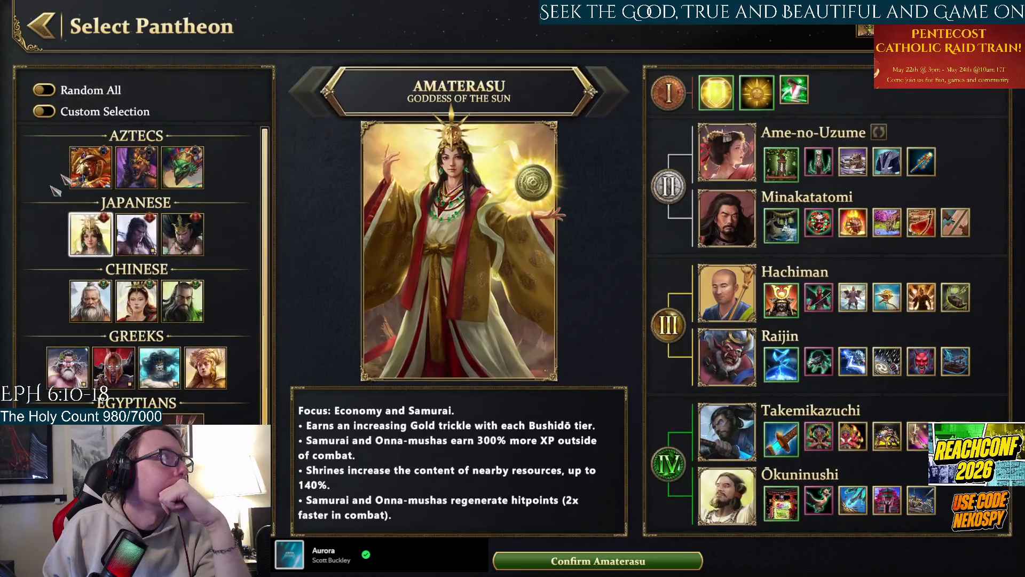
left_click(137, 167)
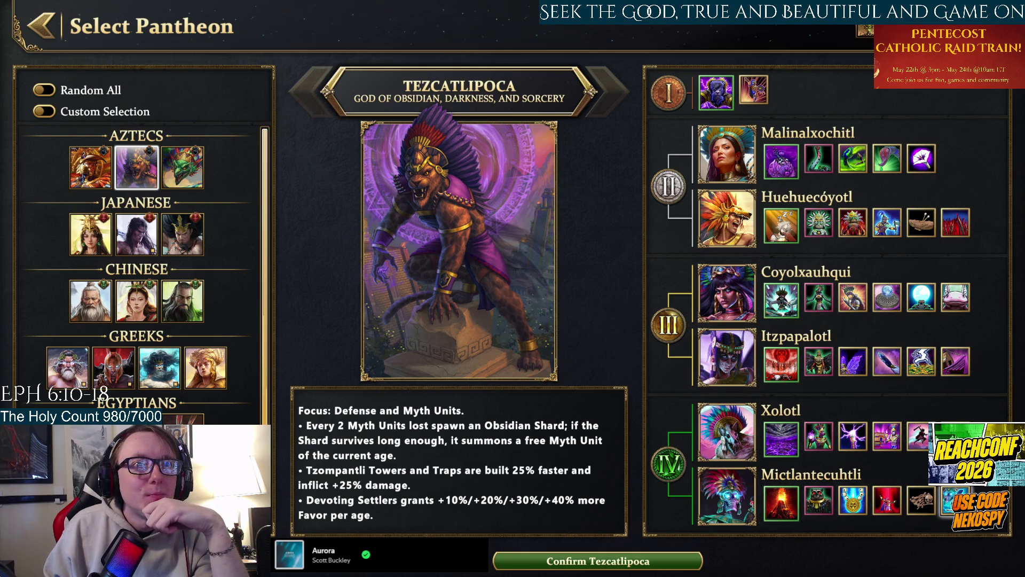
Inspect Tezcatlipoca's minor gods and units in his god tree, then confirm him.
mouse_move(956, 502)
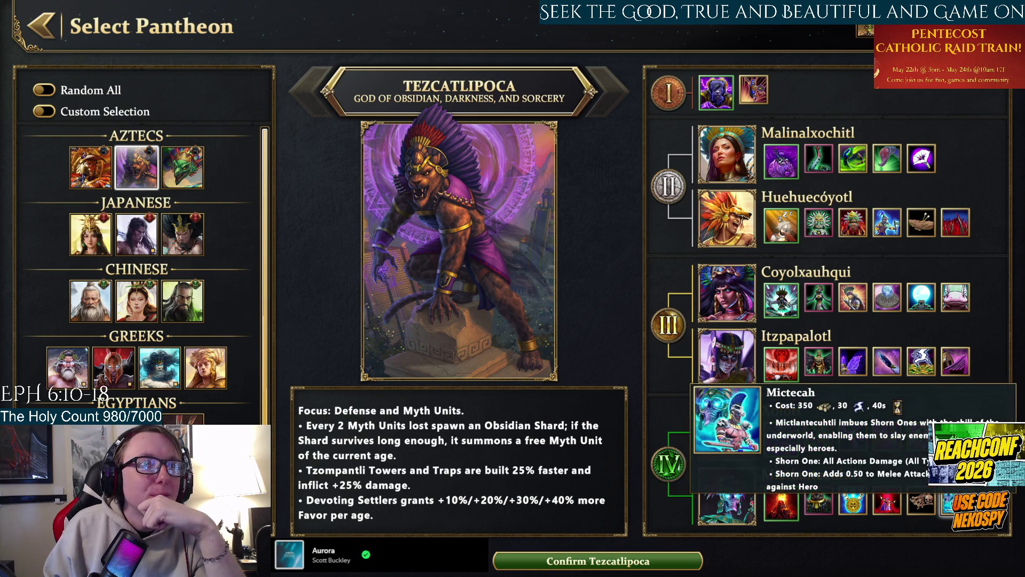
mouse_move(822, 512)
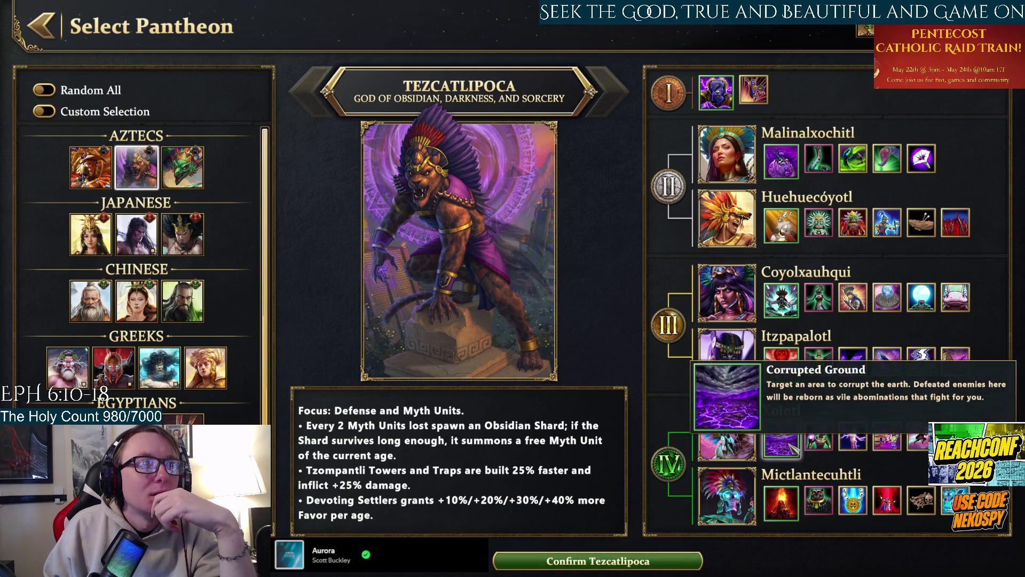
mouse_move(728, 431)
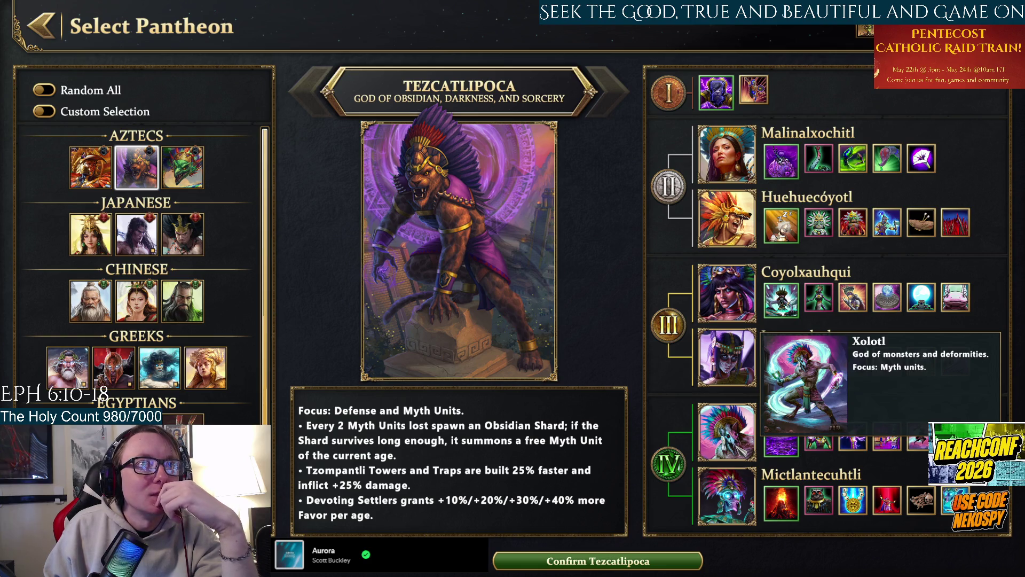
mouse_move(825, 456)
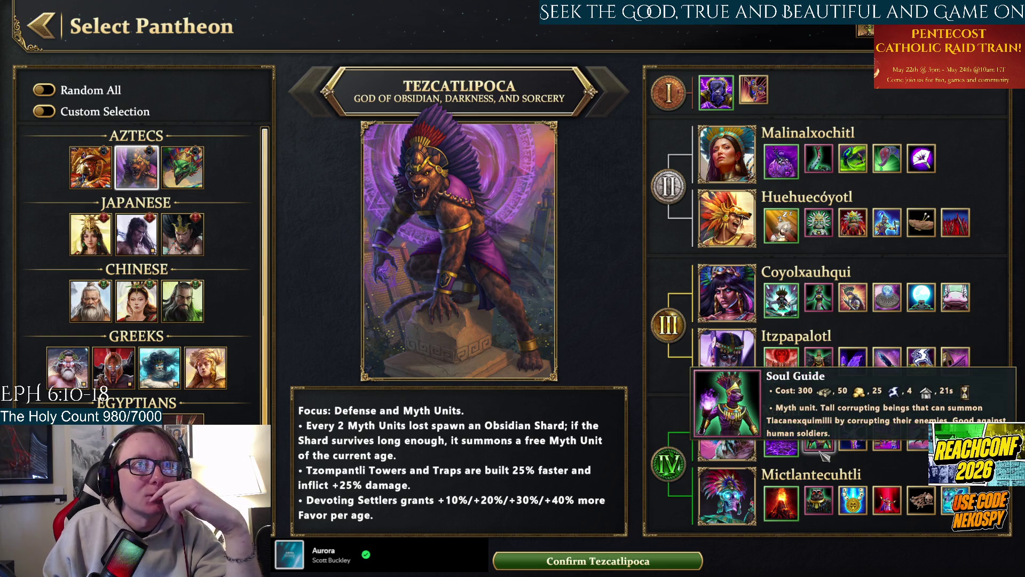
mouse_move(805, 431)
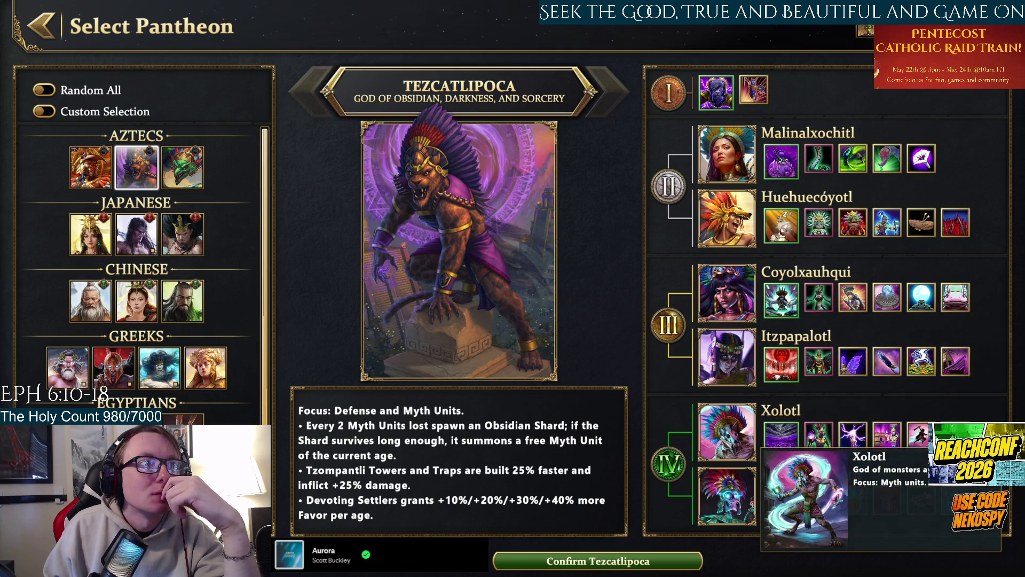
left_click(616, 562)
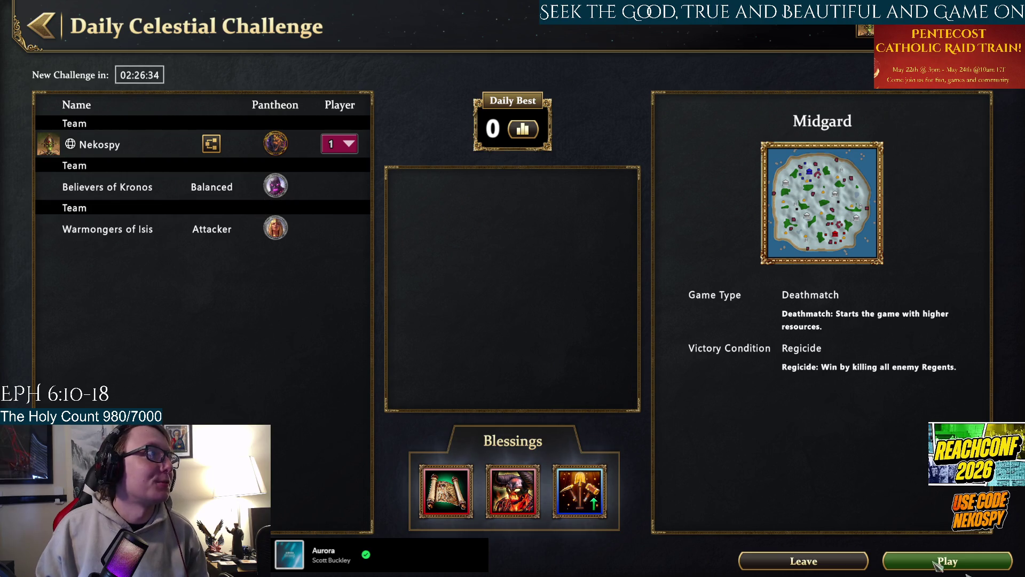
Start the Midgard Deathmatch challenge match from the lobby.
left_click(906, 567)
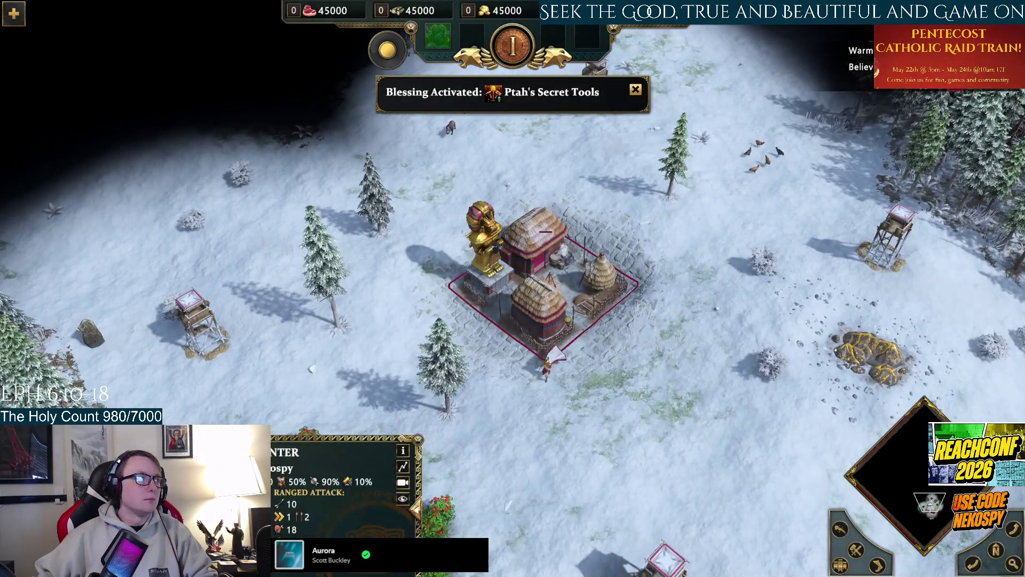
Have the hero and nine infantry place a large building foundation east of the town centre.
key("period")
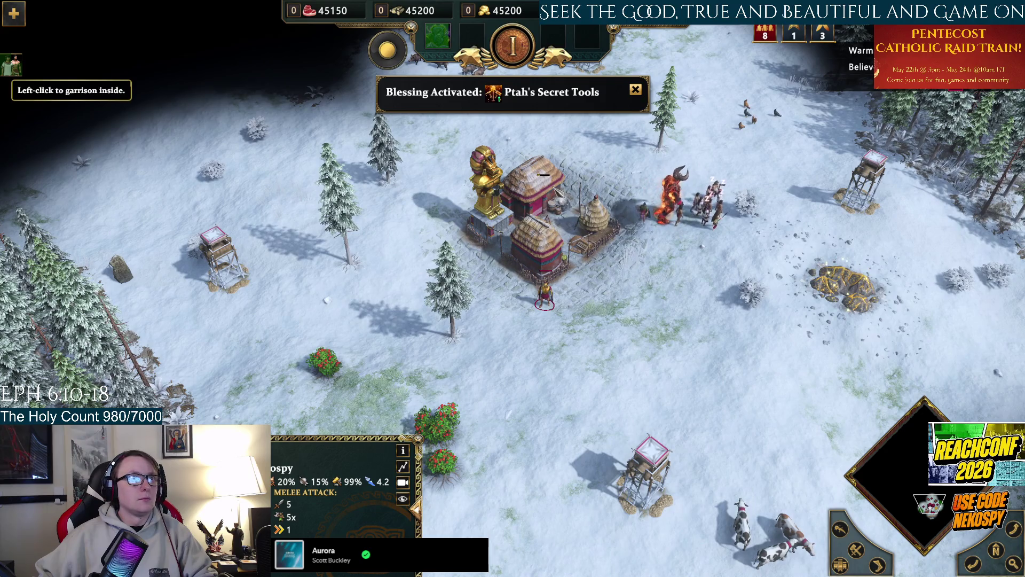
left_click(544, 175)
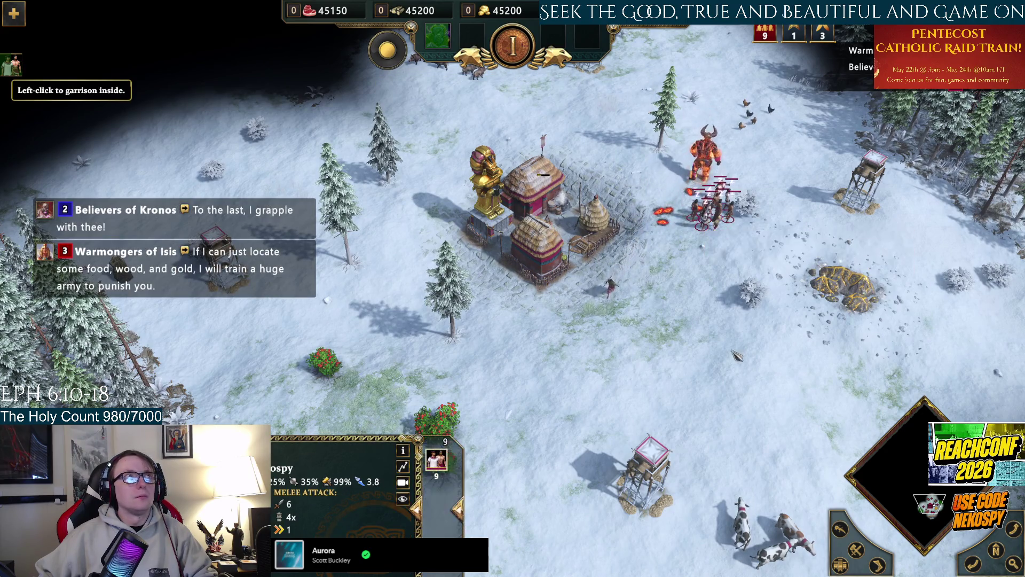
key("comma")
left_click(777, 427)
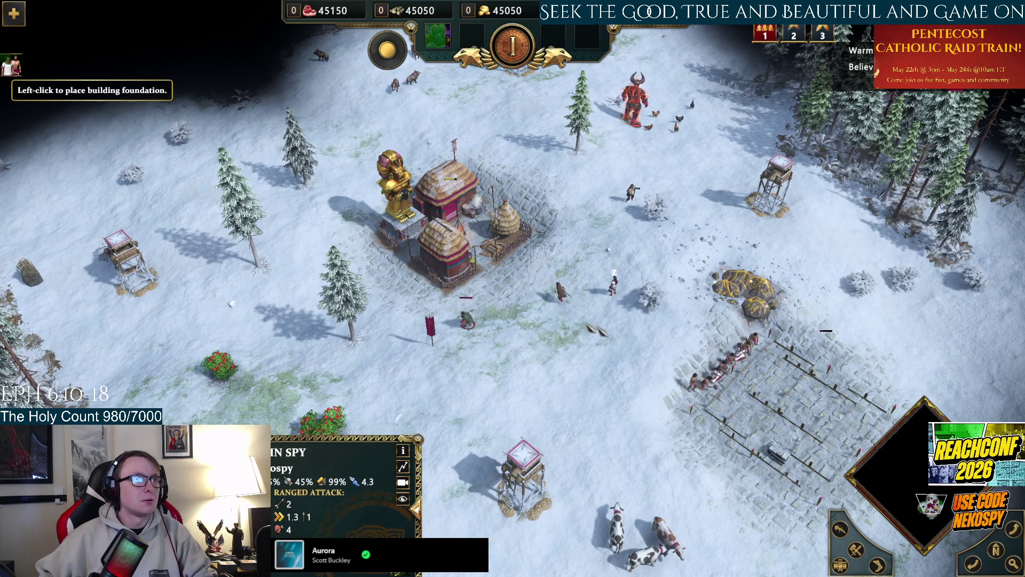
Lay a grid of twelve house foundations near the southern shore up to the house limit.
key("Down")
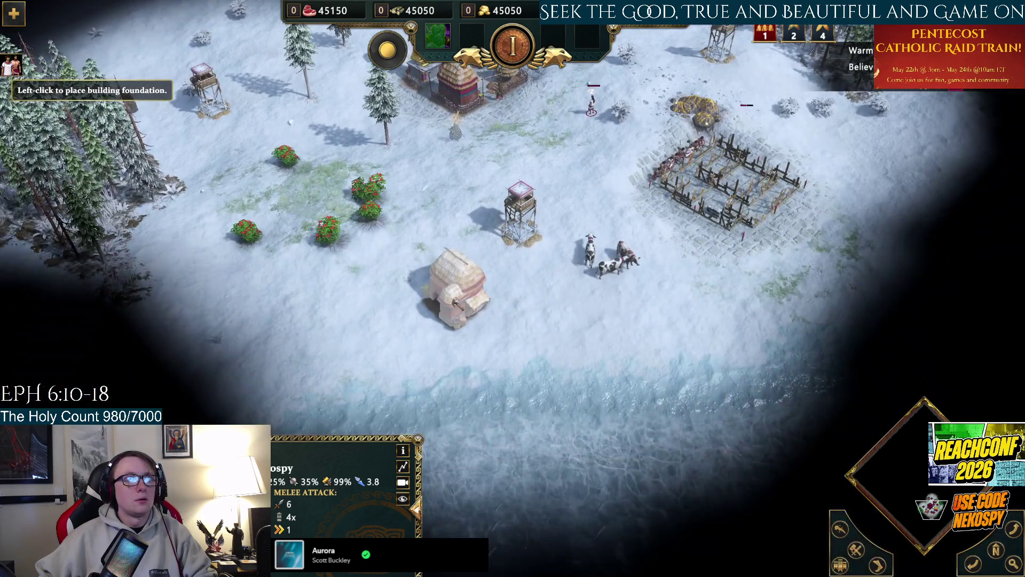
left_click(454, 299, "shift")
left_click(395, 304, "shift")
left_click(342, 299, "shift")
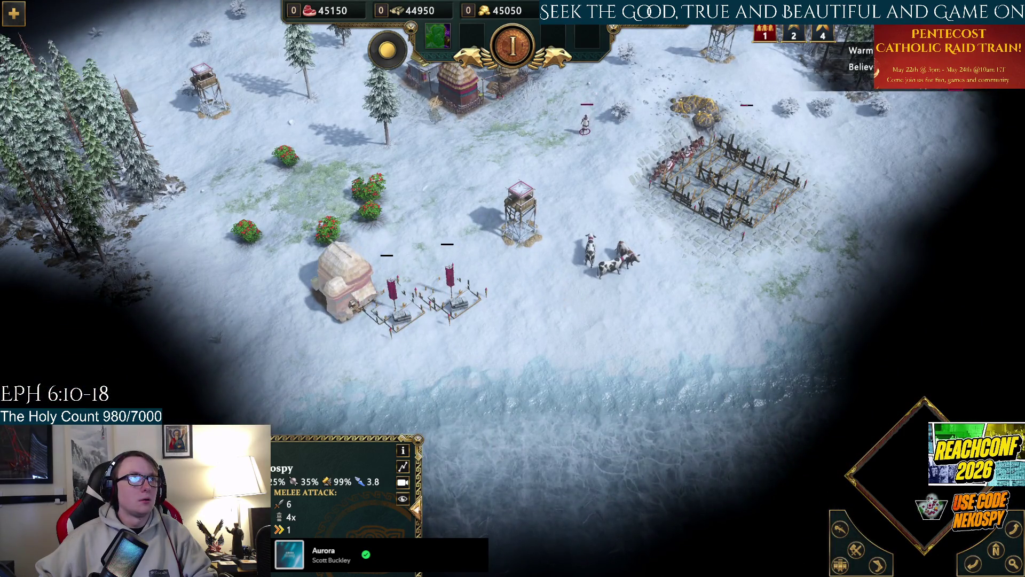
left_click(267, 320, "shift")
left_click(342, 355, "shift")
left_click(419, 369, "shift")
left_click(500, 358, "shift")
left_click(553, 331, "shift")
left_click(518, 289, "shift")
left_click(475, 251, "shift")
left_click(230, 251, "shift")
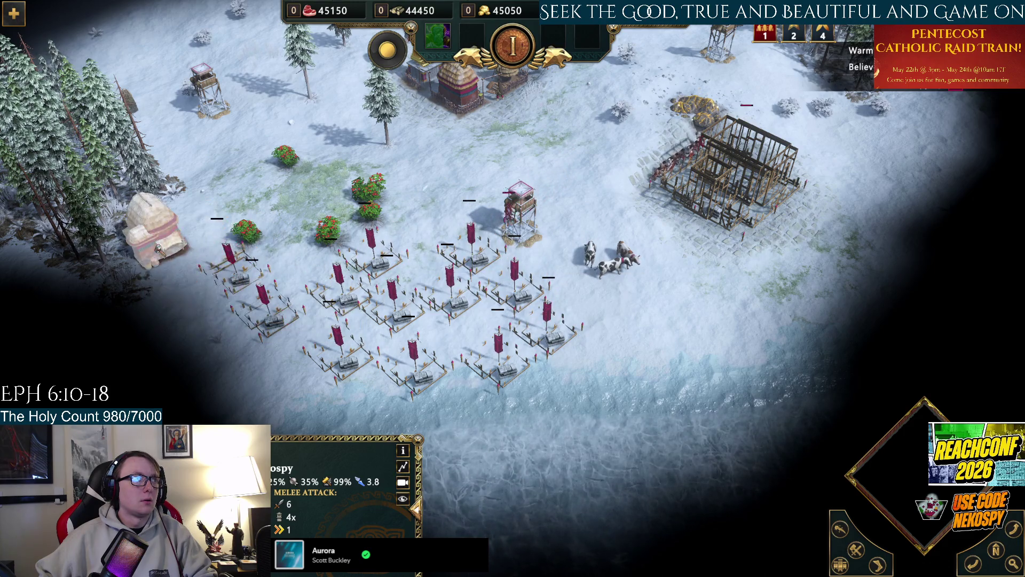
left_click(155, 224, "shift")
key("Up")
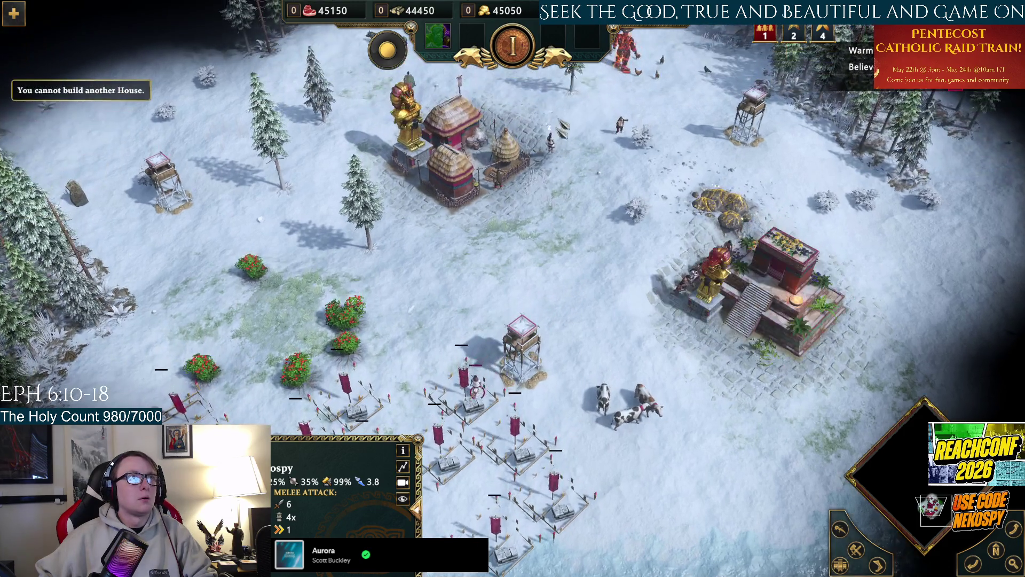
key("1")
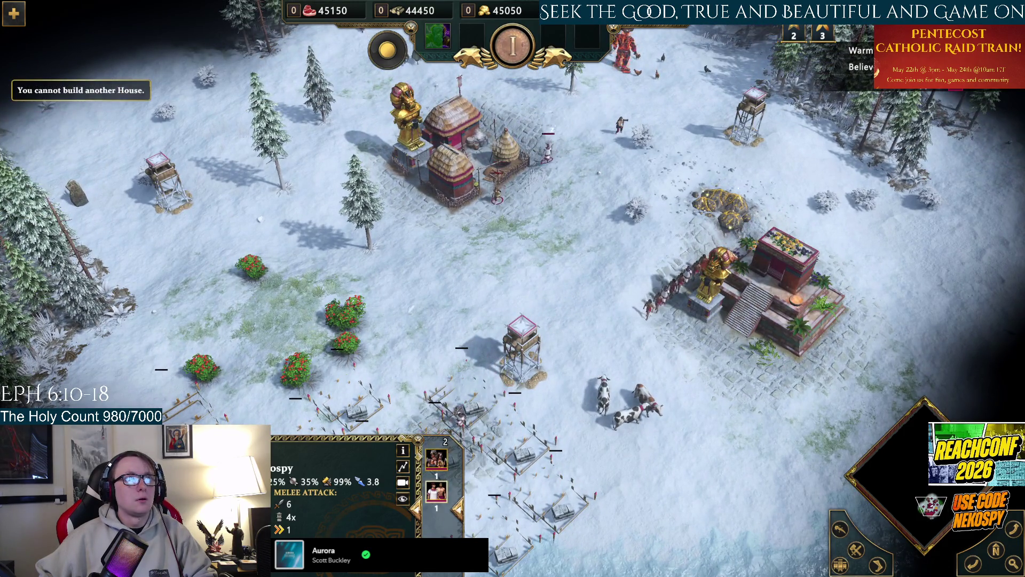
Advance to the Classical Age with Malinalxochitl and place two farms beside the town centre.
key("a")
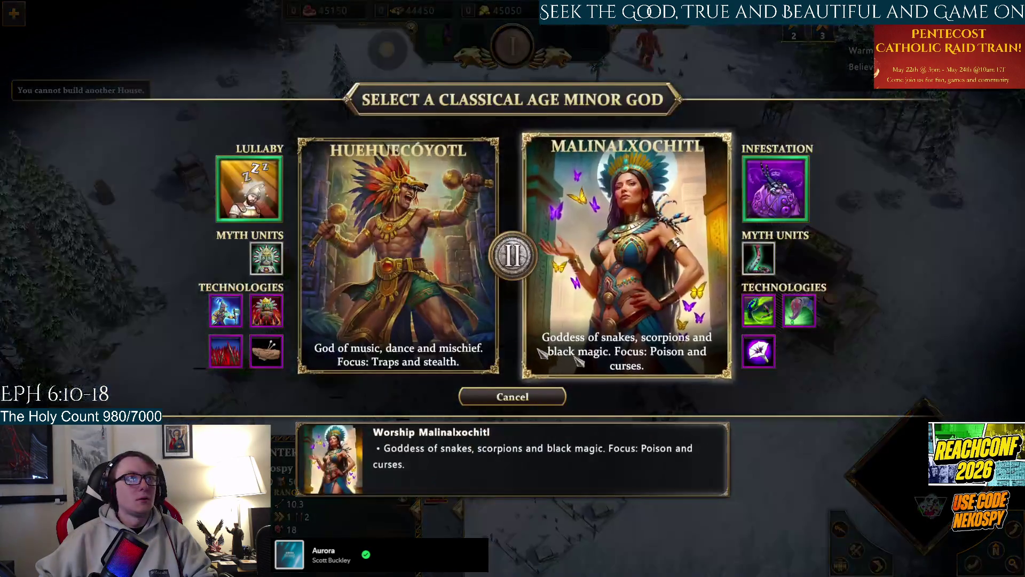
left_click(645, 347)
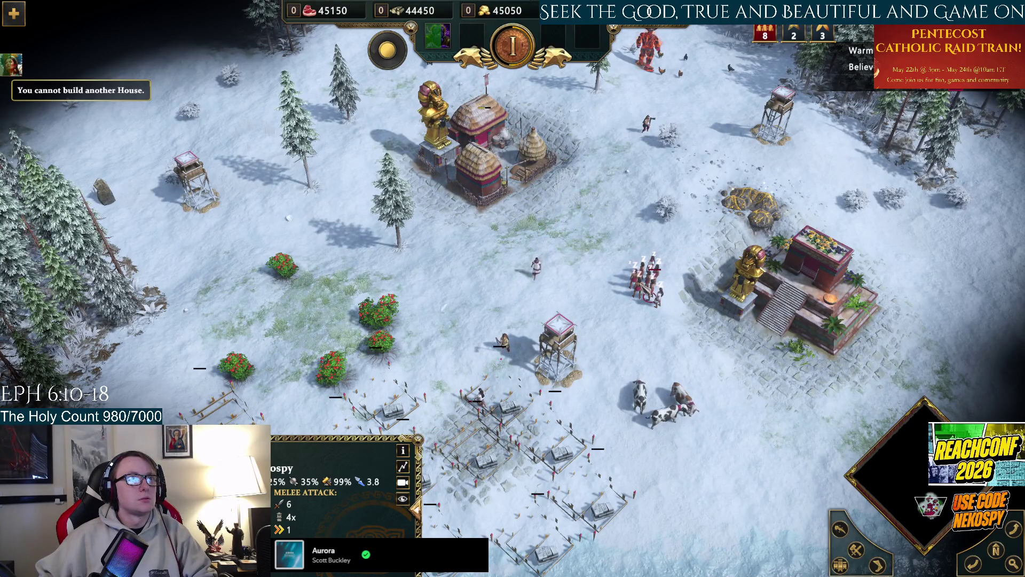
key("q")
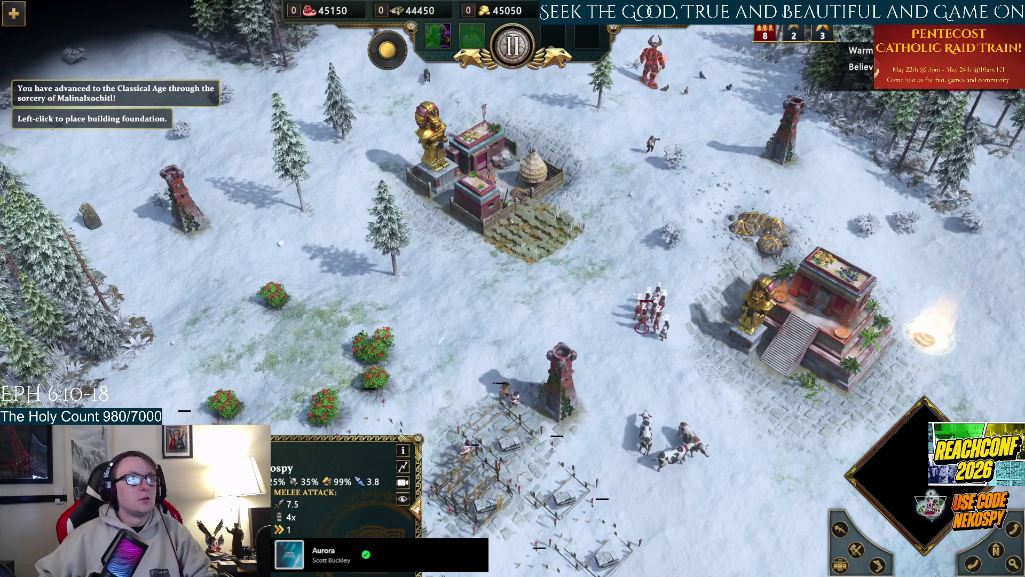
left_click(534, 227)
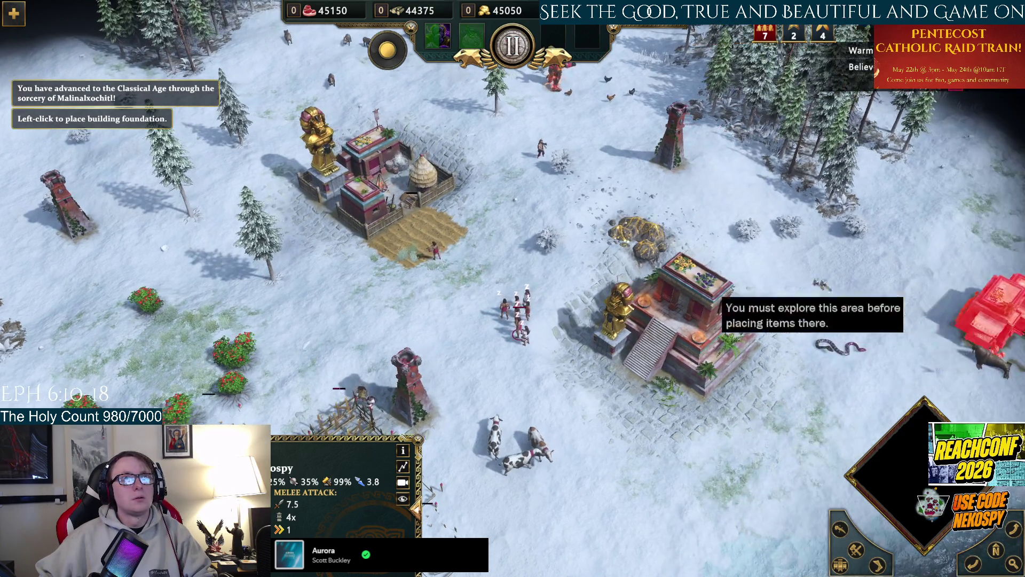
left_click(777, 224)
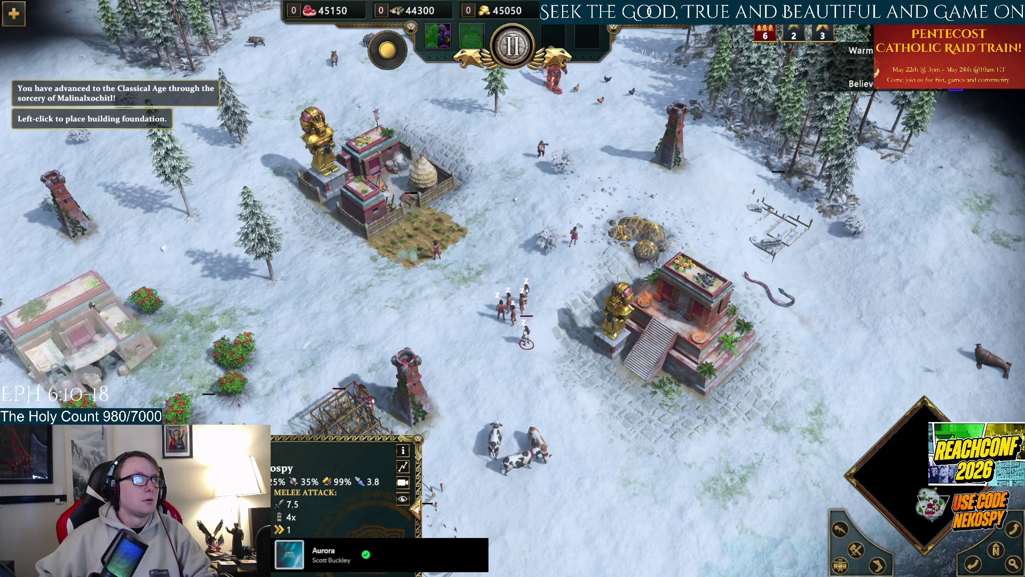
Place another building foundation north-west of the base.
key("Up")
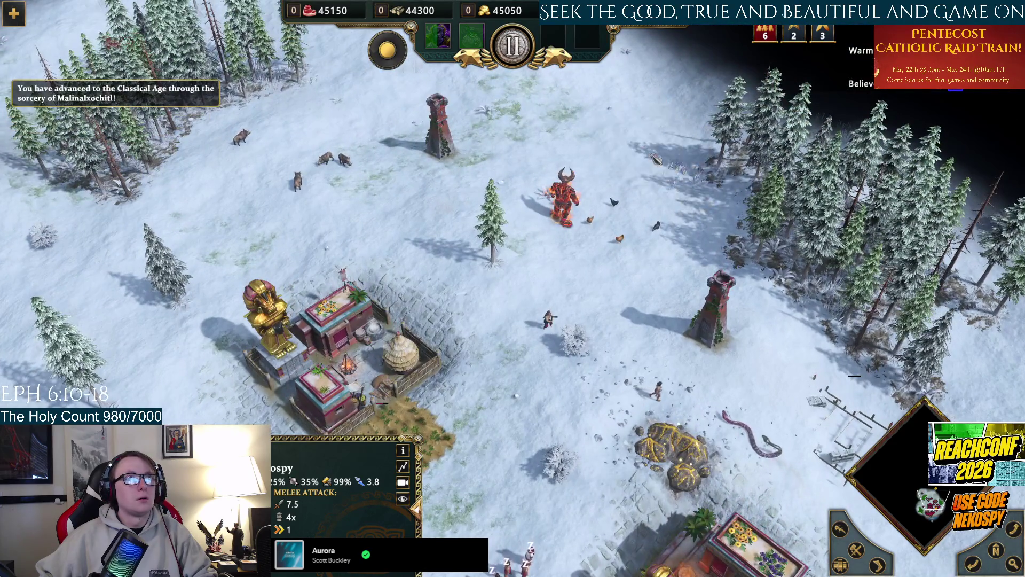
key("Down")
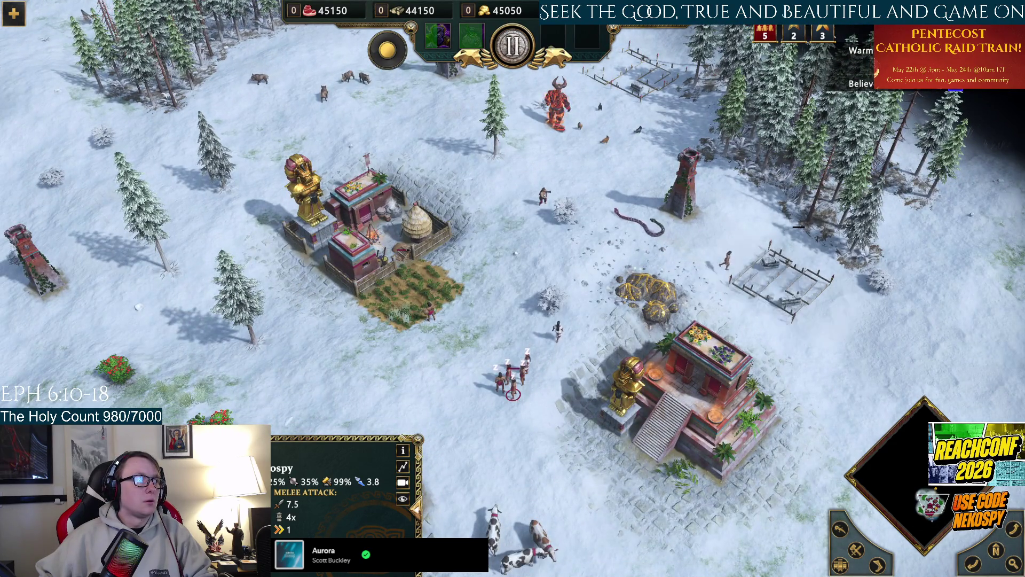
key("q")
key("Up")
key("Left")
left_click(289, 193)
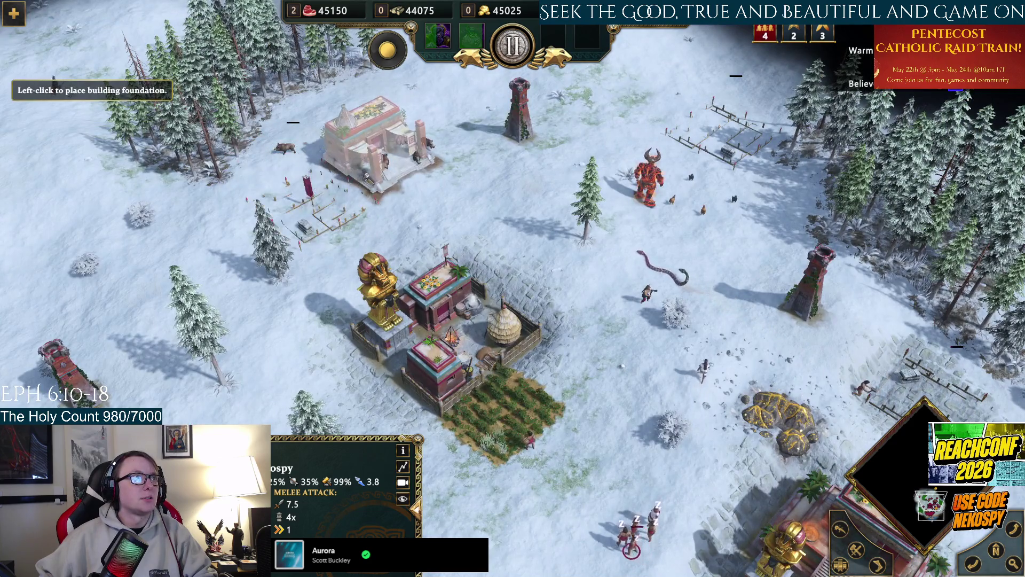
Train a villager at the town centre and place two farms beside the existing fields.
key("Down")
key("h")
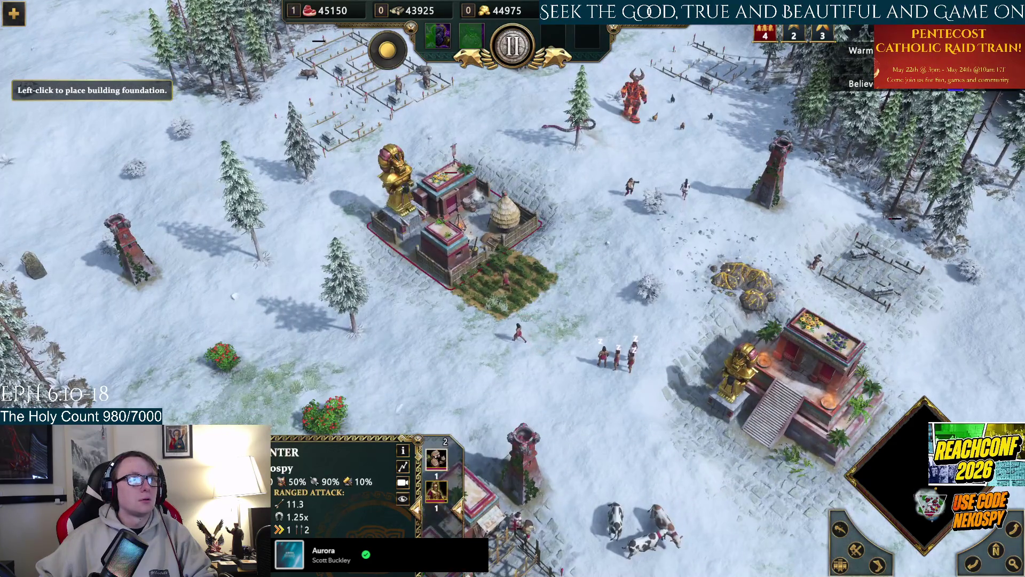
key("q")
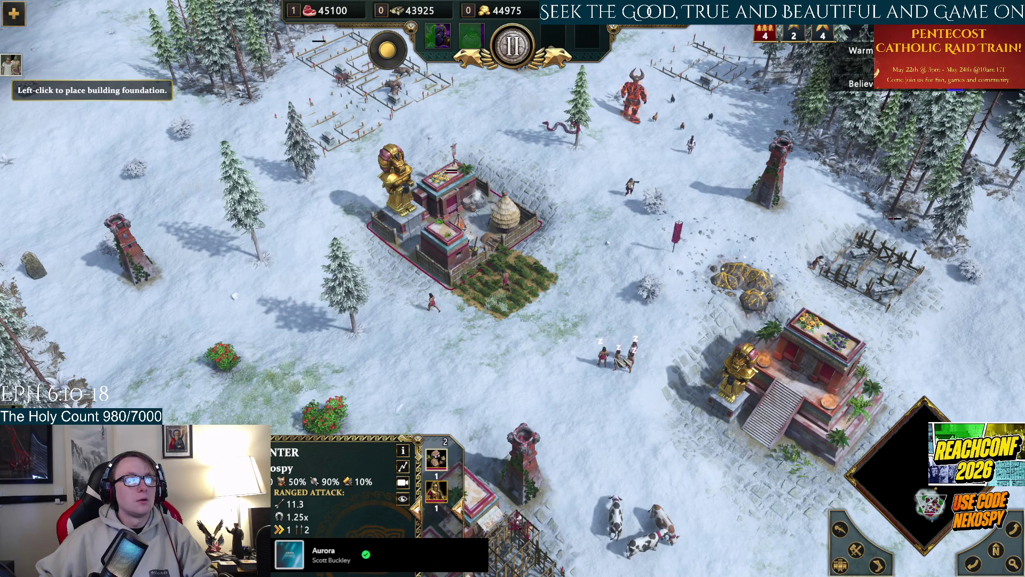
left_click(576, 287)
left_click(566, 251)
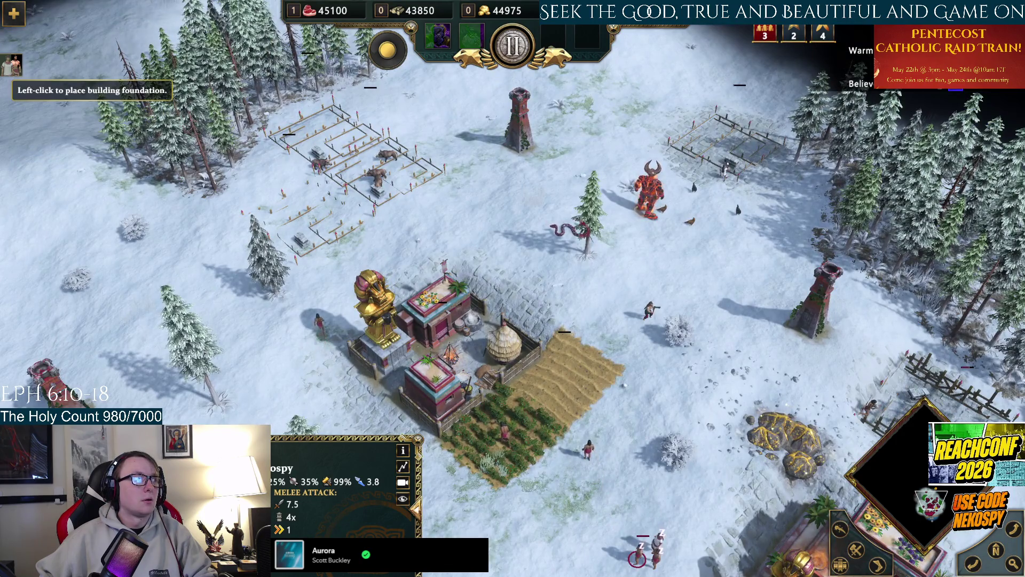
left_click(422, 128)
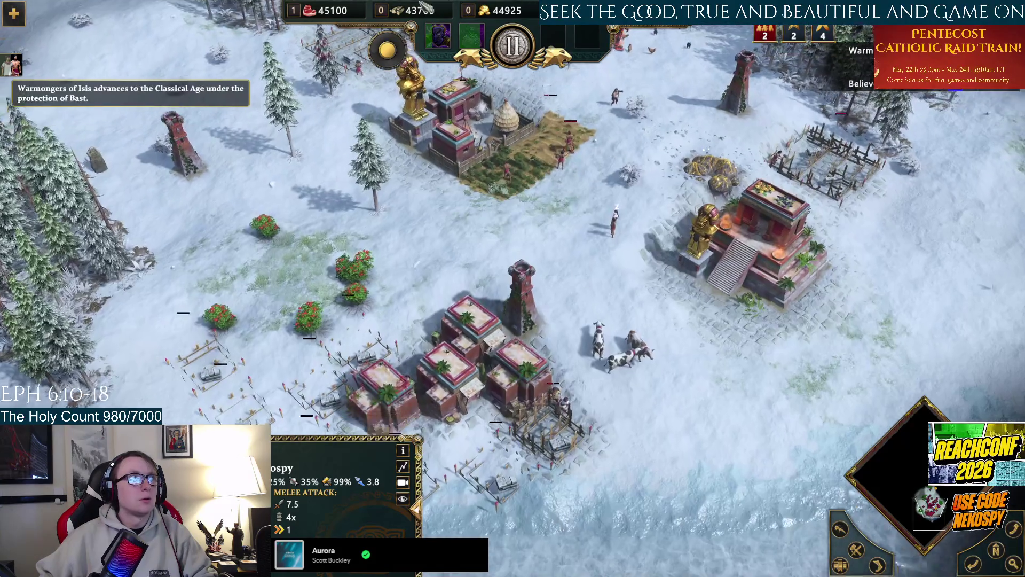
Have the two villagers near town build a farm beside the town centre.
key("1")
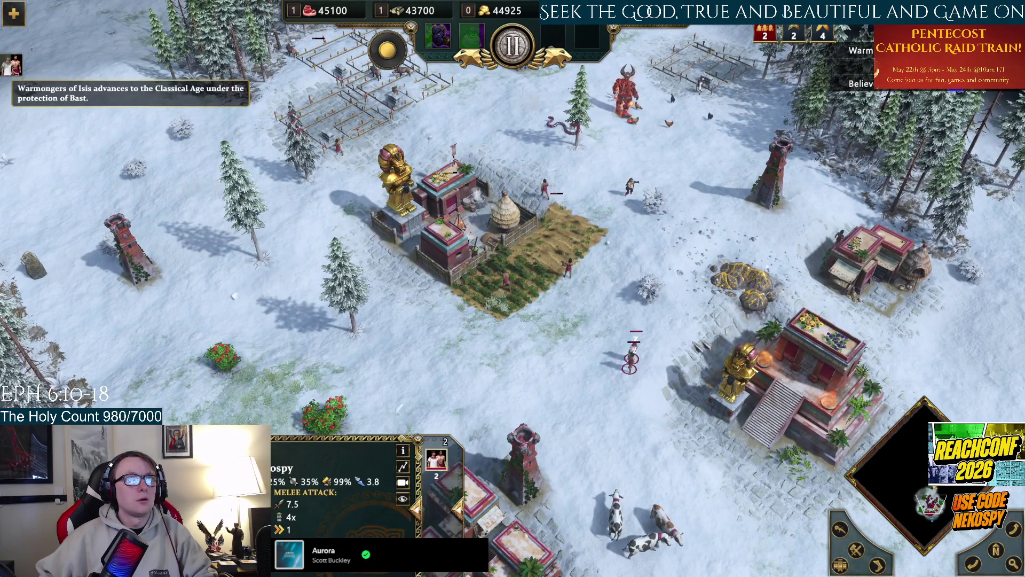
key("Right")
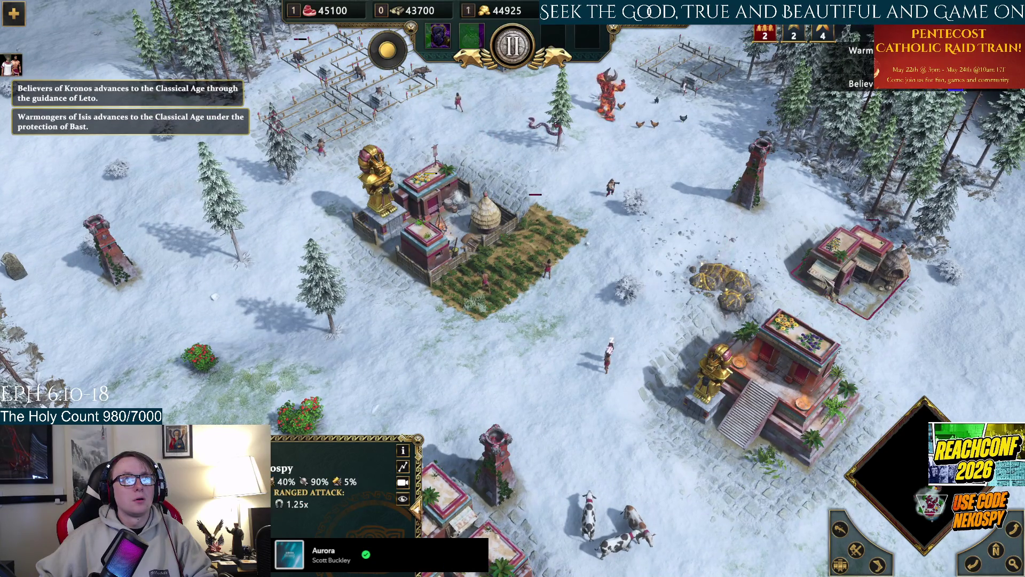
left_click_drag(619, 339, 562, 396)
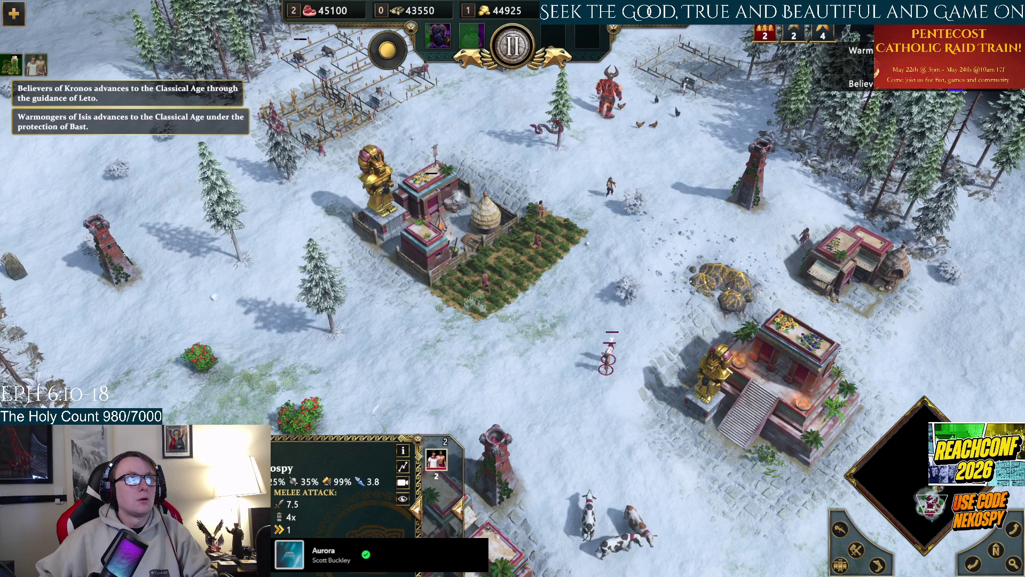
key("w")
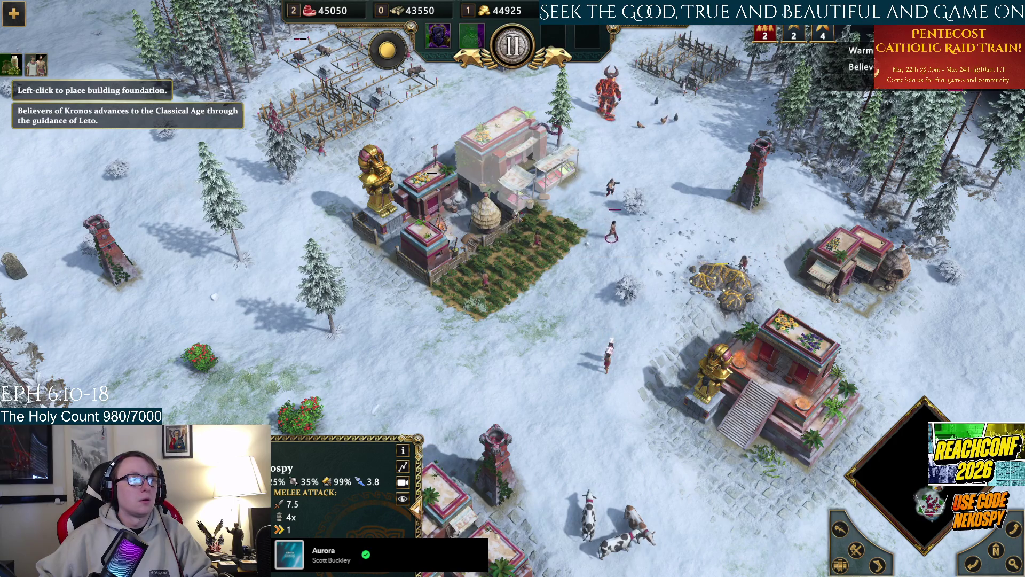
left_click(526, 165)
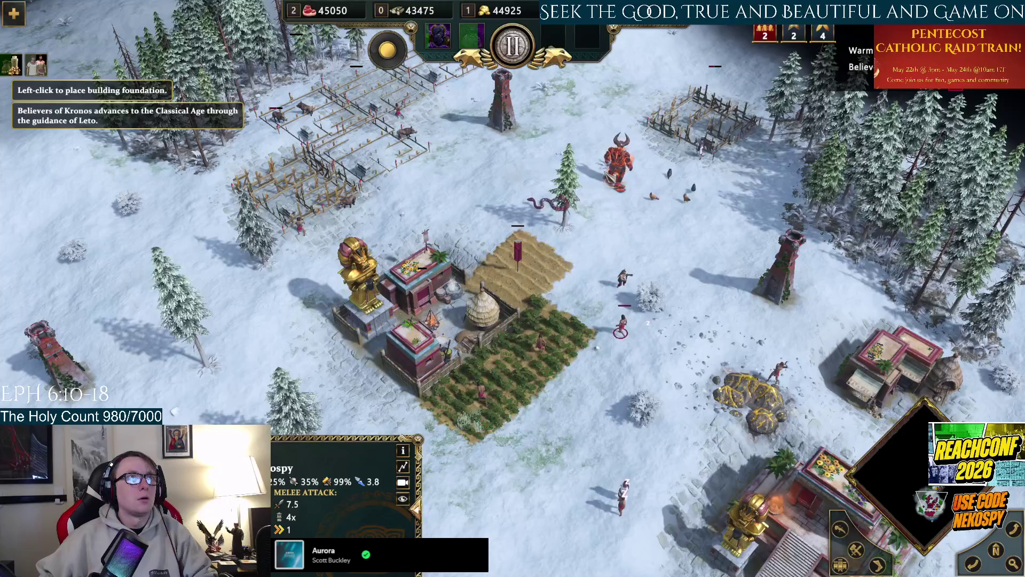
Select the red myth unit and serpent, then check the animal pen and town centre.
left_click(618, 166)
left_click(542, 200, "shift")
key("Left")
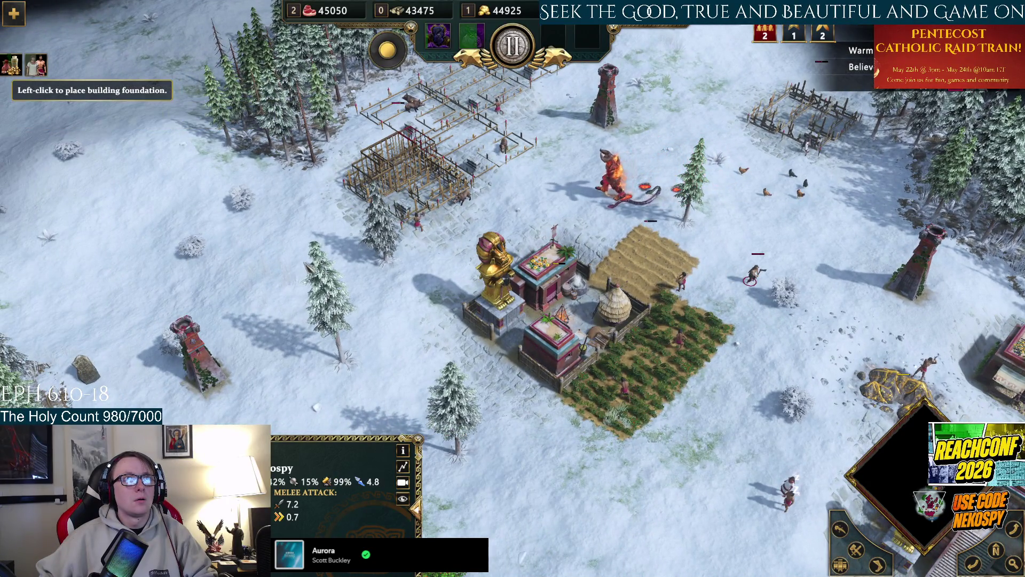
key("Down")
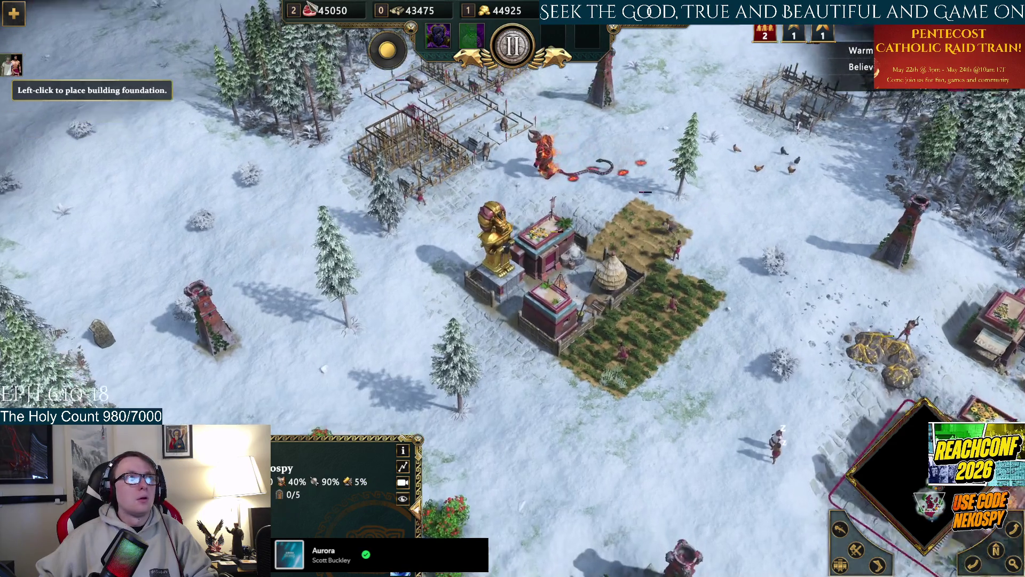
key("Up")
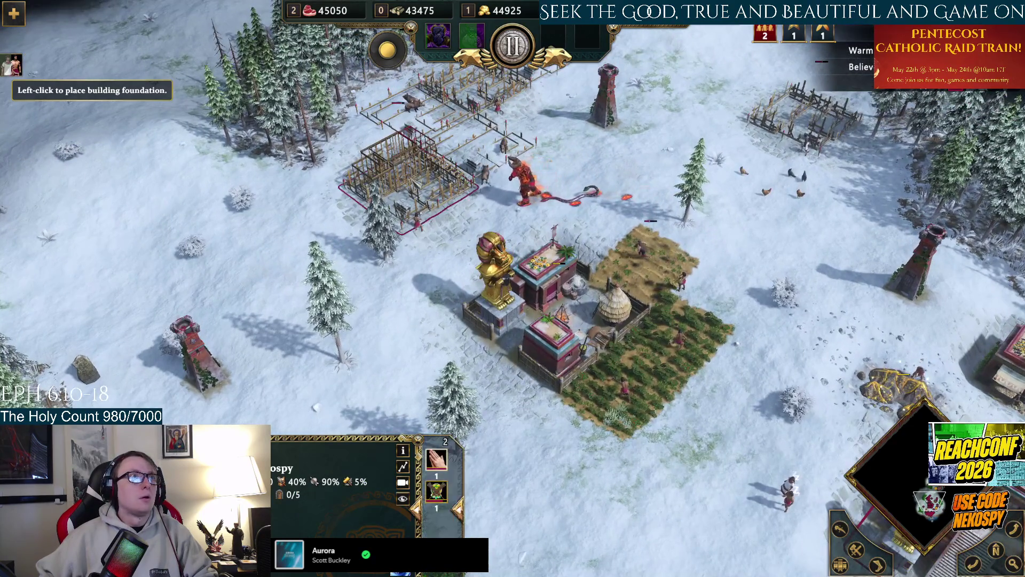
key("Escape")
key("Down")
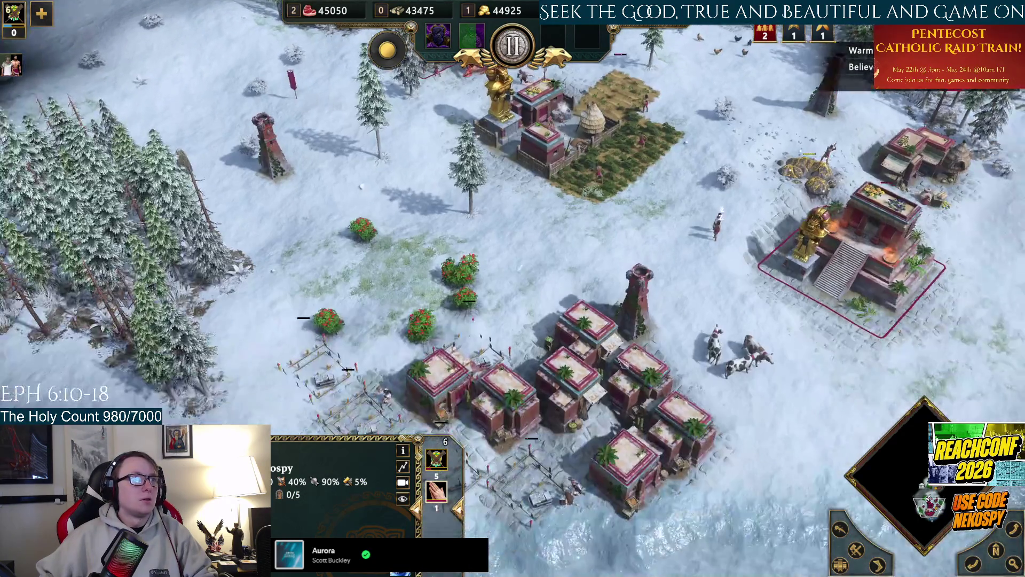
key("Up")
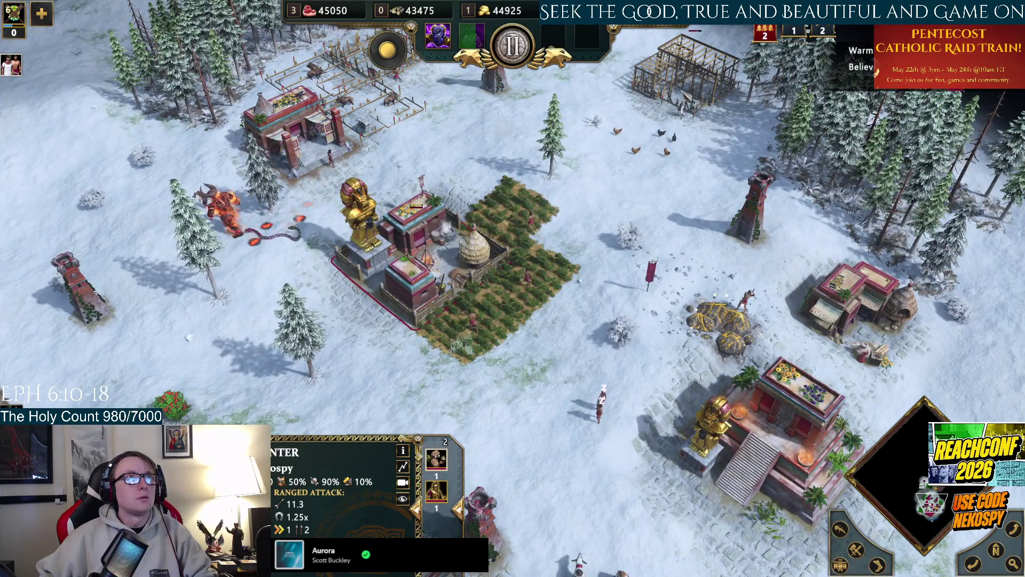
Have the idle villager place two farms west of the town centre, then bring up the Heroic Age god choice.
left_click(601, 408)
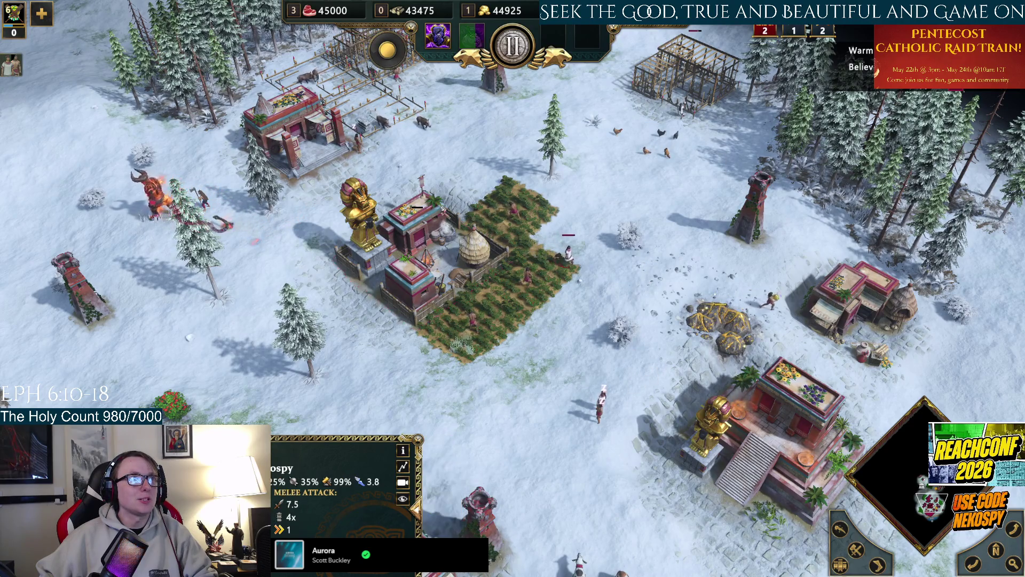
key("f")
key("Up")
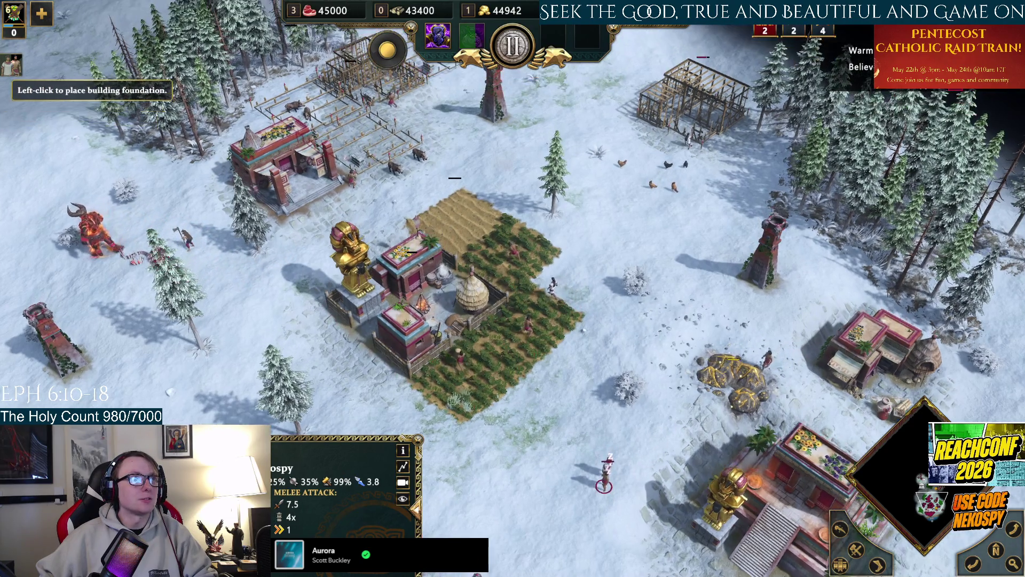
left_click(376, 217)
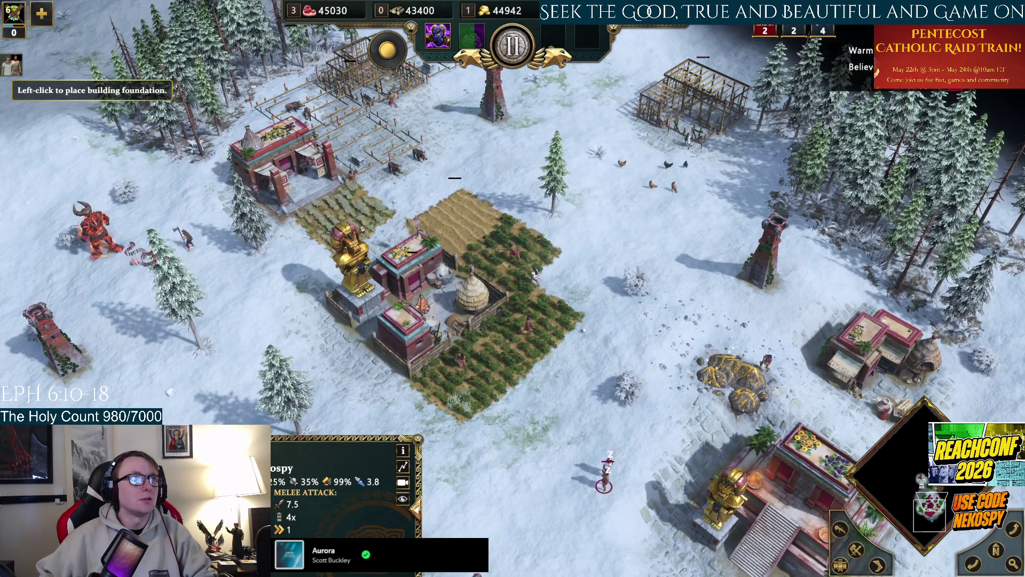
left_click(300, 270)
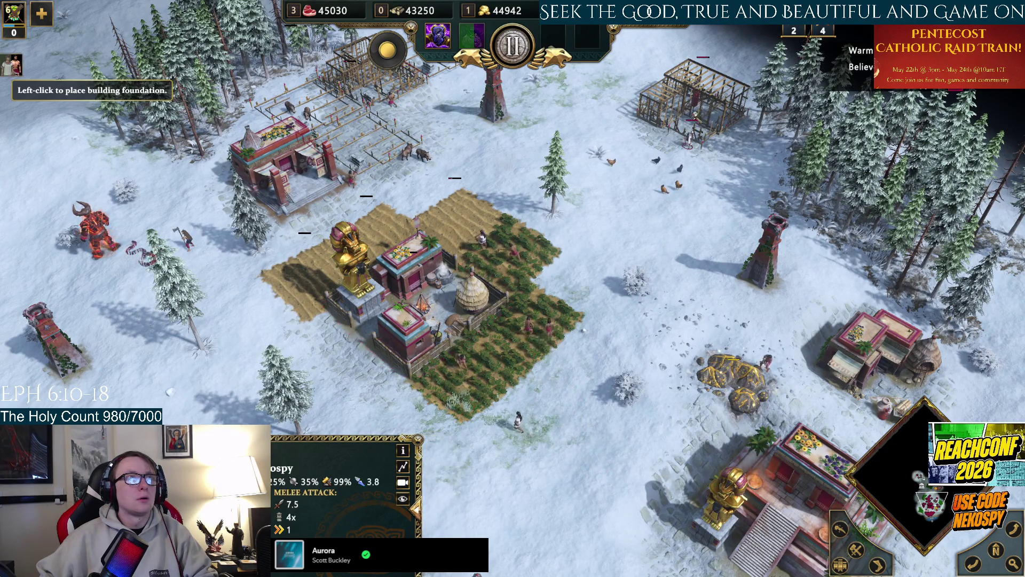
key("Left")
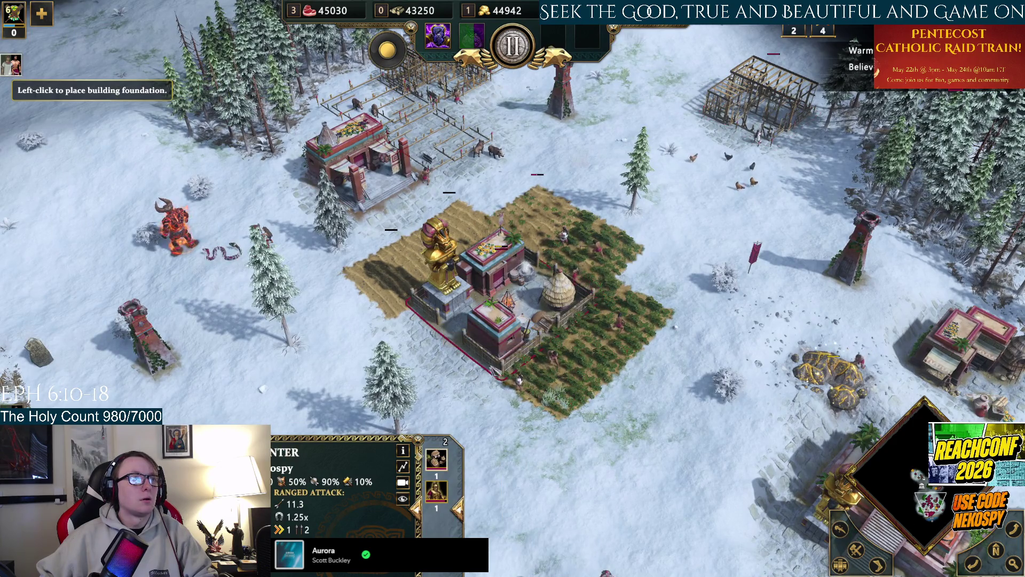
key("Up")
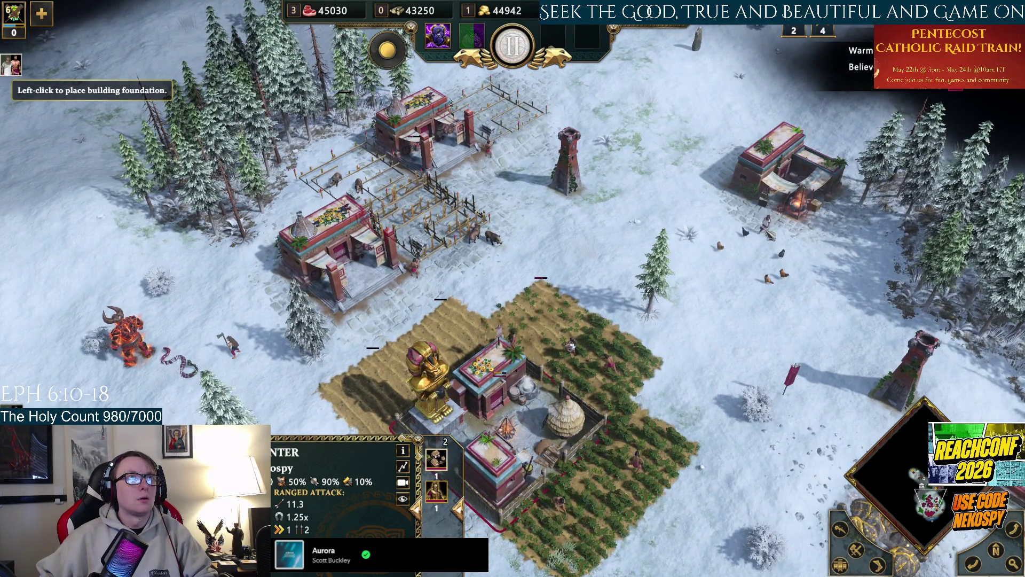
key("ctrl+shift+a")
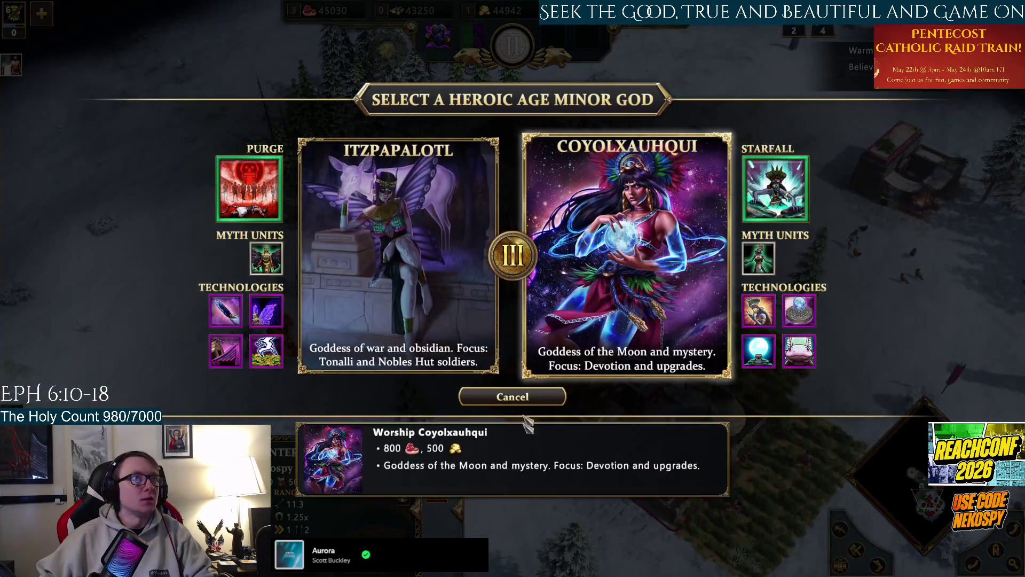
Pick Coyolxauhqui for the Heroic Age, attempt a Great Temple, and survey the town.
key("Escape")
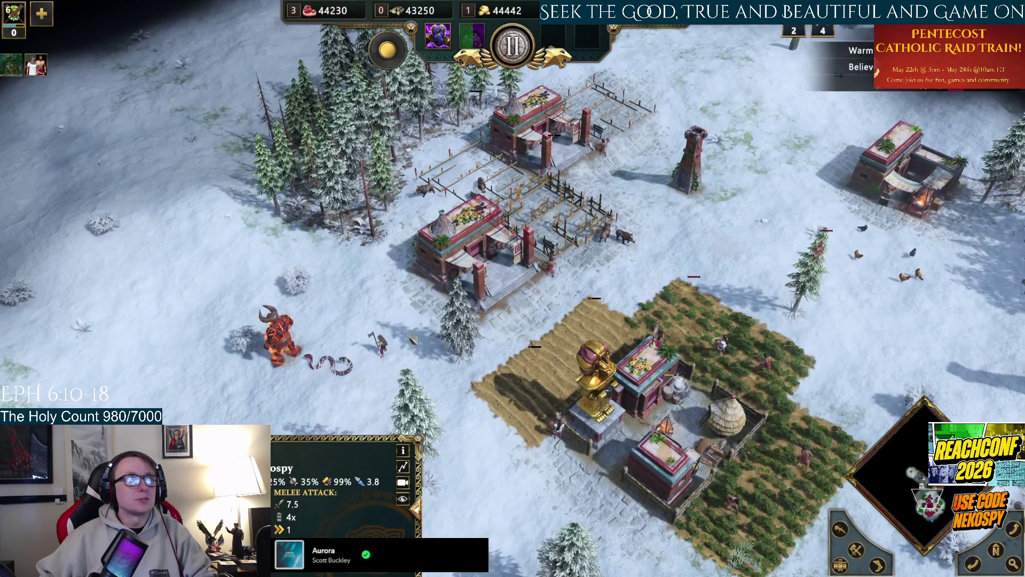
key("g")
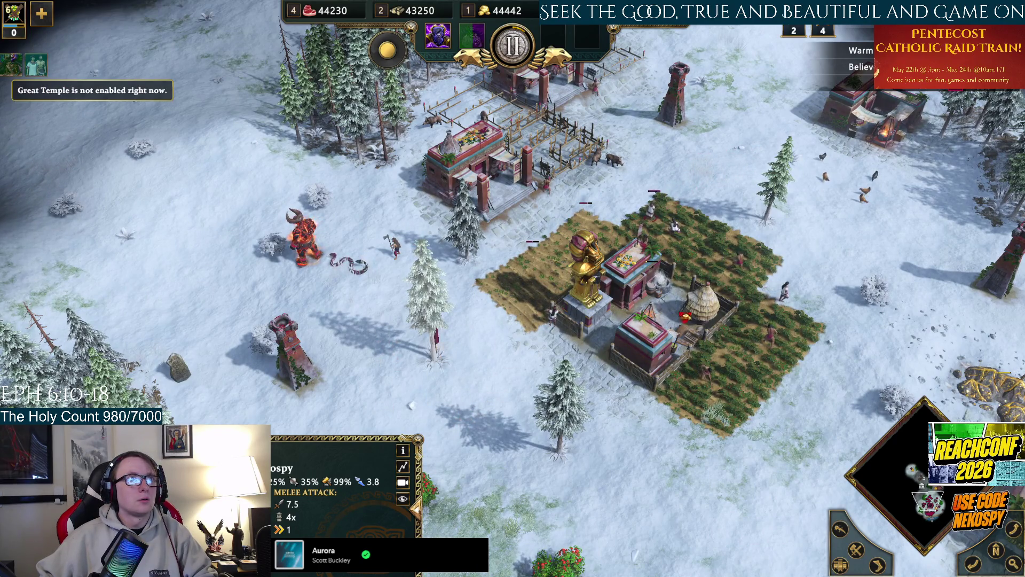
key("period")
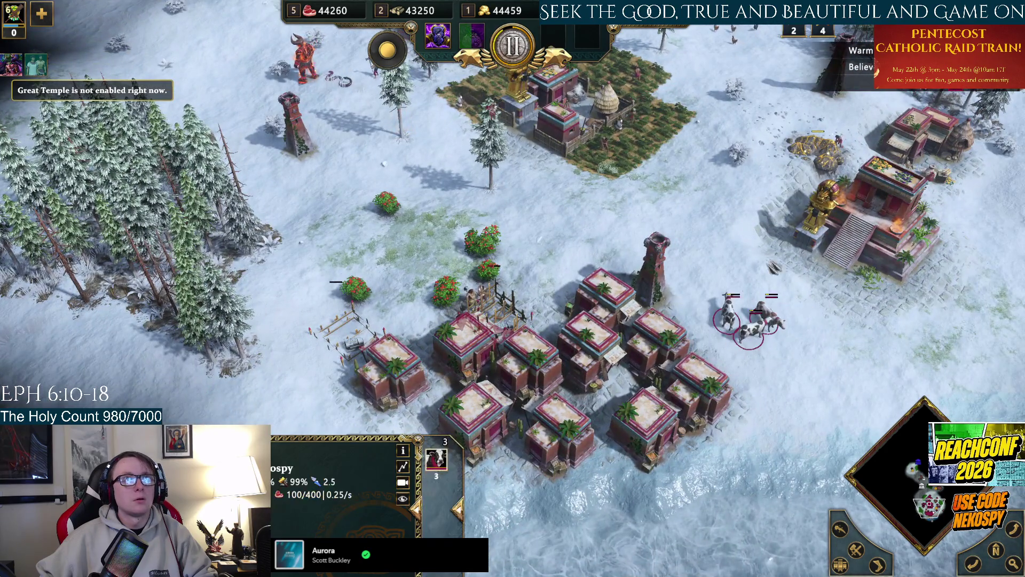
key("h")
key("Up")
key("Left")
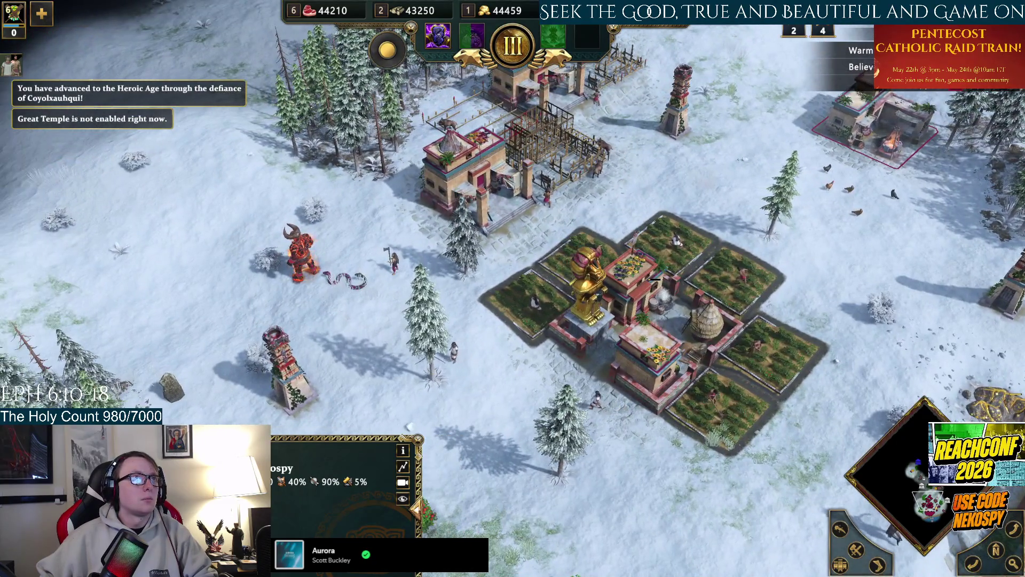
key("Down")
key("Right")
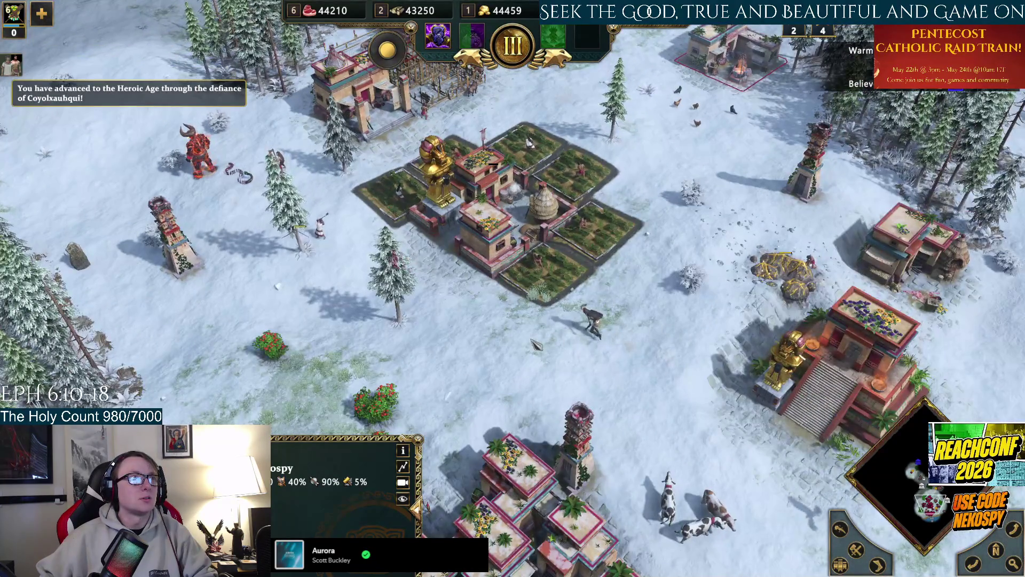
Select the villager beside the town centre and begin a building placement.
key("h")
key("Up")
key("Left")
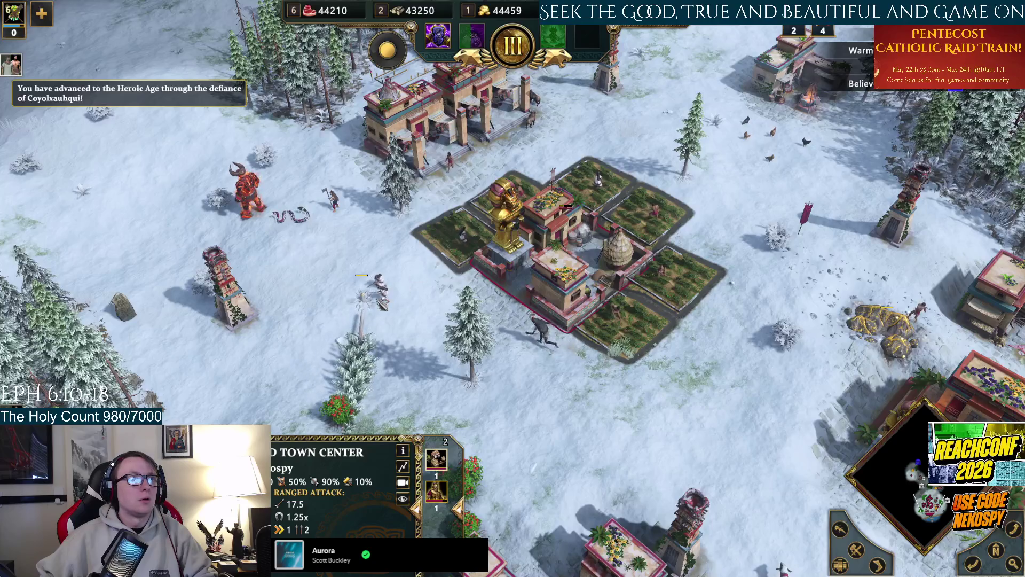
left_click(382, 286)
key("q")
Recentre on the town centre and select the single legendary unit from the group.
key("Right")
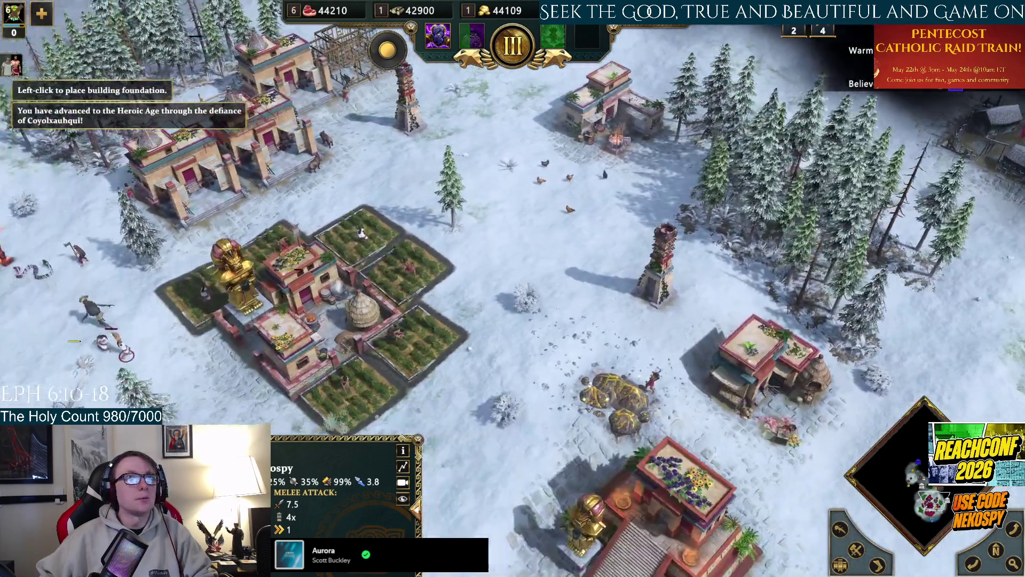
key("Left")
key("Down")
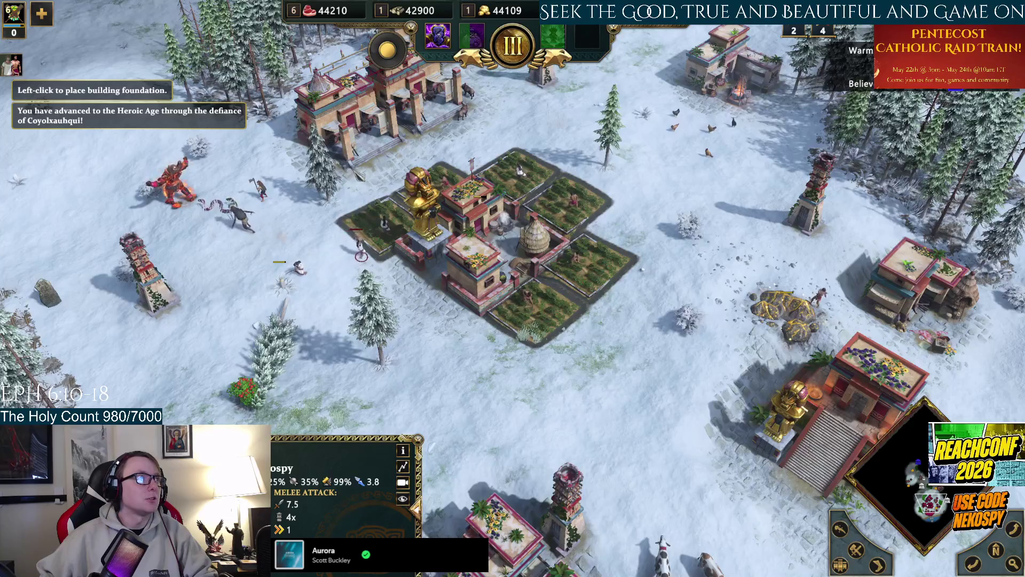
key("h")
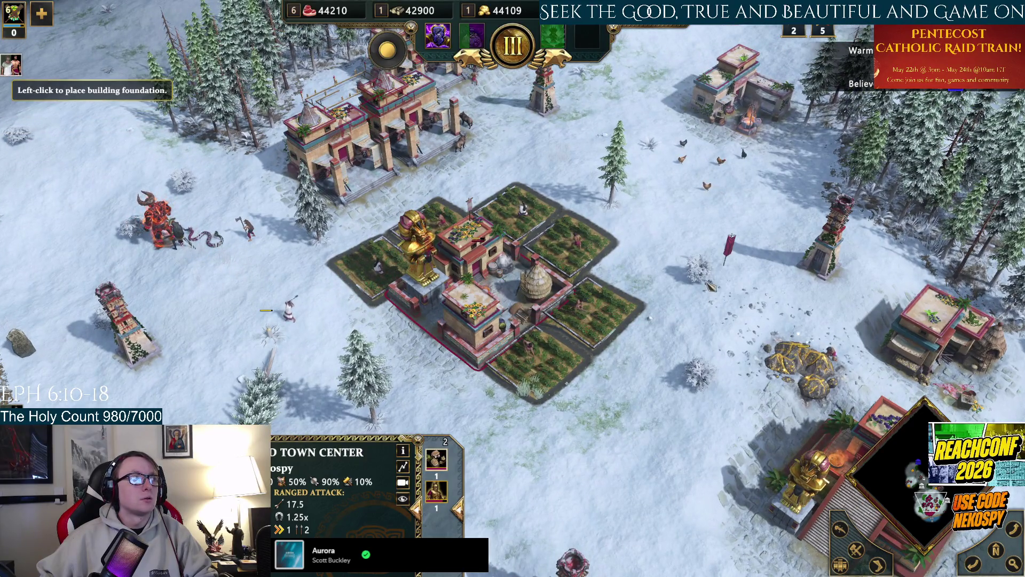
key("Up")
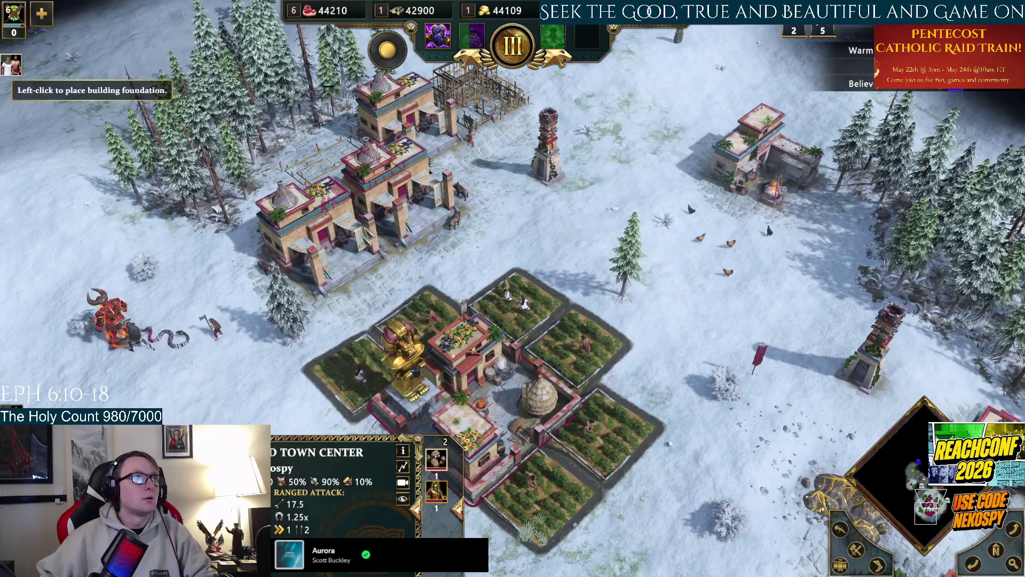
key("Up")
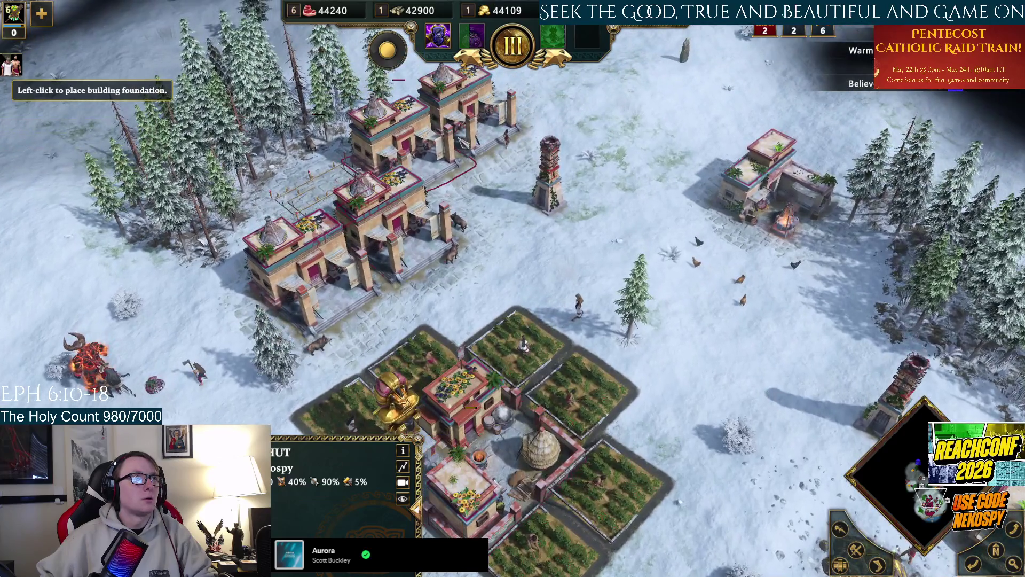
key("Left")
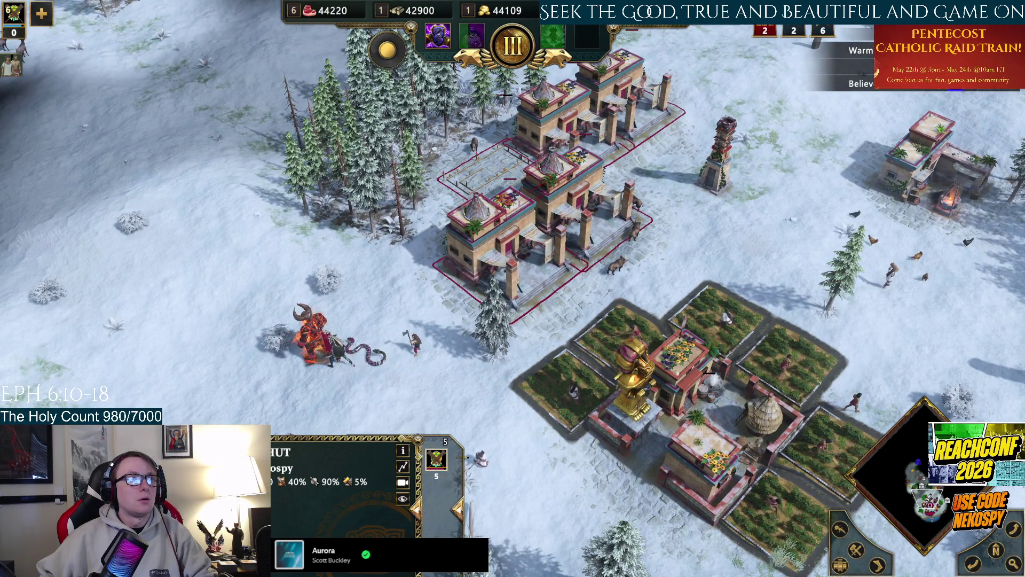
left_click(483, 458)
Pan around the base to survey the forest, farms and houses.
key("Right")
key("Down")
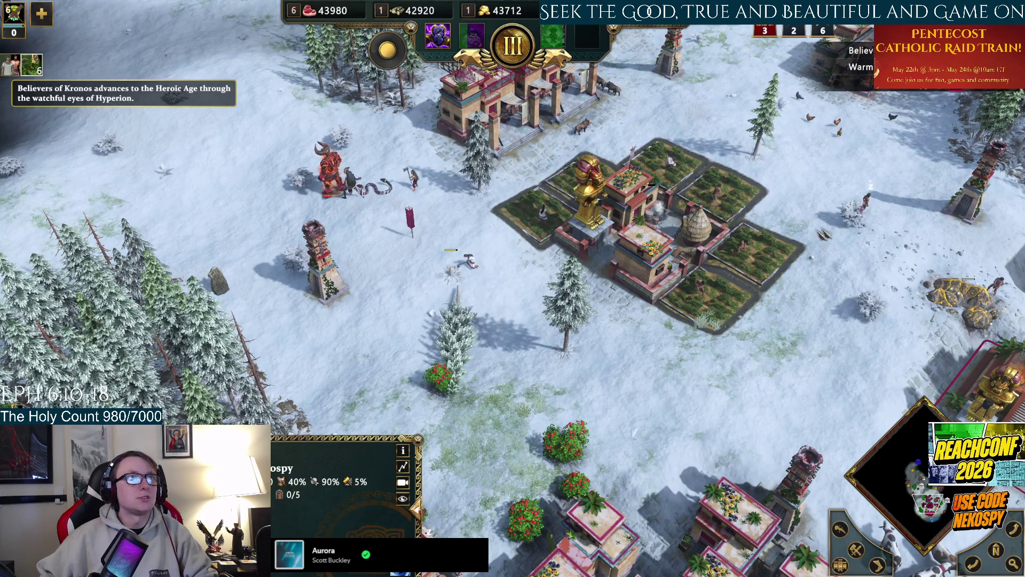
key("Right")
key("Up")
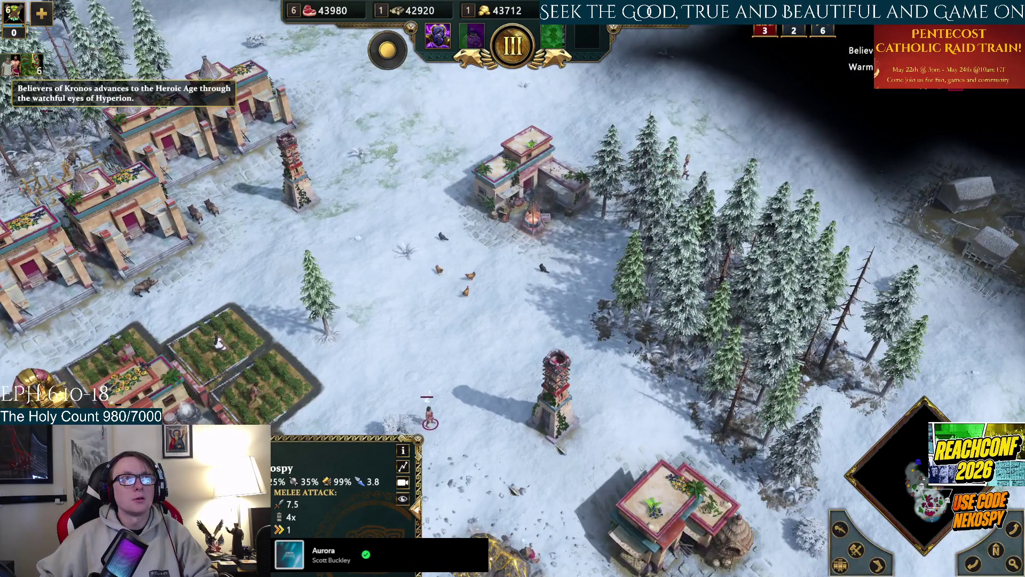
key("Left")
key("Down")
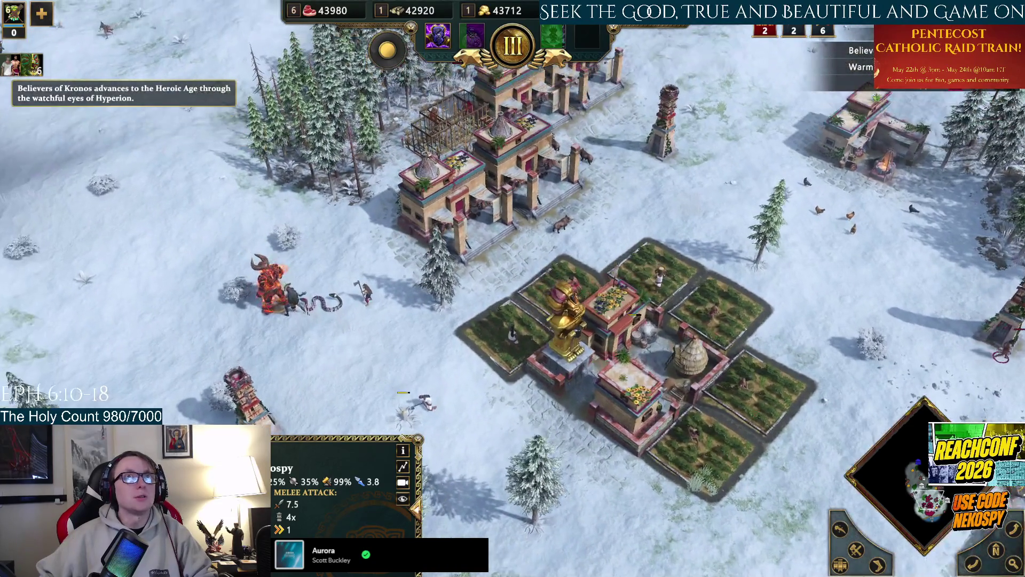
key("Up")
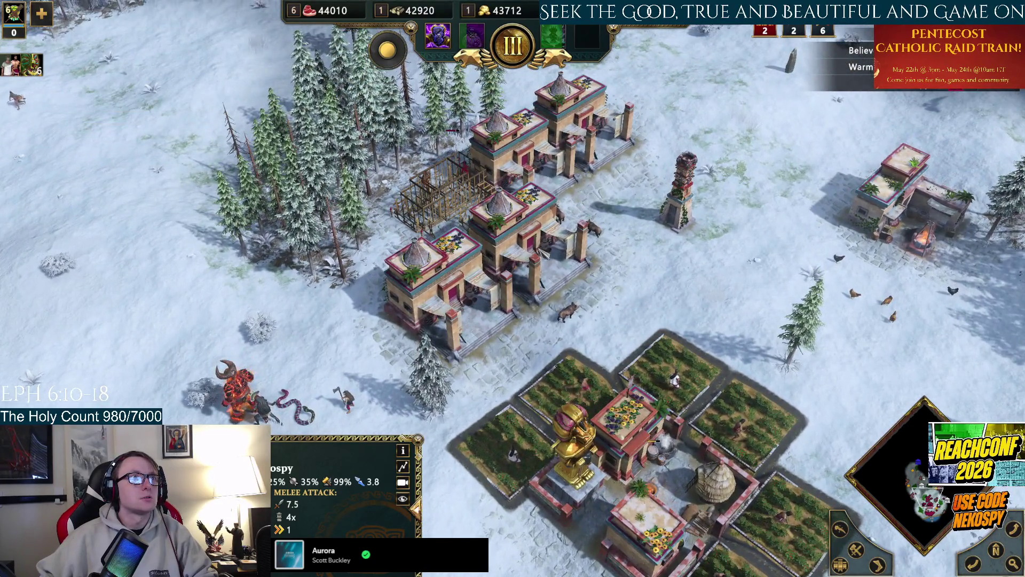
key("Down")
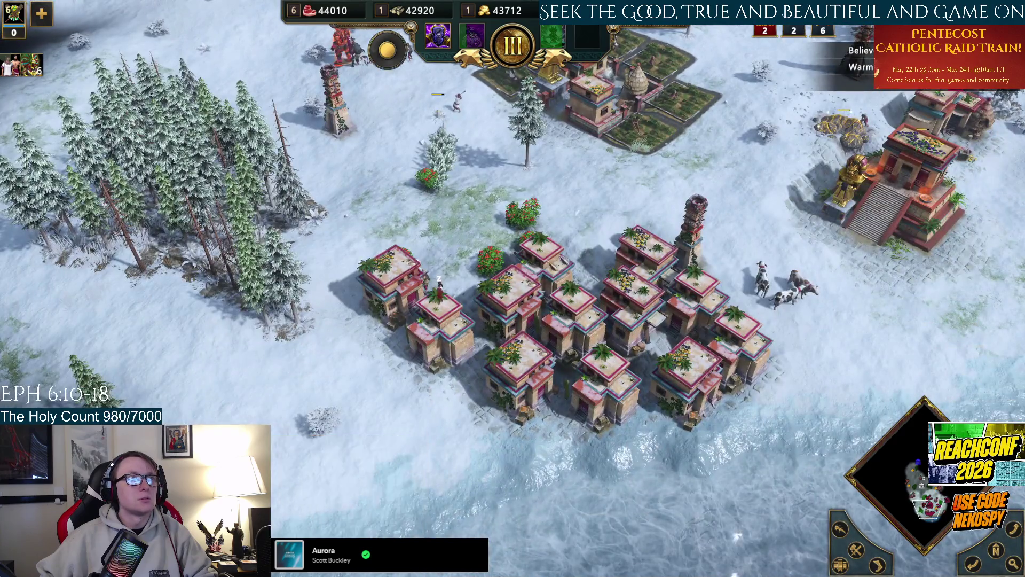
Pick a villager at the cross-shaped farm cluster and place a new farm beside it.
key("1")
key("1")
key("Left")
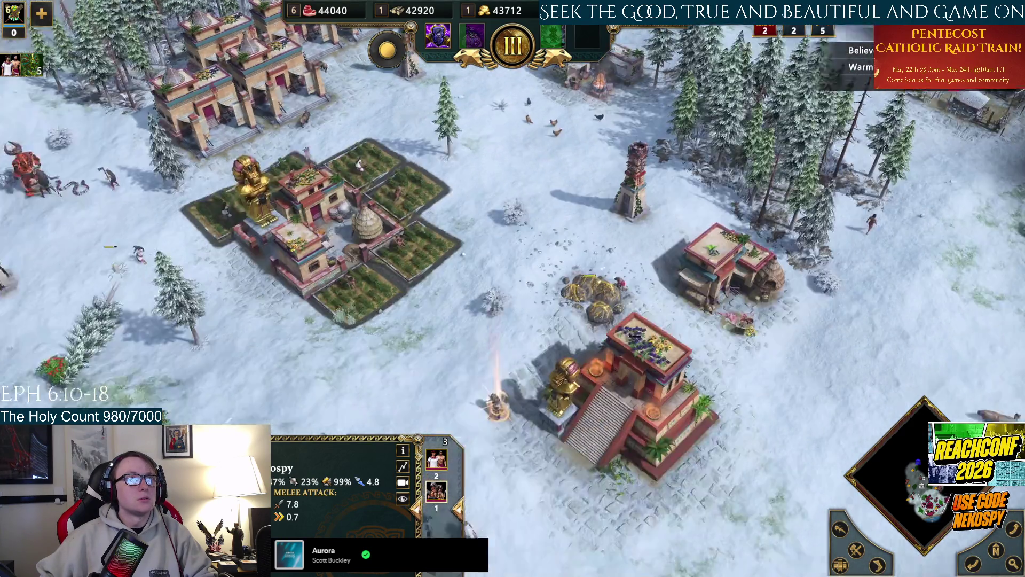
key("Down")
key("Up")
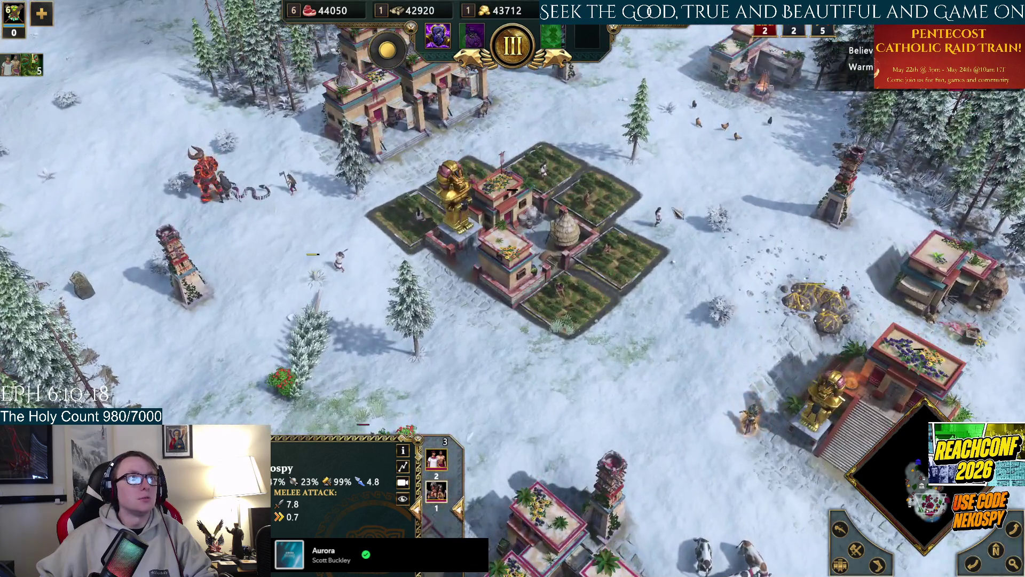
left_click(675, 210)
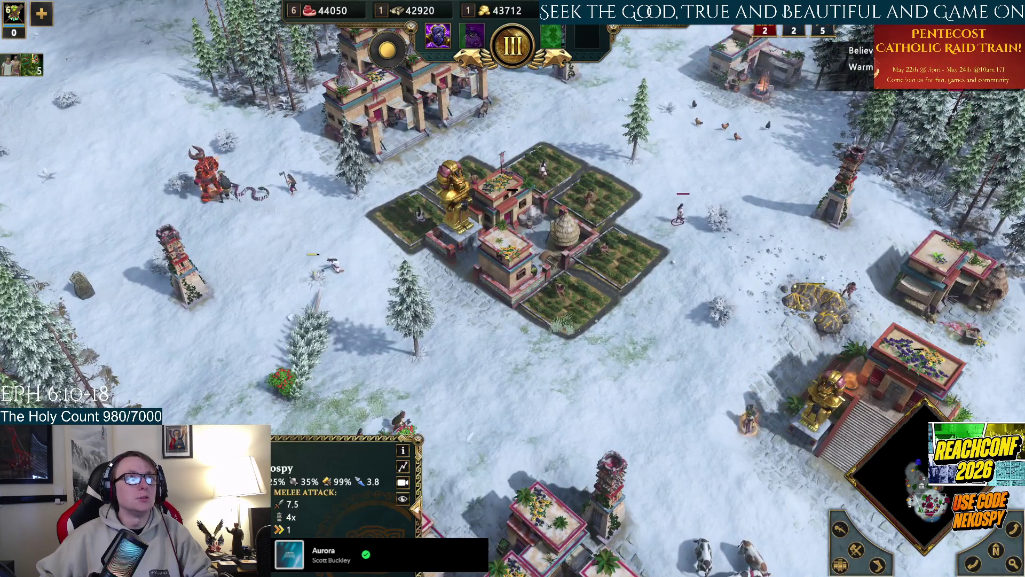
key("Up")
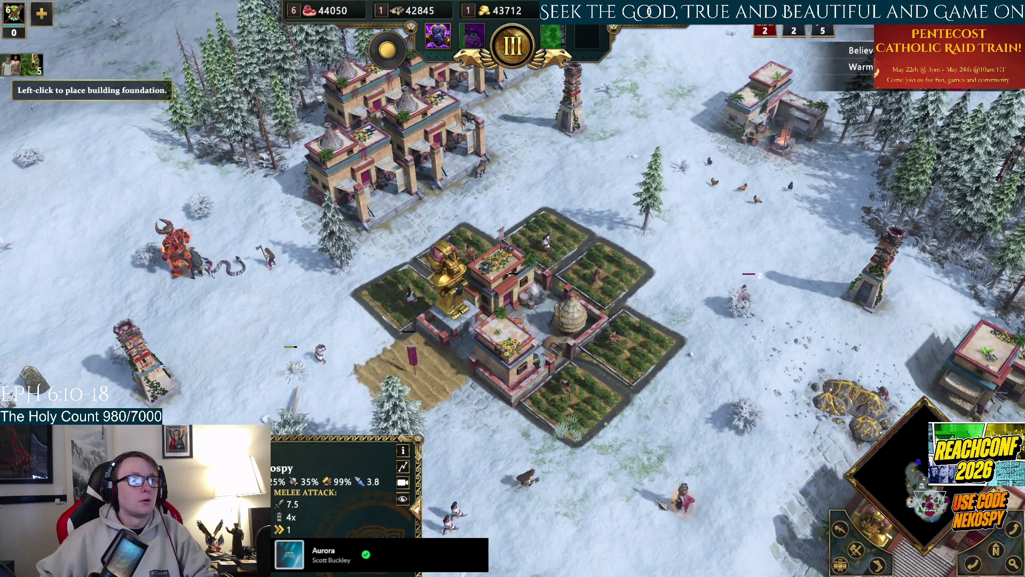
Check on the distant hero priest, then select all matching military buildings in town.
key("period")
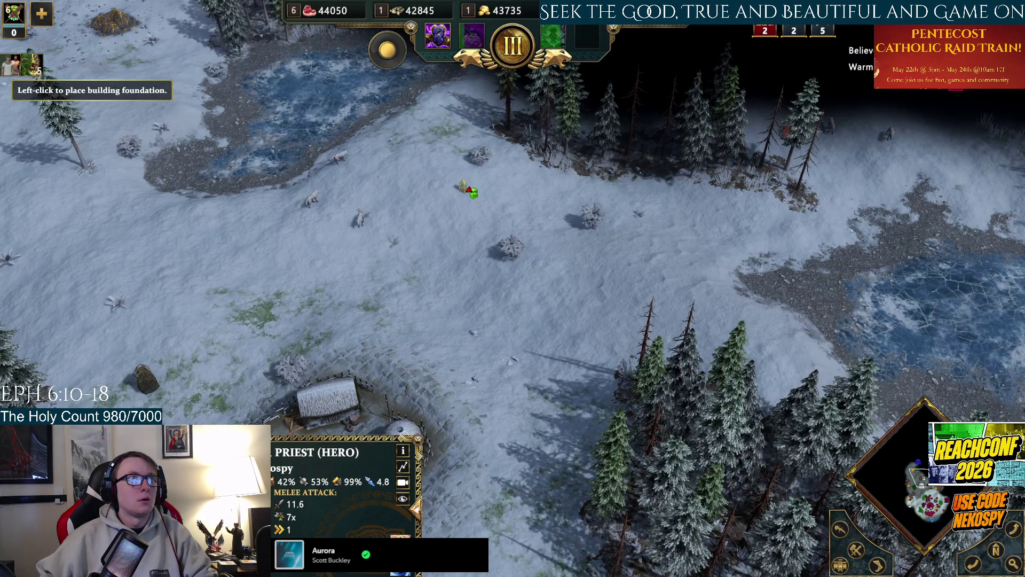
key("h")
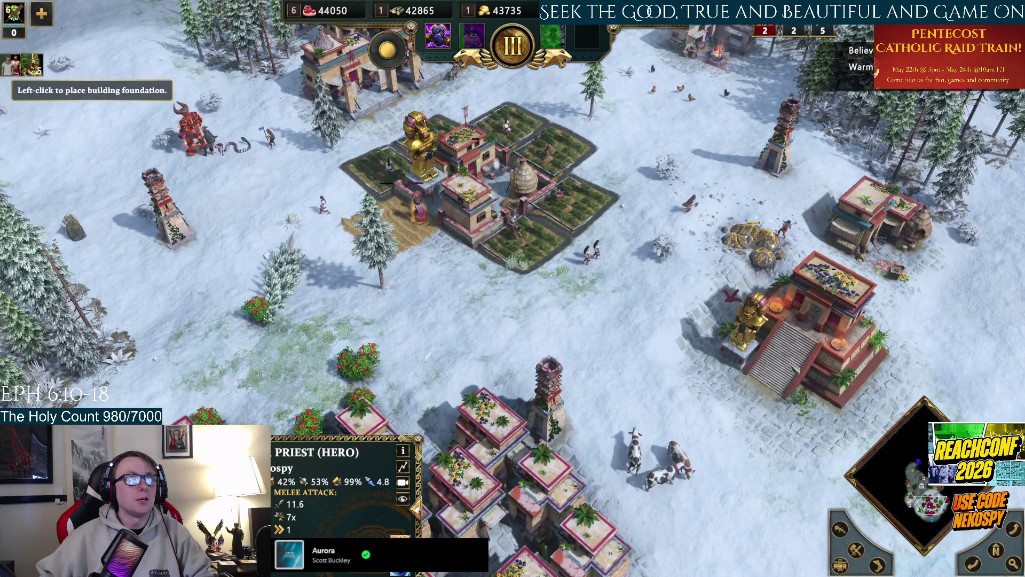
key("Up")
double_click(320, 122)
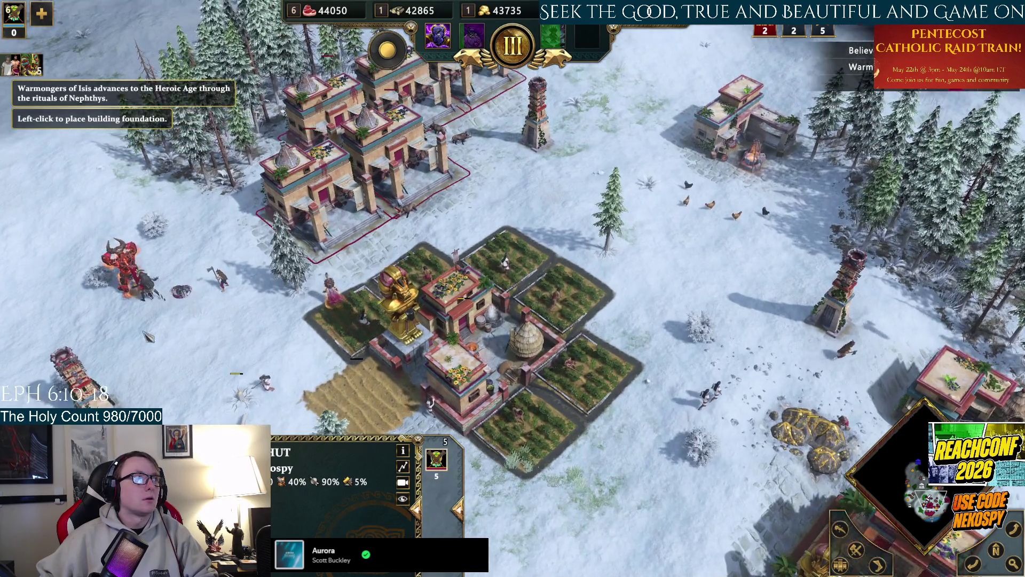
Switch the selection to a pair of units west of the town.
key("Down")
key("Left")
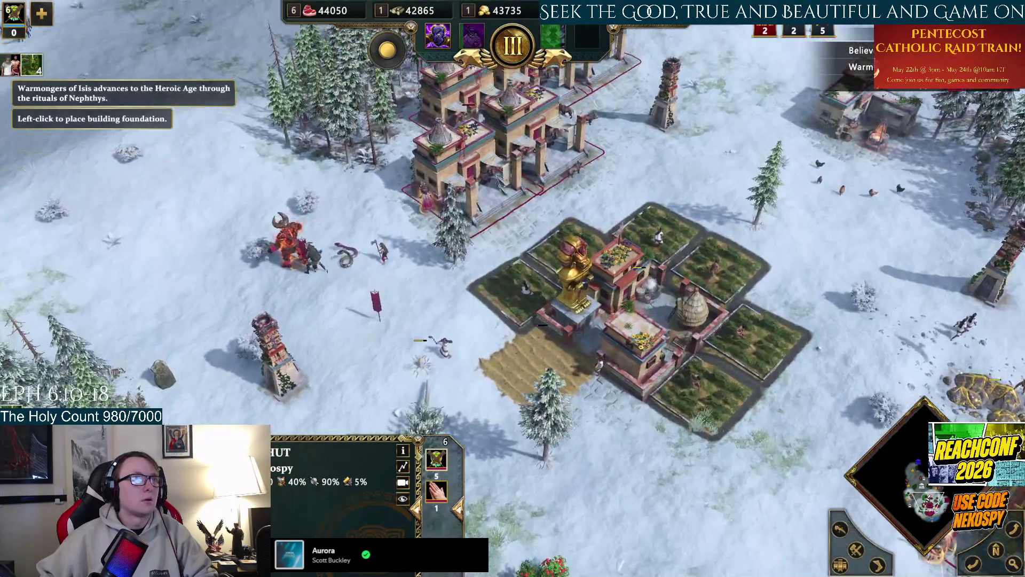
key("Escape")
key("Up")
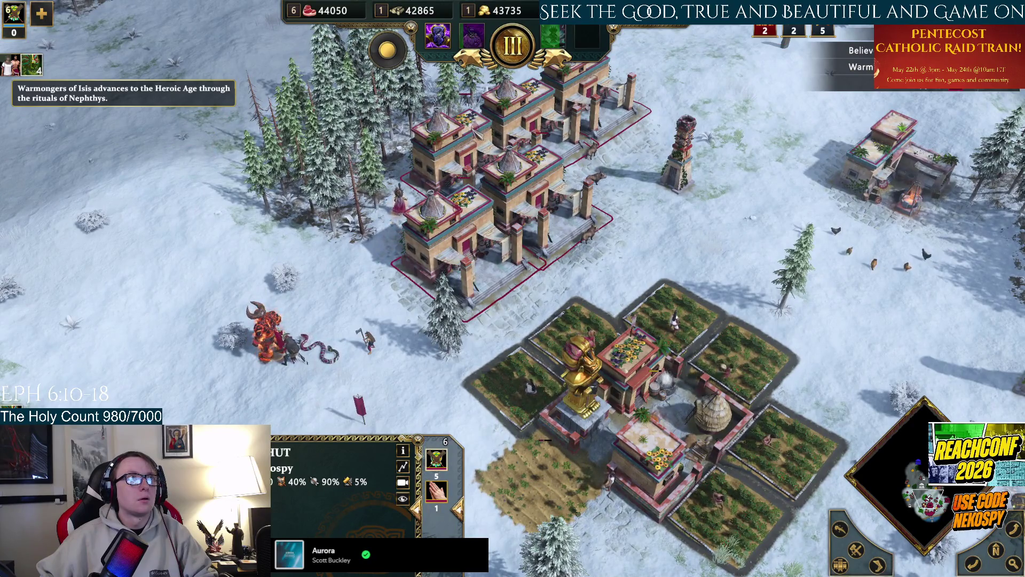
key("Left")
Drop the temple placement and have a town villager start another farm.
key("e")
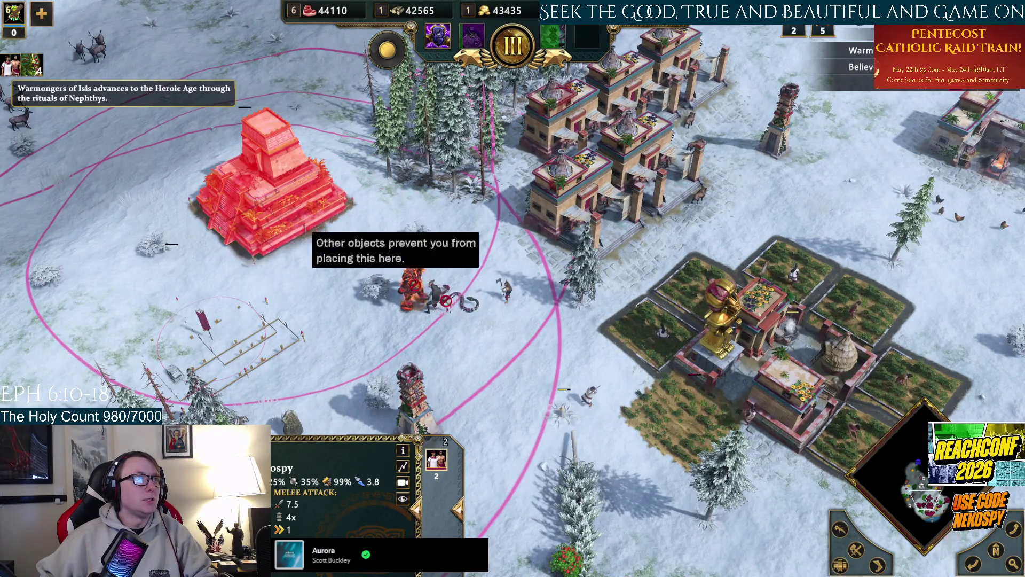
key("h")
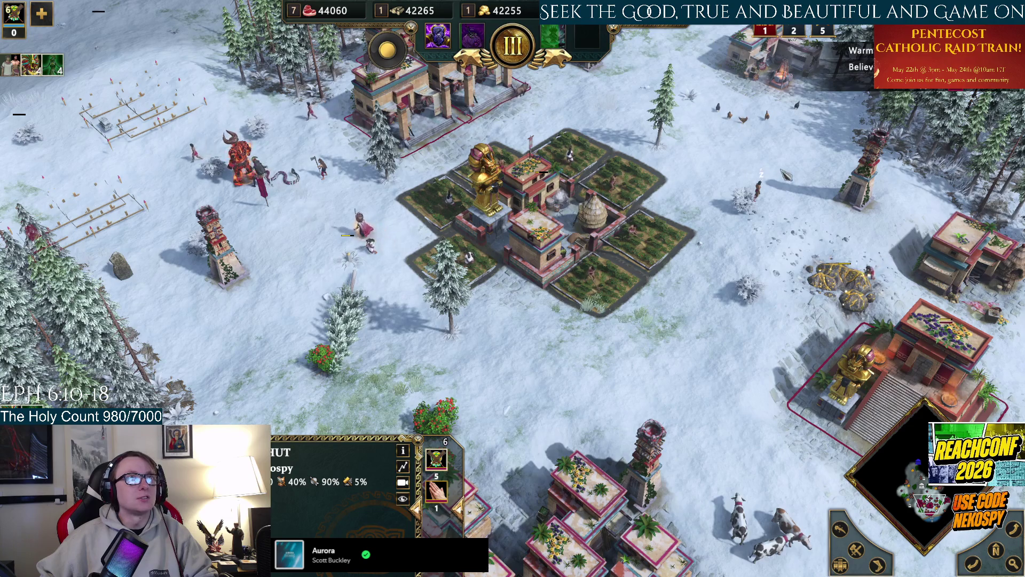
left_click(758, 188)
key("f")
key("Right")
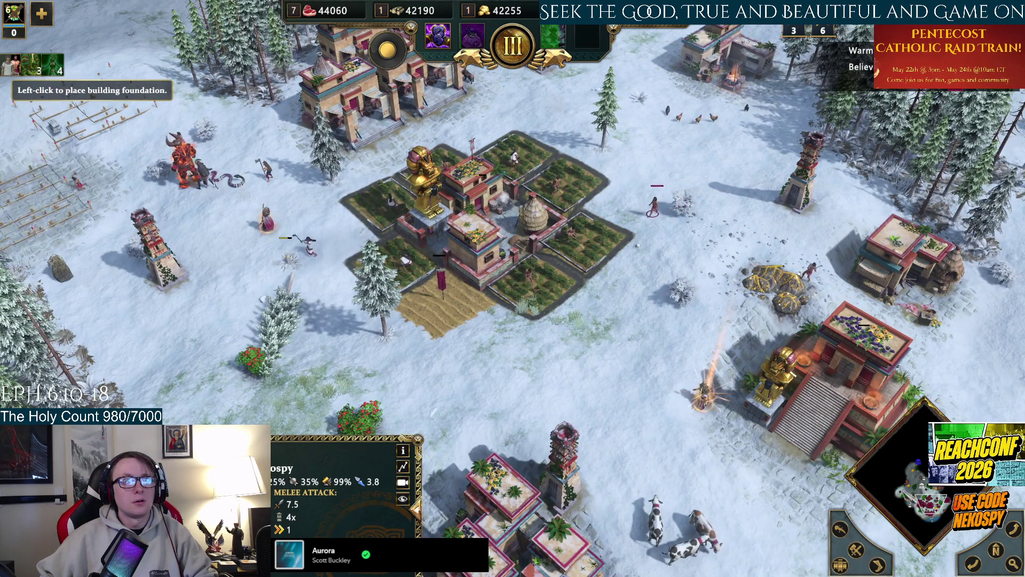
Check the hero priest, then select all military buildings of one type to queue soldiers.
key("period")
key("period")
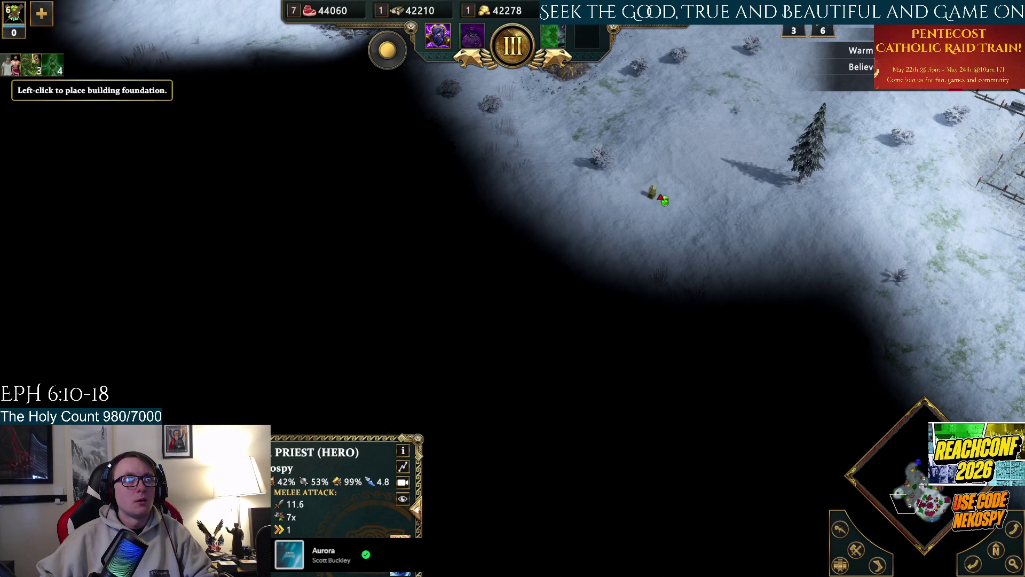
key("period")
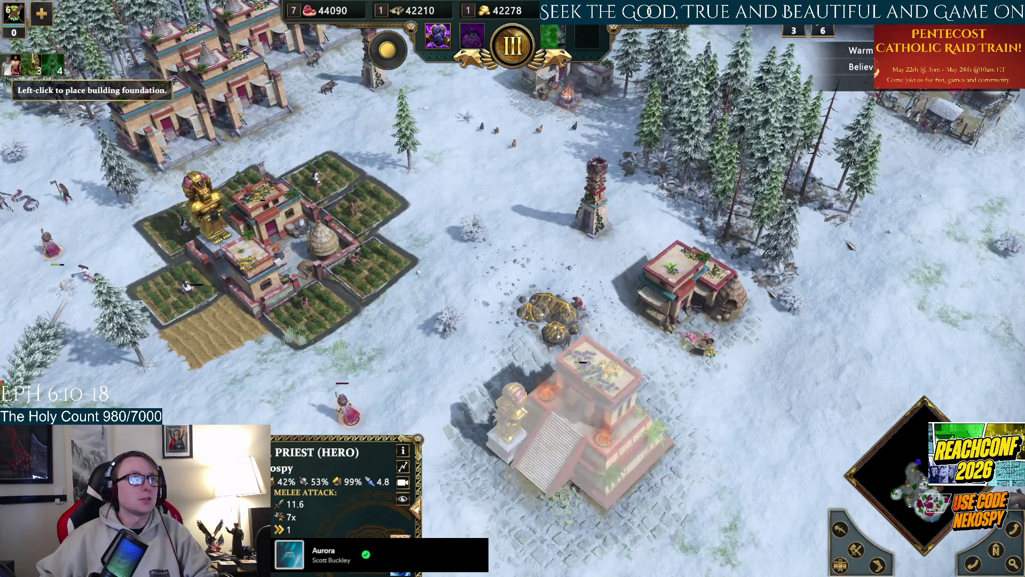
key("Up")
key("Right")
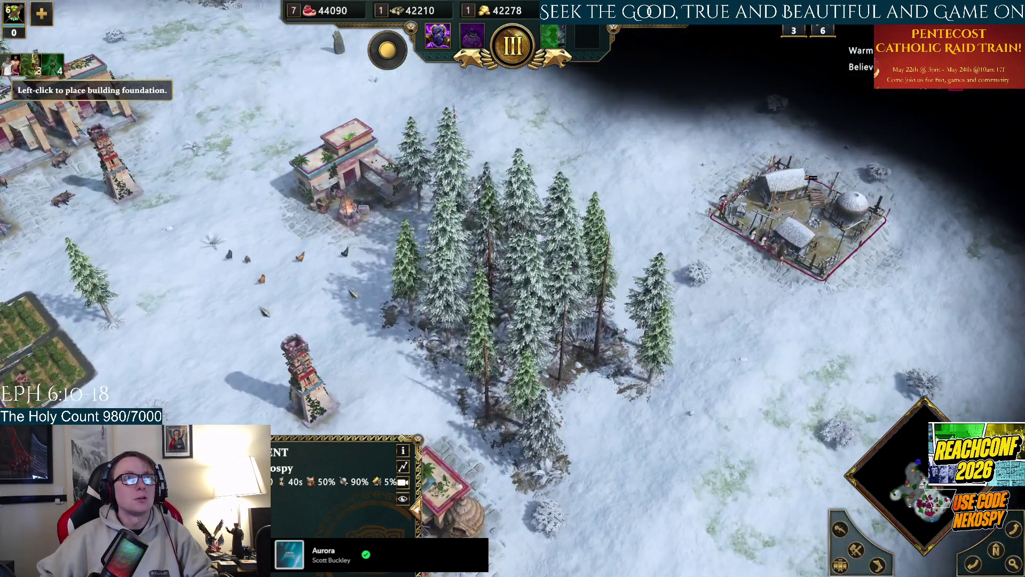
key("period")
key("Up")
key("Left")
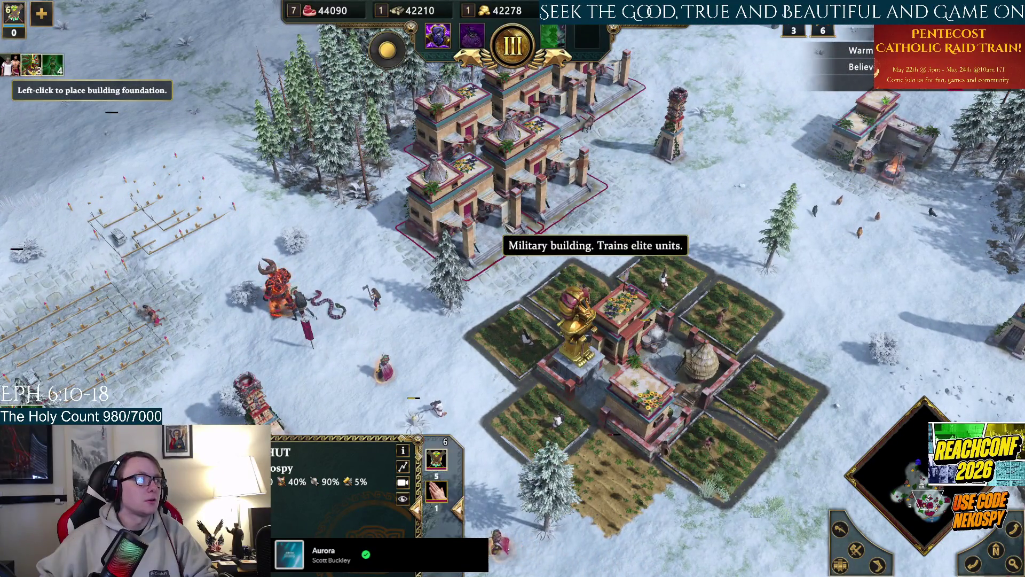
double_click(507, 225)
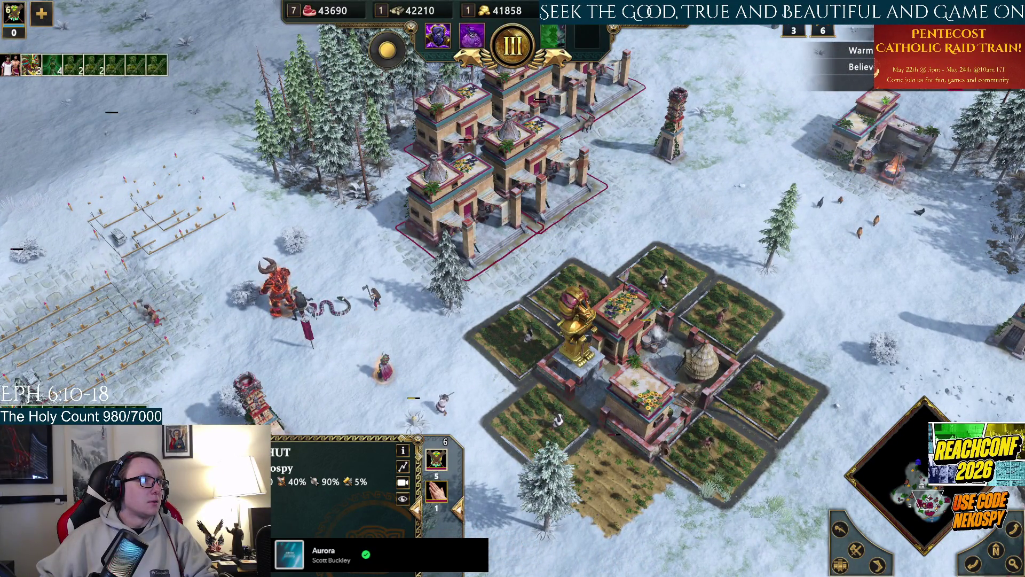
Have a villager near the farms lay another farm plot below the cross-shaped cluster.
key("Down")
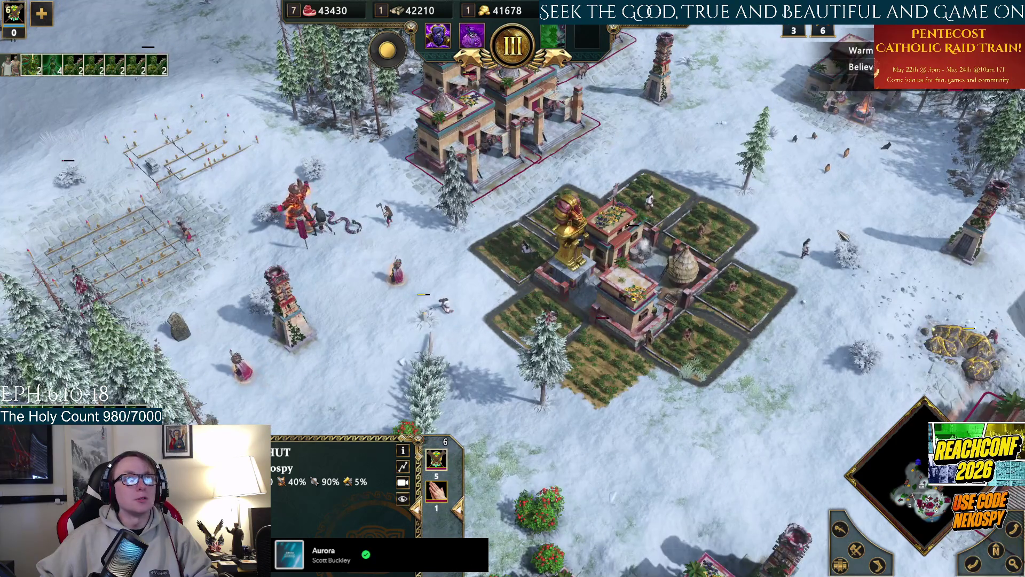
key("e")
key("f")
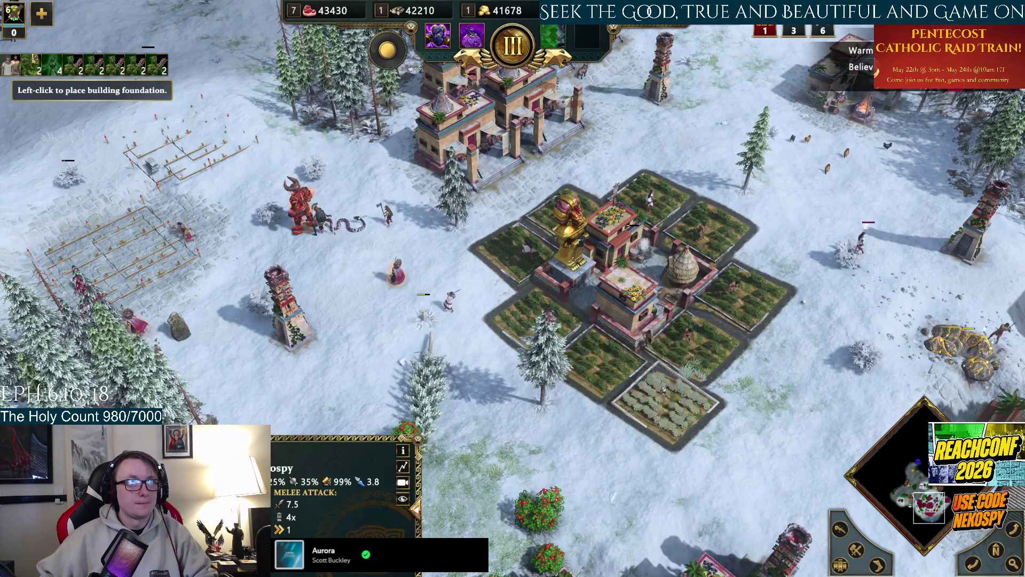
key("Right")
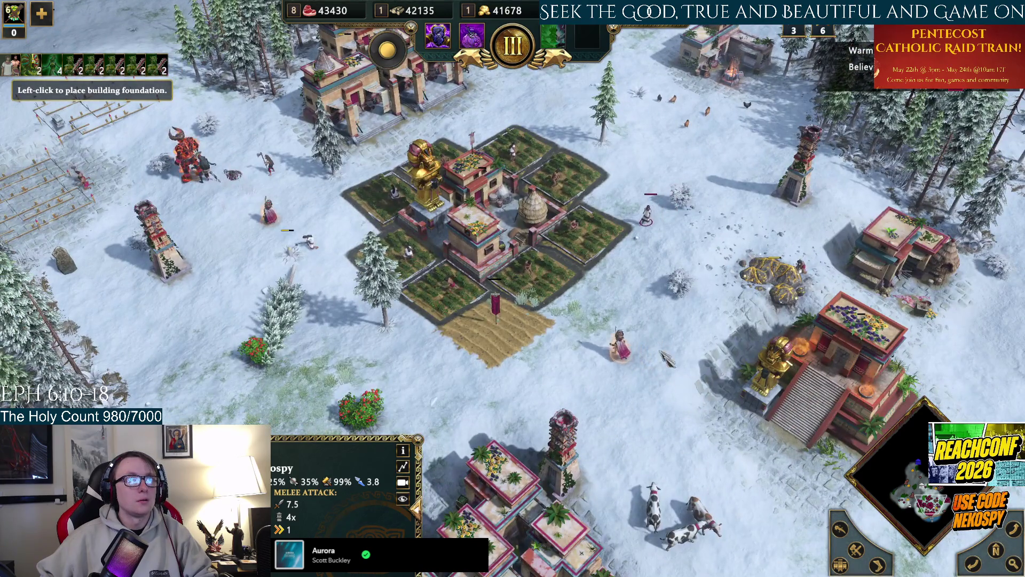
key("Down")
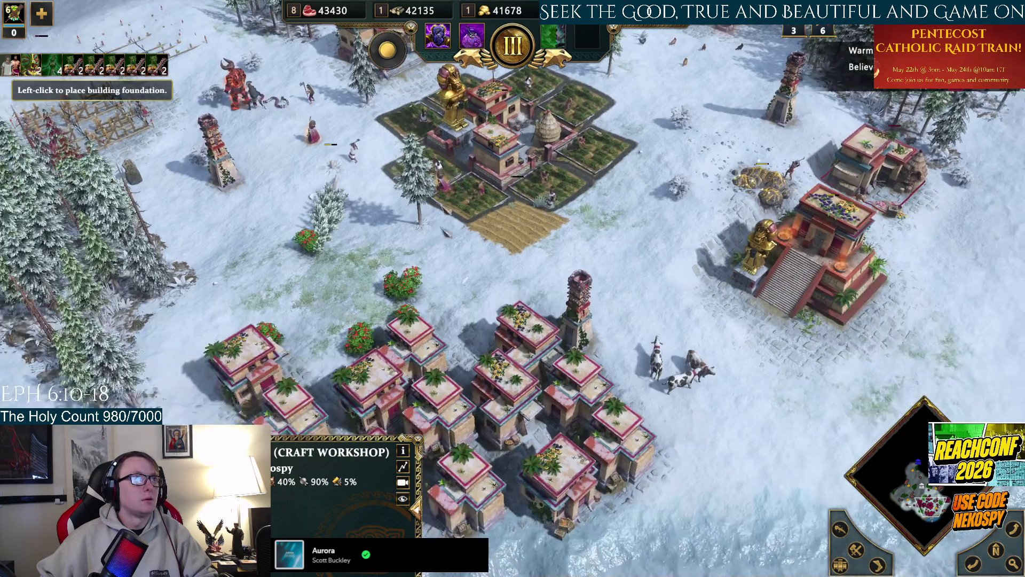
key("Down")
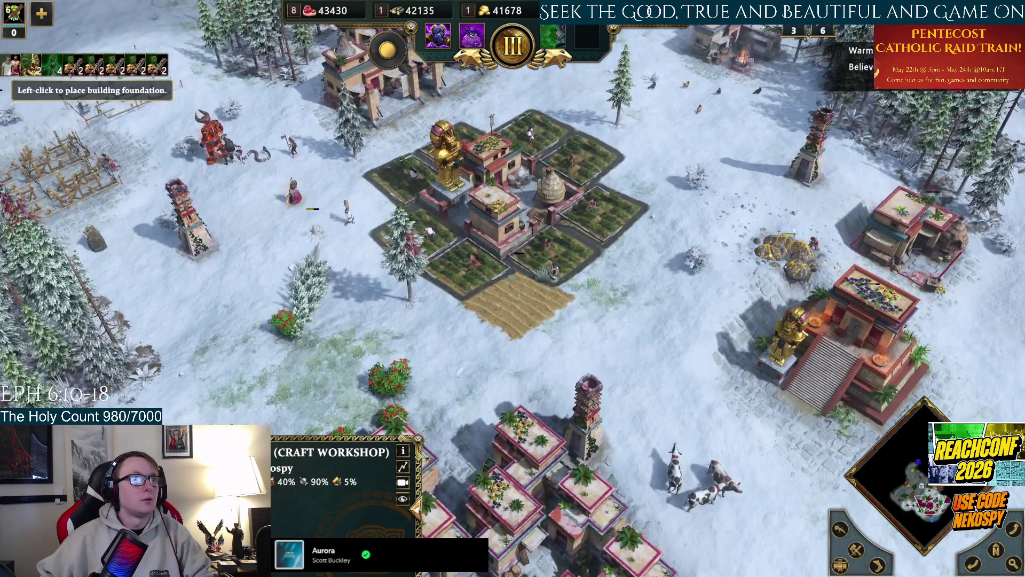
key("Down")
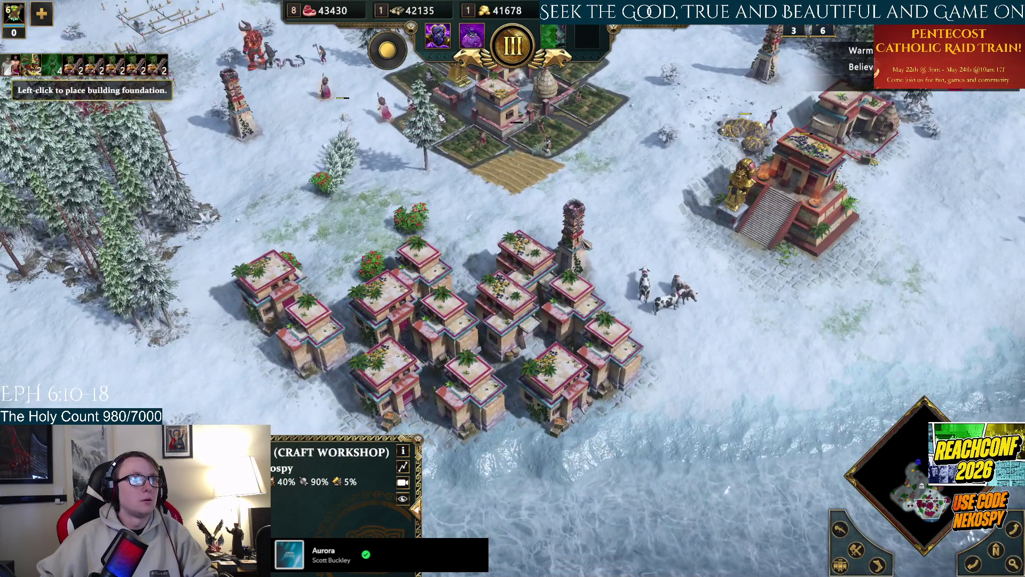
key("Up")
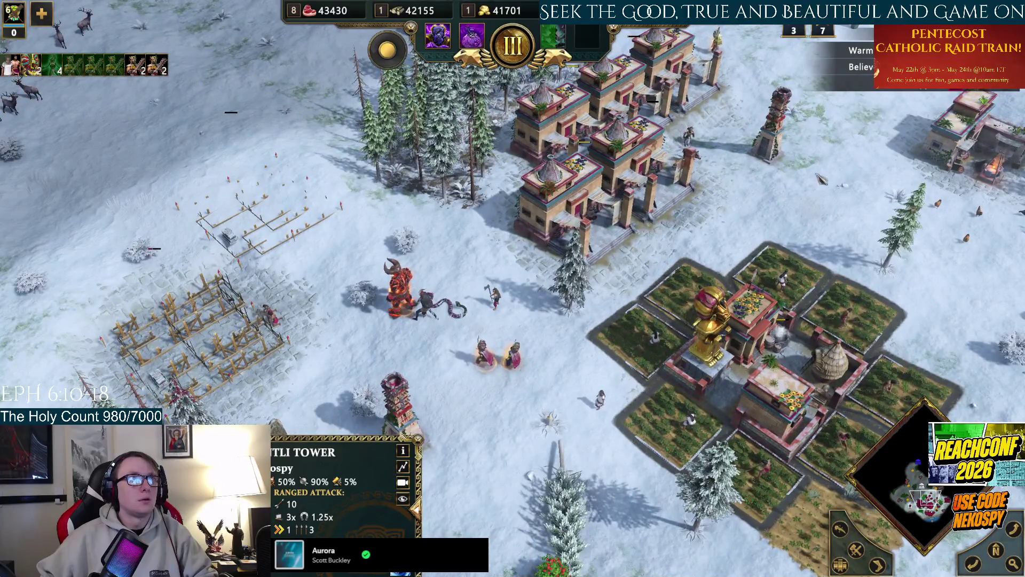
key("Right")
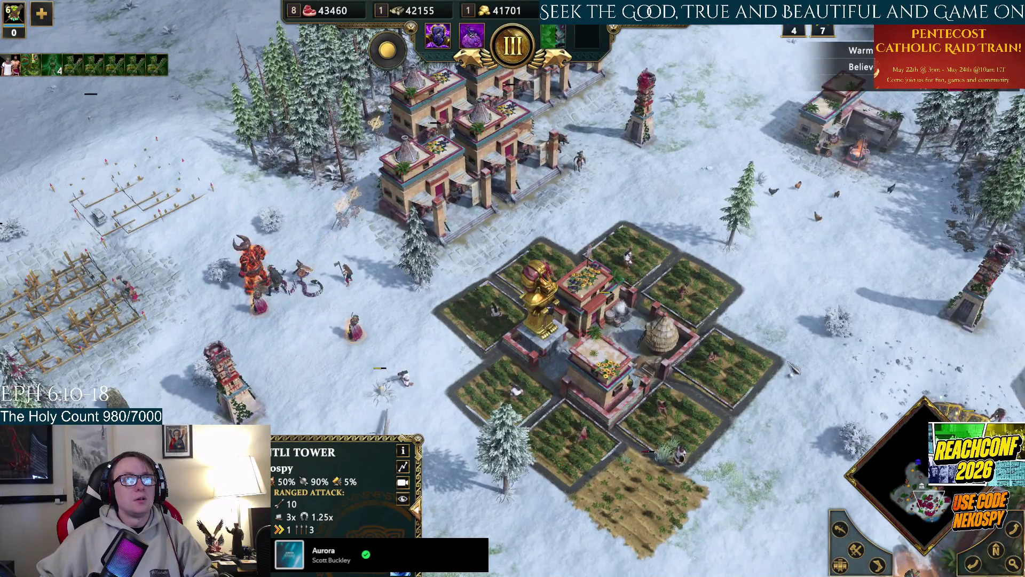
key("Down")
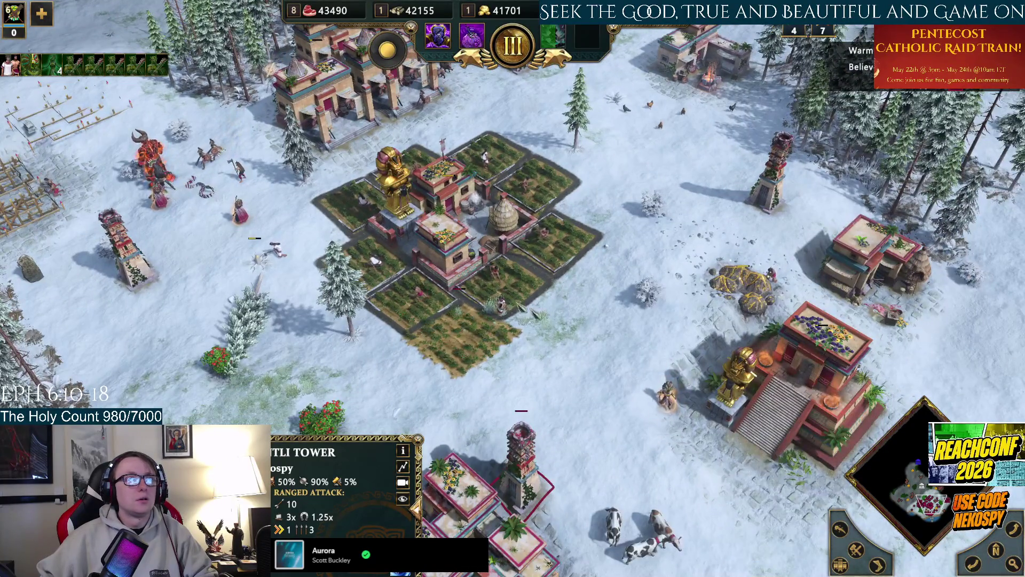
Select the hero priest and his neighbouring villager, then check the villager at the gold mine.
key("h")
left_click(651, 380)
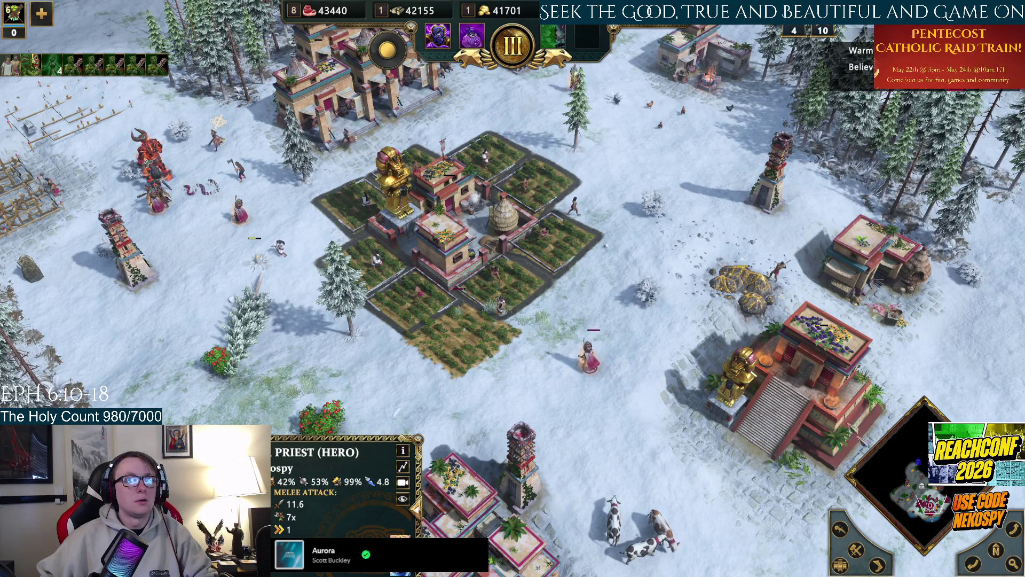
left_click(628, 205)
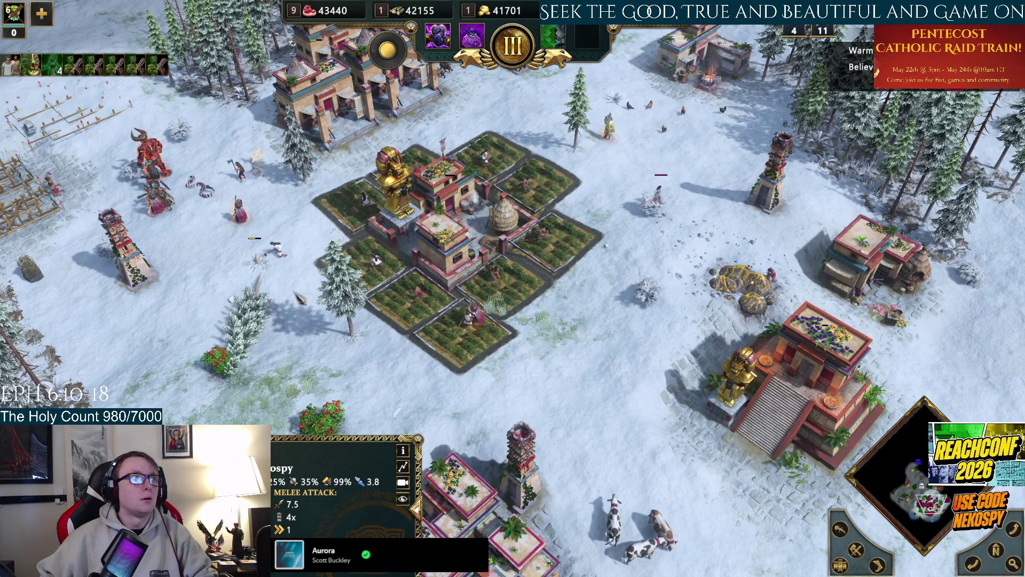
key("period")
key("Right")
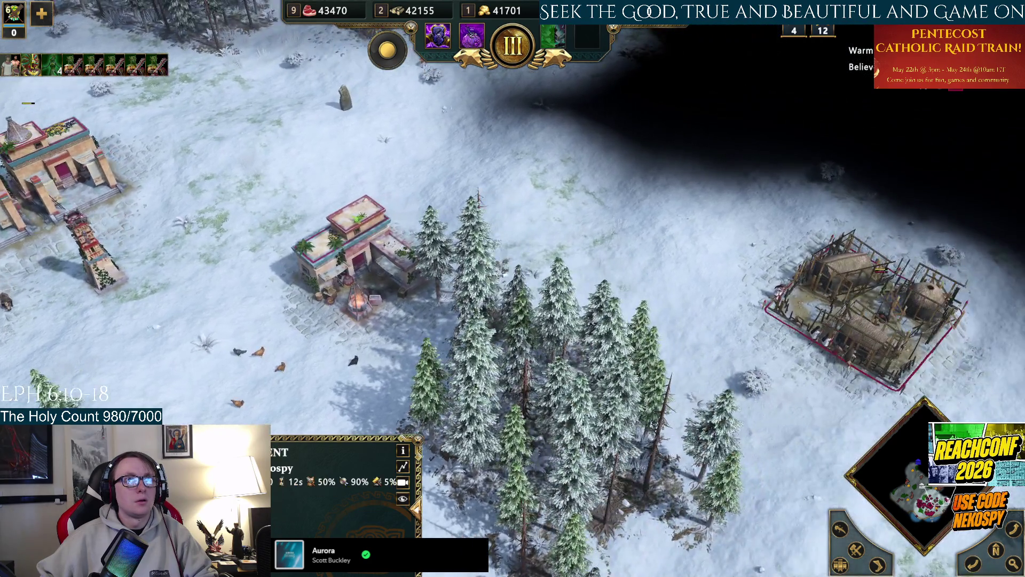
key("period")
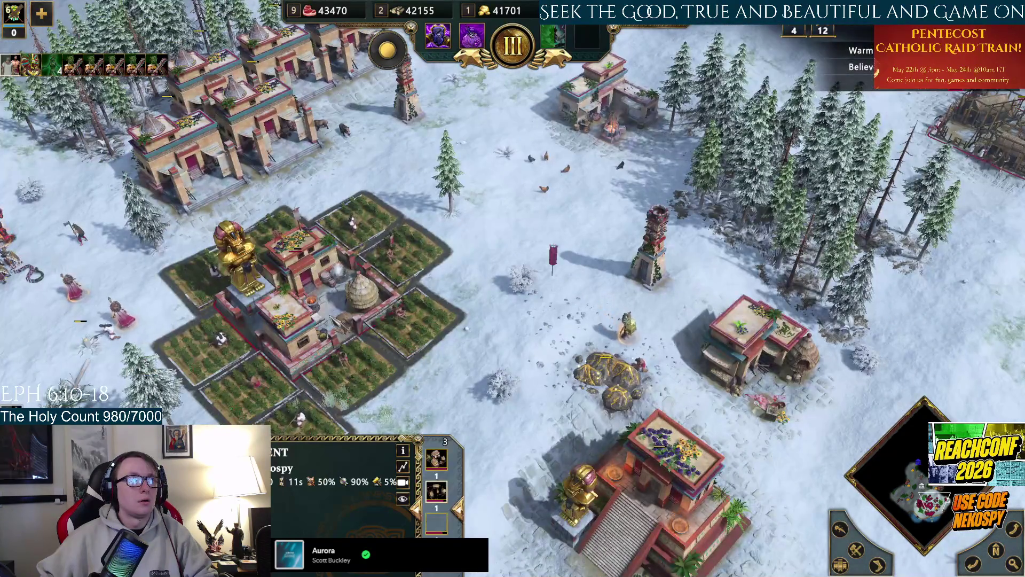